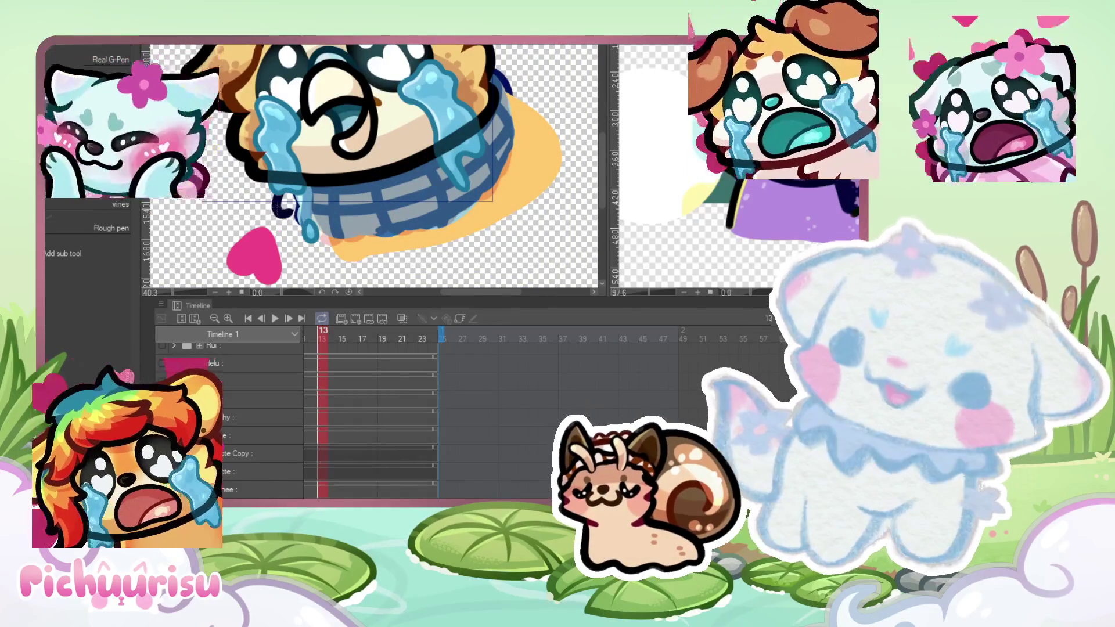
Step: Outline the scarf in dark navy beneath the dog's collar and along its right side
{"action": "left_click_drag", "start_coordinate": [292, 200], "coordinate": [274, 228]}
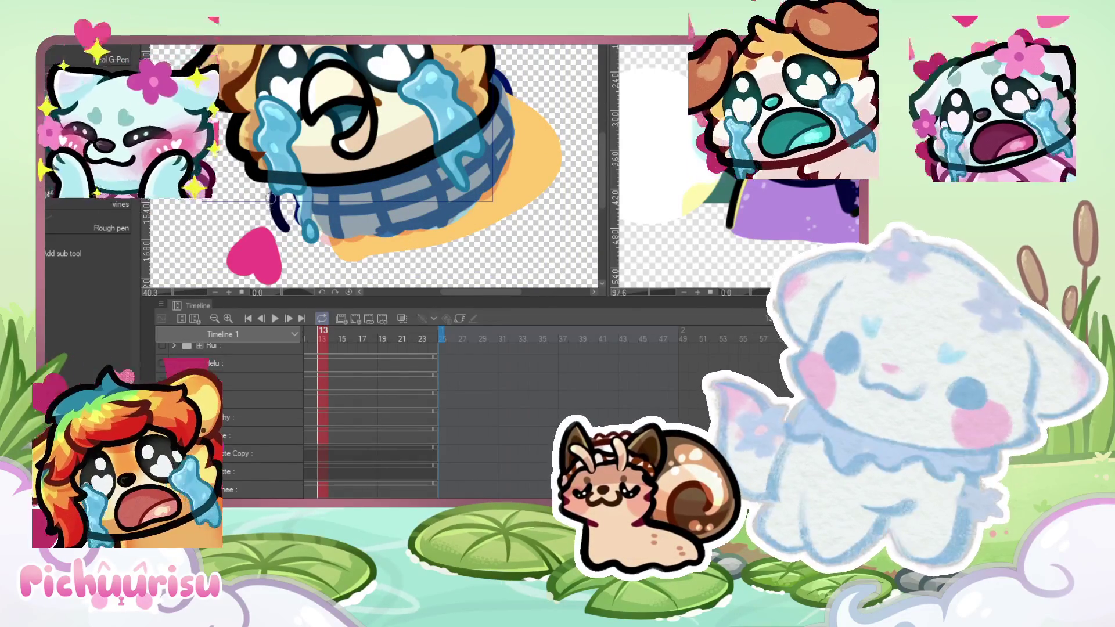
{"action": "left_click_drag", "start_coordinate": [510, 84], "coordinate": [523, 145]}
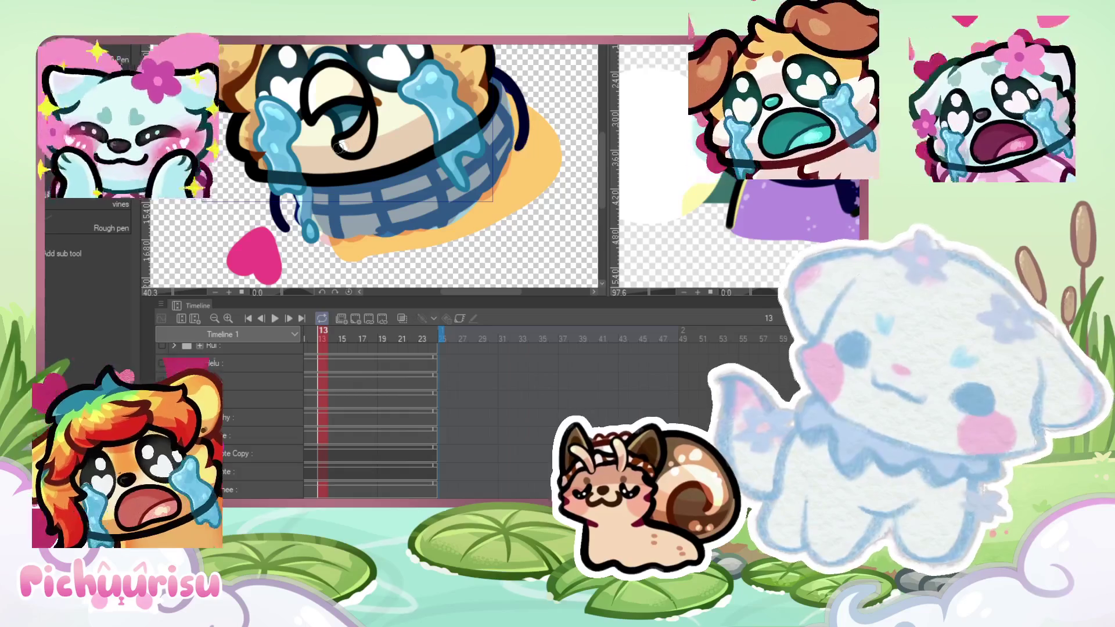
{"action": "scroll", "coordinate": [551, 165], "scroll_direction": "down", "scroll_amount": 1}
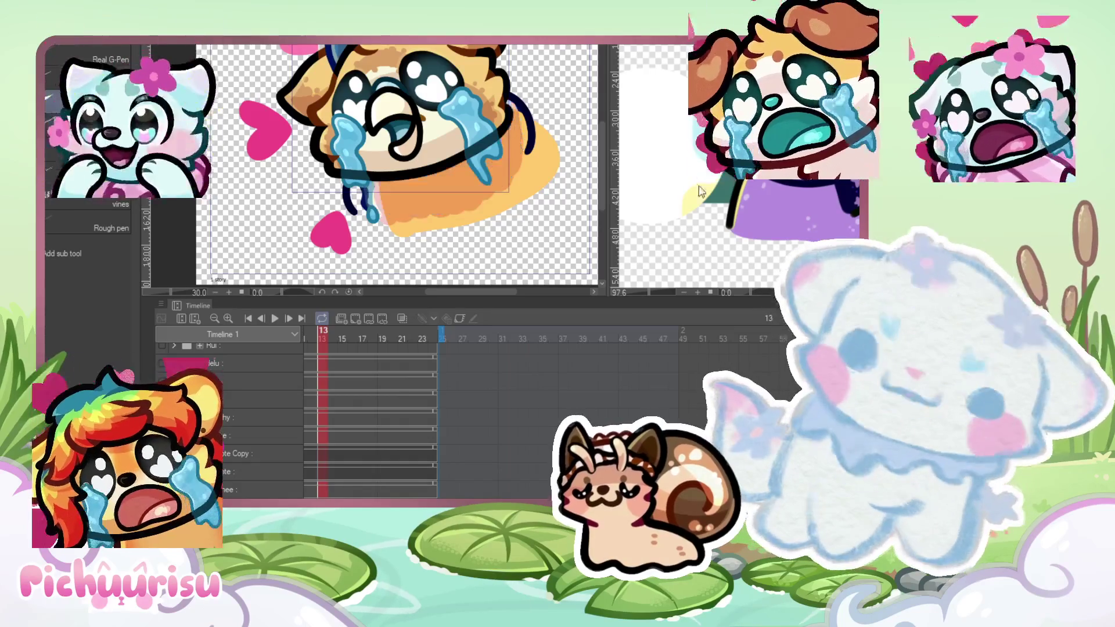
{"action": "scroll", "coordinate": [572, 144], "scroll_direction": "up", "scroll_amount": 1}
{"action": "scroll", "coordinate": [572, 144], "scroll_direction": "up", "scroll_amount": 1}
{"action": "scroll", "coordinate": [325, 192], "scroll_direction": "up", "scroll_amount": 1}
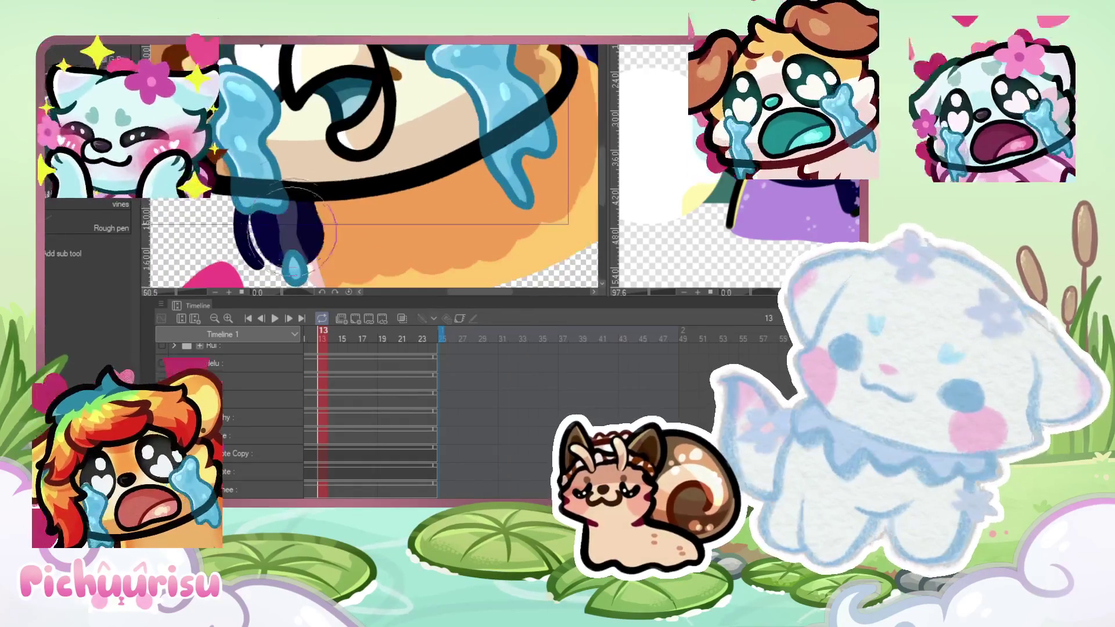
{"action": "scroll", "coordinate": [283, 215], "scroll_direction": "down", "scroll_amount": 2}
Step: Fill the area under the chin with dark navy, covering the orange beside the tear
{"action": "left_click_drag", "start_coordinate": [302, 244], "coordinate": [406, 215]}
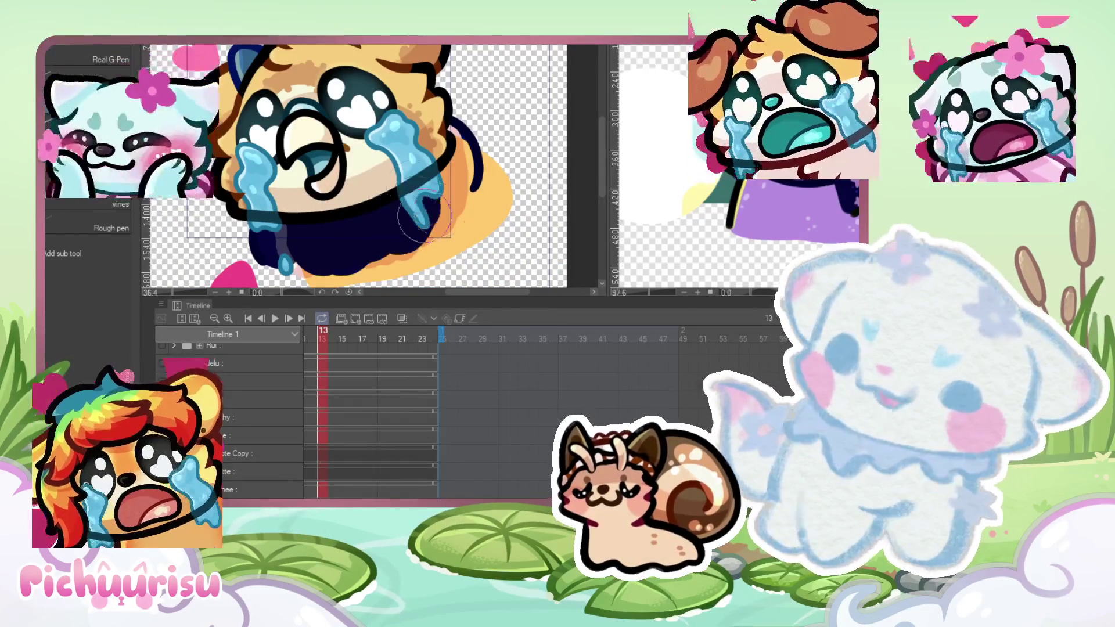
{"action": "scroll", "coordinate": [444, 166], "scroll_direction": "up", "scroll_amount": 2}
{"action": "mouse_move", "coordinate": [445, 166]}
{"action": "left_mouse_down"}
{"action": "mouse_move", "coordinate": [470, 151]}
{"action": "mouse_move", "coordinate": [445, 206]}
{"action": "left_mouse_up"}
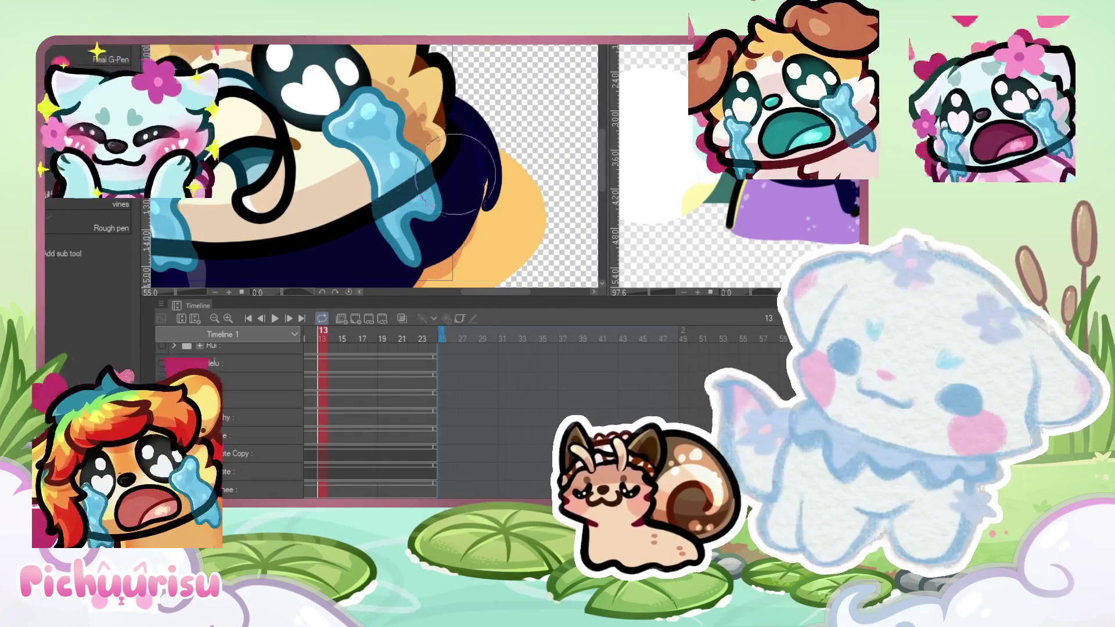
{"action": "scroll", "coordinate": [444, 206], "scroll_direction": "down", "scroll_amount": 2}
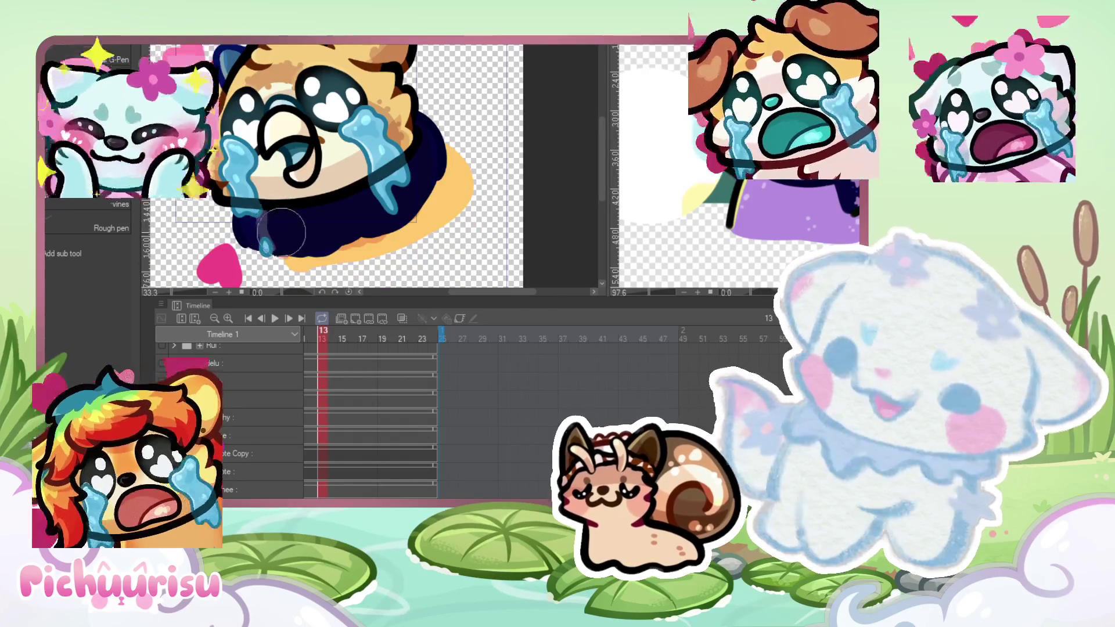
{"action": "left_click", "coordinate": [778, 181]}
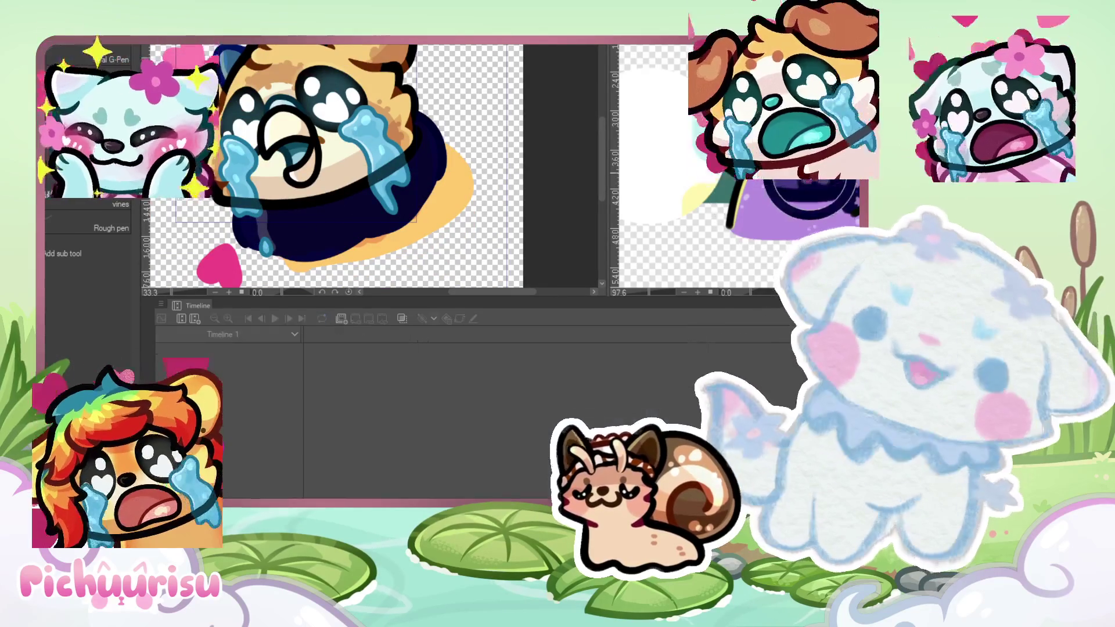
{"action": "left_click", "coordinate": [343, 194]}
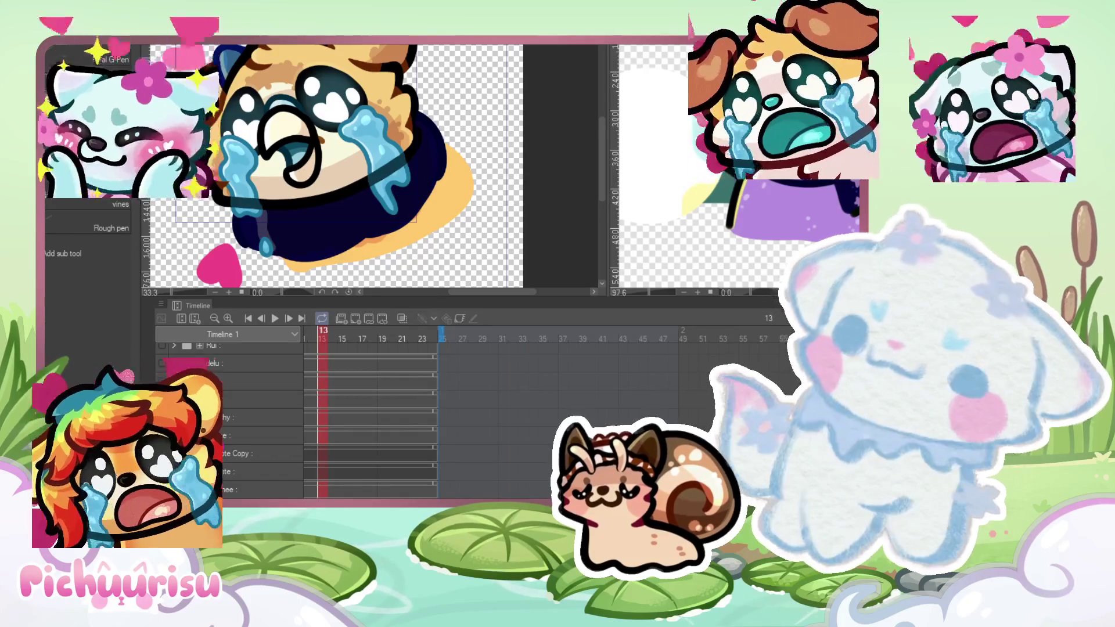
Step: Outline and fill a purple star on the navy scarf
{"action": "scroll", "coordinate": [289, 205], "scroll_direction": "up", "scroll_amount": 1}
{"action": "scroll", "coordinate": [299, 204], "scroll_direction": "up", "scroll_amount": 1}
{"action": "mouse_move", "coordinate": [298, 205]}
{"action": "left_mouse_down"}
{"action": "mouse_move", "coordinate": [293, 238]}
{"action": "mouse_move", "coordinate": [256, 233]}
{"action": "mouse_move", "coordinate": [317, 215]}
{"action": "mouse_move", "coordinate": [275, 223]}
{"action": "left_mouse_up"}
{"action": "scroll", "coordinate": [275, 223], "scroll_direction": "down", "scroll_amount": 3}
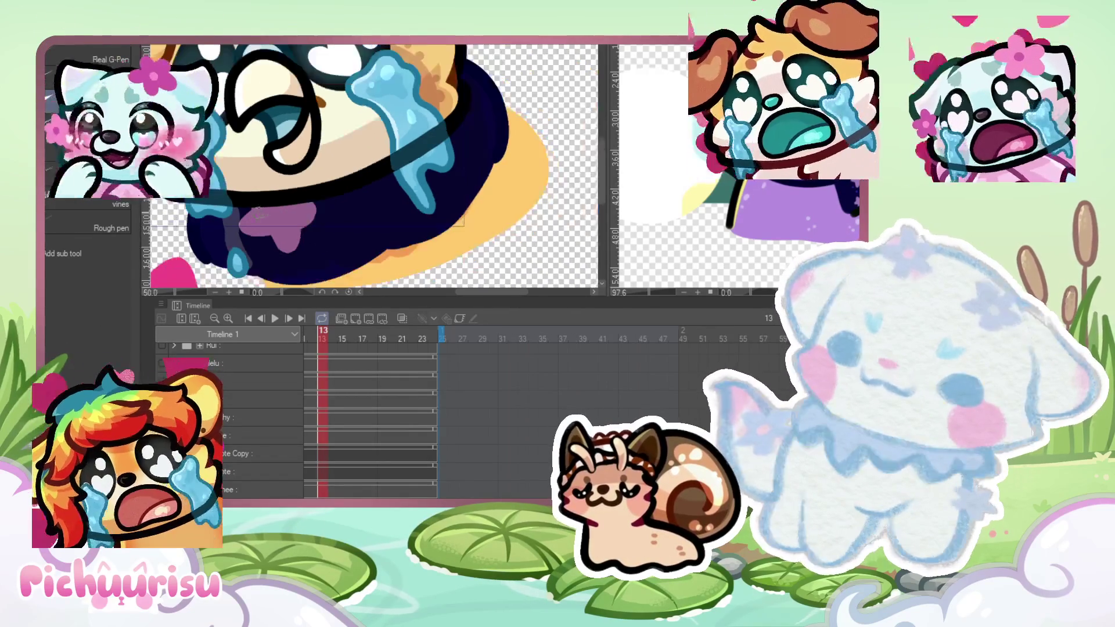
{"action": "scroll", "coordinate": [409, 146], "scroll_direction": "up", "scroll_amount": 2}
{"action": "scroll", "coordinate": [409, 145], "scroll_direction": "down", "scroll_amount": 1}
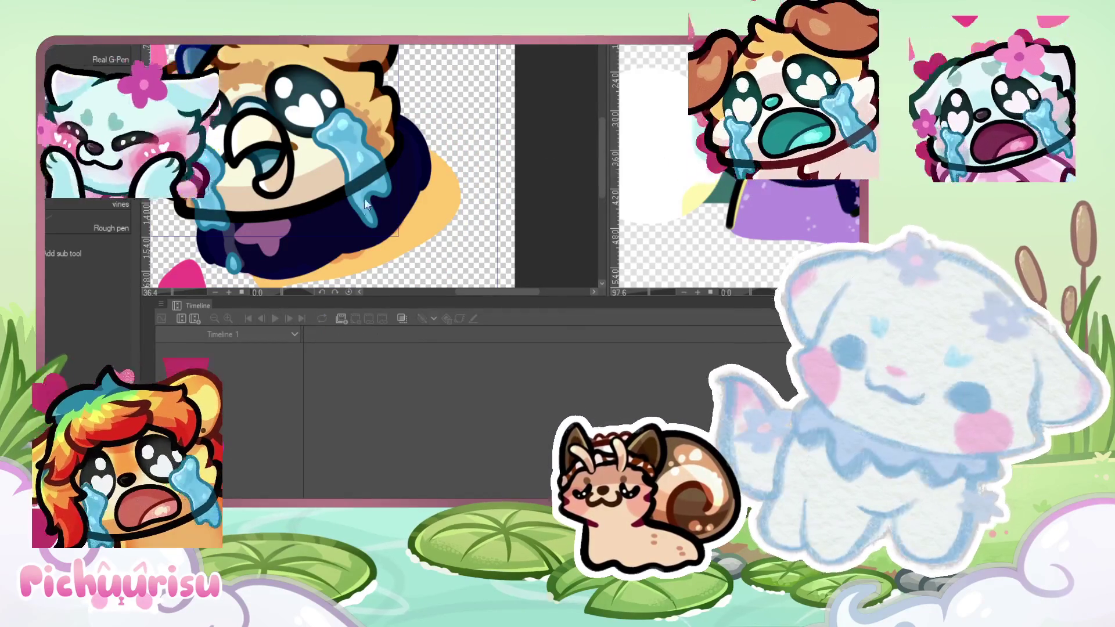
{"action": "scroll", "coordinate": [354, 218], "scroll_direction": "up", "scroll_amount": 2}
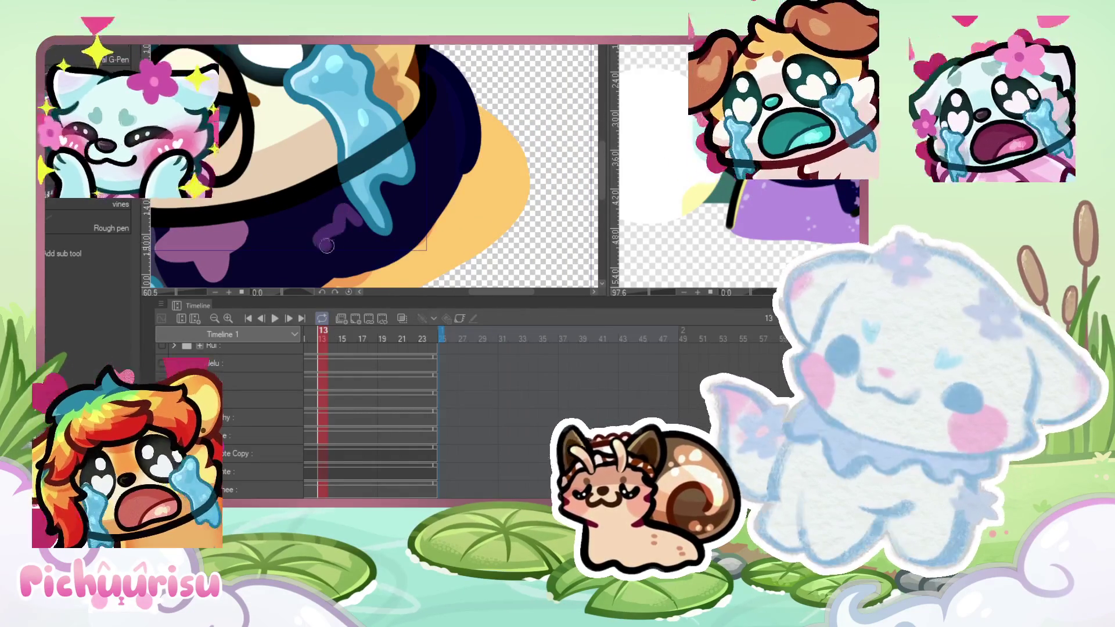
{"action": "mouse_move", "coordinate": [372, 244]}
{"action": "left_mouse_down"}
{"action": "mouse_move", "coordinate": [357, 241]}
{"action": "mouse_move", "coordinate": [347, 261]}
{"action": "left_mouse_up"}
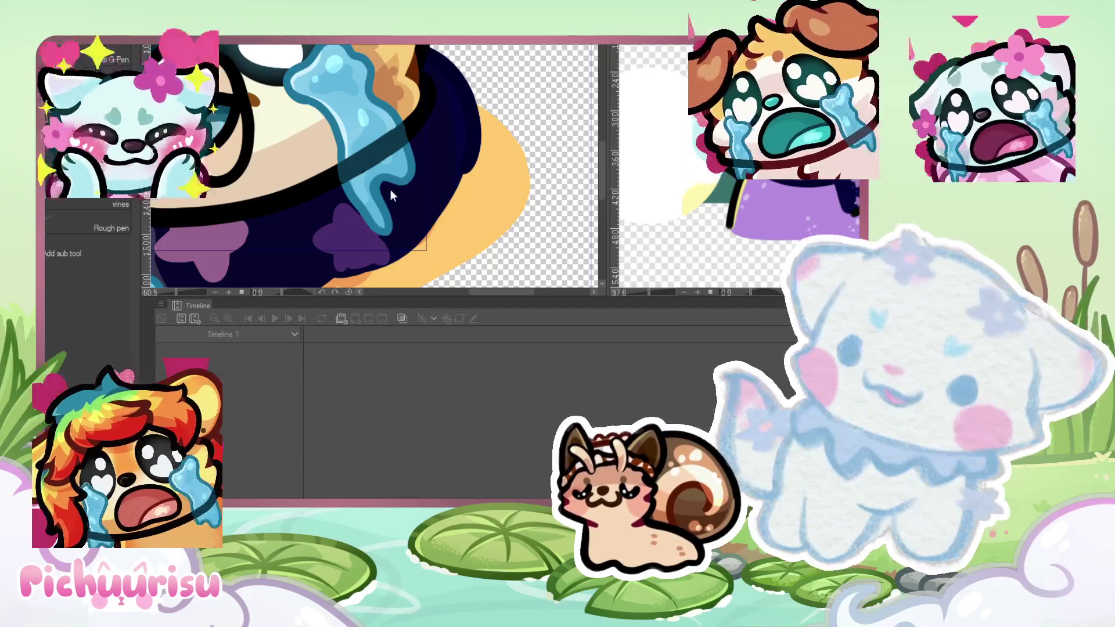
Step: Paint a second purple star on the scarf
{"action": "scroll", "coordinate": [395, 180], "scroll_direction": "up", "scroll_amount": 1}
{"action": "mouse_move", "coordinate": [392, 177]}
{"action": "left_mouse_down"}
{"action": "mouse_move", "coordinate": [400, 215]}
{"action": "mouse_move", "coordinate": [442, 192]}
{"action": "mouse_move", "coordinate": [408, 168]}
{"action": "left_mouse_up"}
{"action": "scroll", "coordinate": [408, 168], "scroll_direction": "down", "scroll_amount": 5}
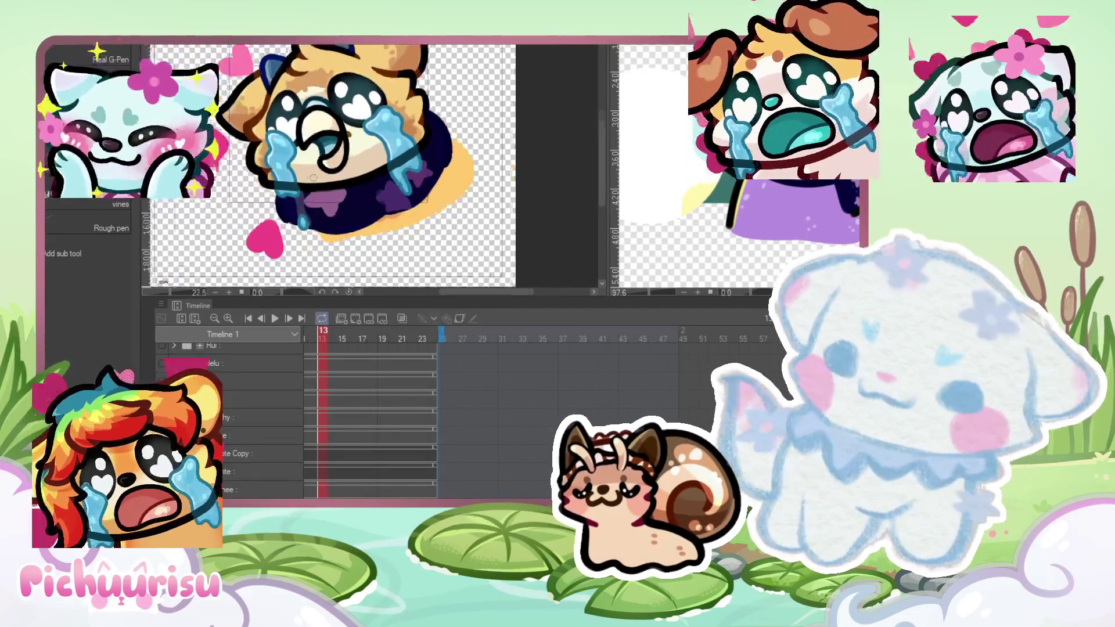
Step: Undo the extra lobes on a purple star and repaint it in darker purple
{"action": "scroll", "coordinate": [351, 159], "scroll_direction": "up", "scroll_amount": 5}
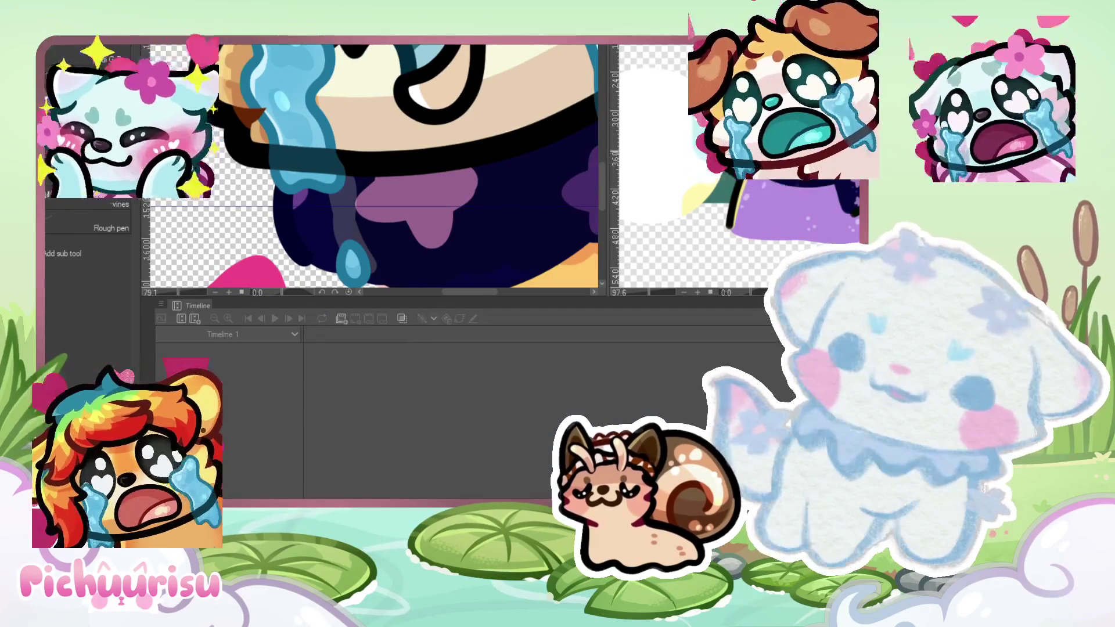
{"action": "scroll", "coordinate": [472, 174], "scroll_direction": "up", "scroll_amount": 1}
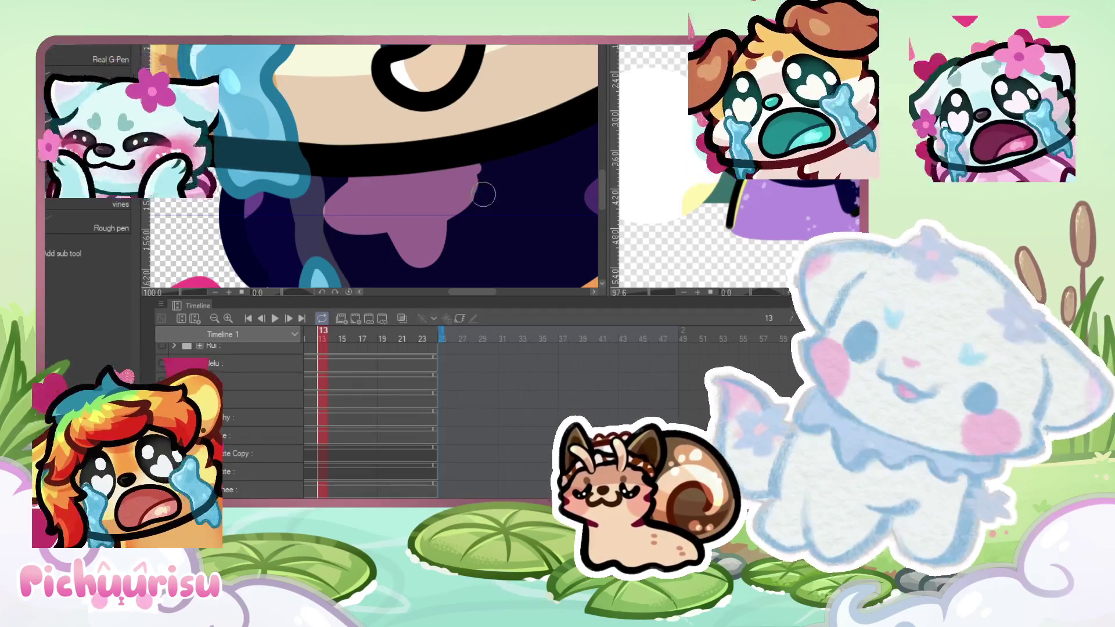
{"action": "mouse_move", "coordinate": [489, 205]}
{"action": "left_mouse_down"}
{"action": "mouse_move", "coordinate": [494, 192]}
{"action": "mouse_move", "coordinate": [453, 238]}
{"action": "mouse_move", "coordinate": [479, 235]}
{"action": "left_mouse_up"}
{"action": "key", "text": "ctrl+z"}
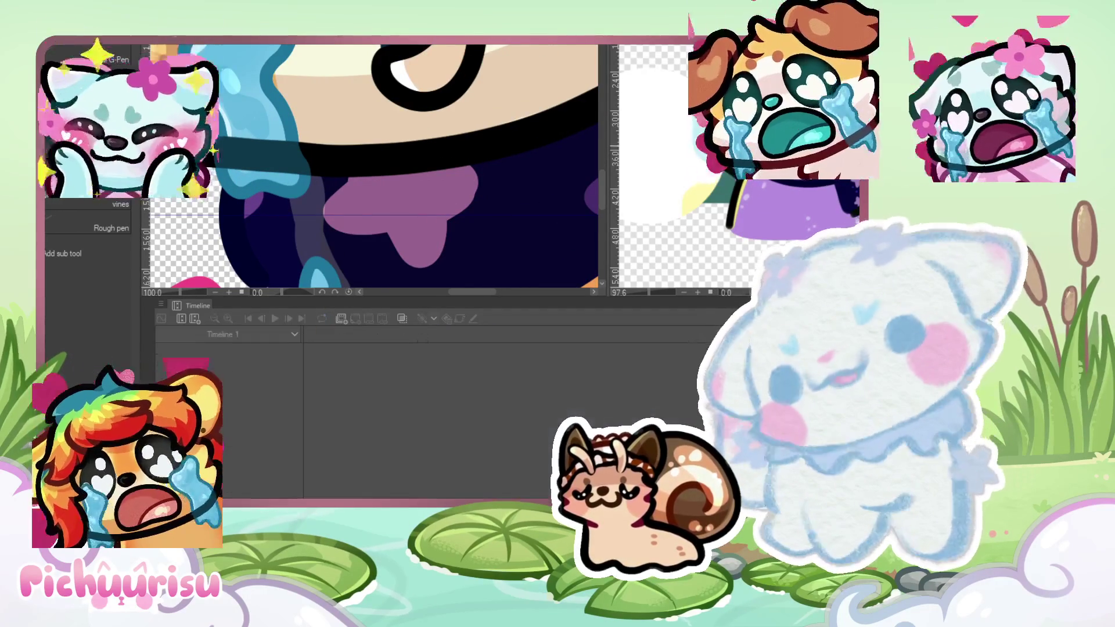
{"action": "mouse_move", "coordinate": [339, 169]}
{"action": "left_mouse_down"}
{"action": "mouse_move", "coordinate": [325, 195]}
{"action": "mouse_move", "coordinate": [334, 224]}
{"action": "mouse_move", "coordinate": [389, 203]}
{"action": "mouse_move", "coordinate": [380, 163]}
{"action": "left_mouse_up"}
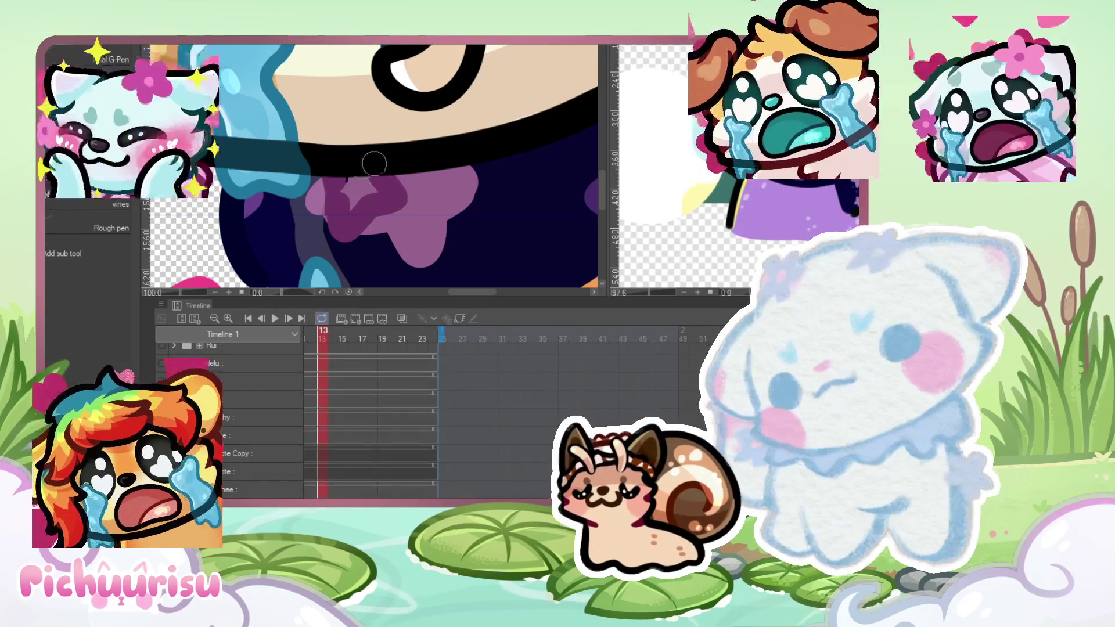
Step: Add a lighter purple star to the navy scarf
{"action": "scroll", "coordinate": [381, 164], "scroll_direction": "up", "scroll_amount": 3}
{"action": "scroll", "coordinate": [348, 186], "scroll_direction": "down", "scroll_amount": 4}
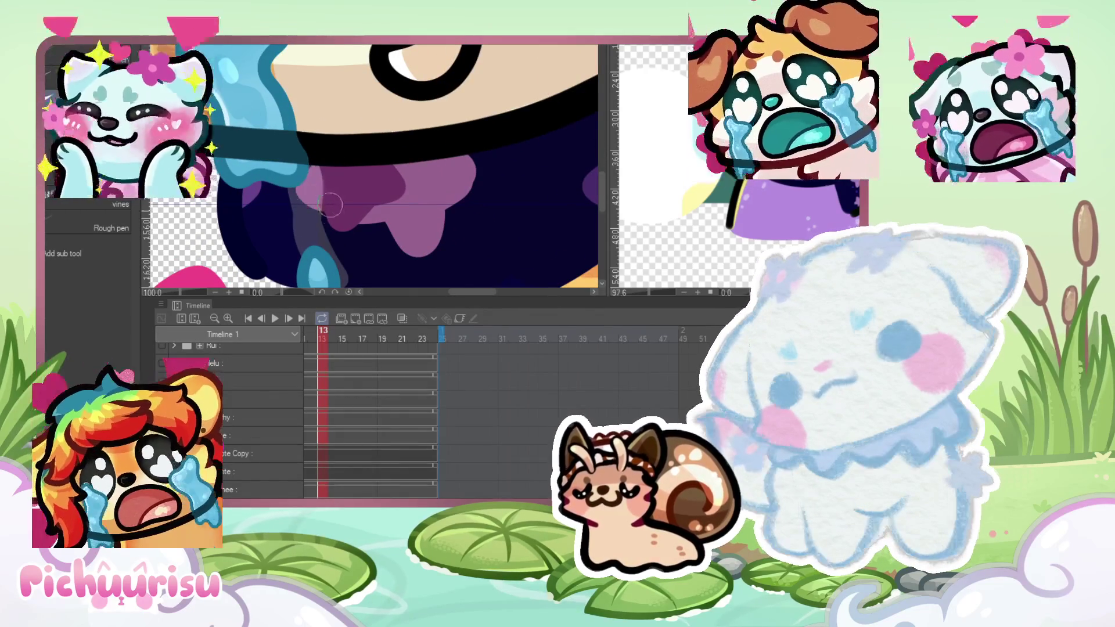
{"action": "scroll", "coordinate": [412, 145], "scroll_direction": "down", "scroll_amount": 4}
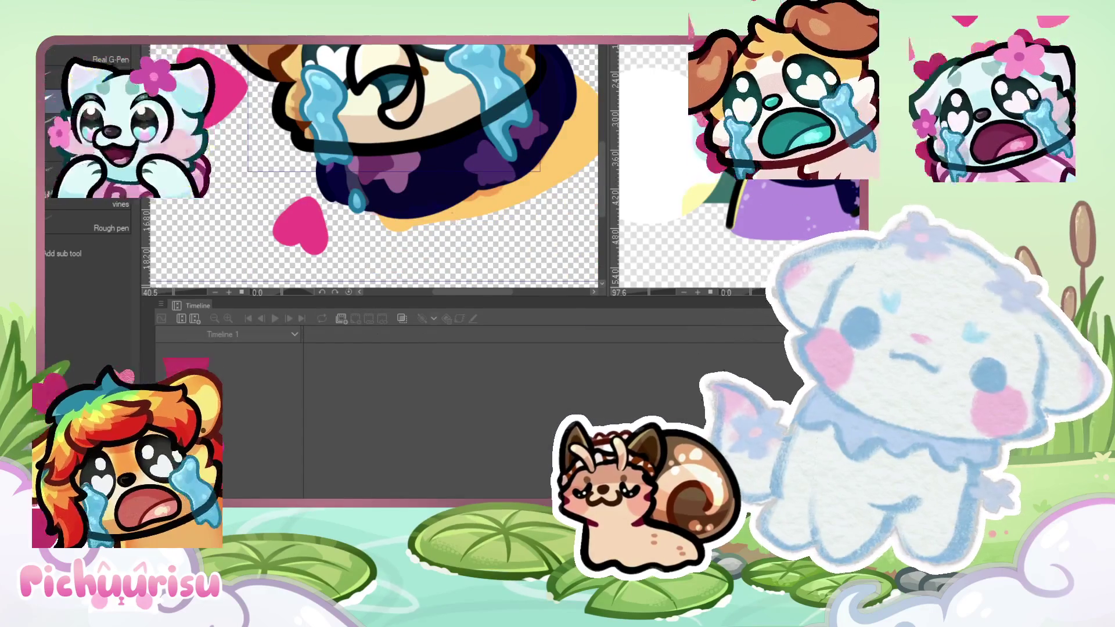
{"action": "scroll", "coordinate": [351, 205], "scroll_direction": "up", "scroll_amount": 3}
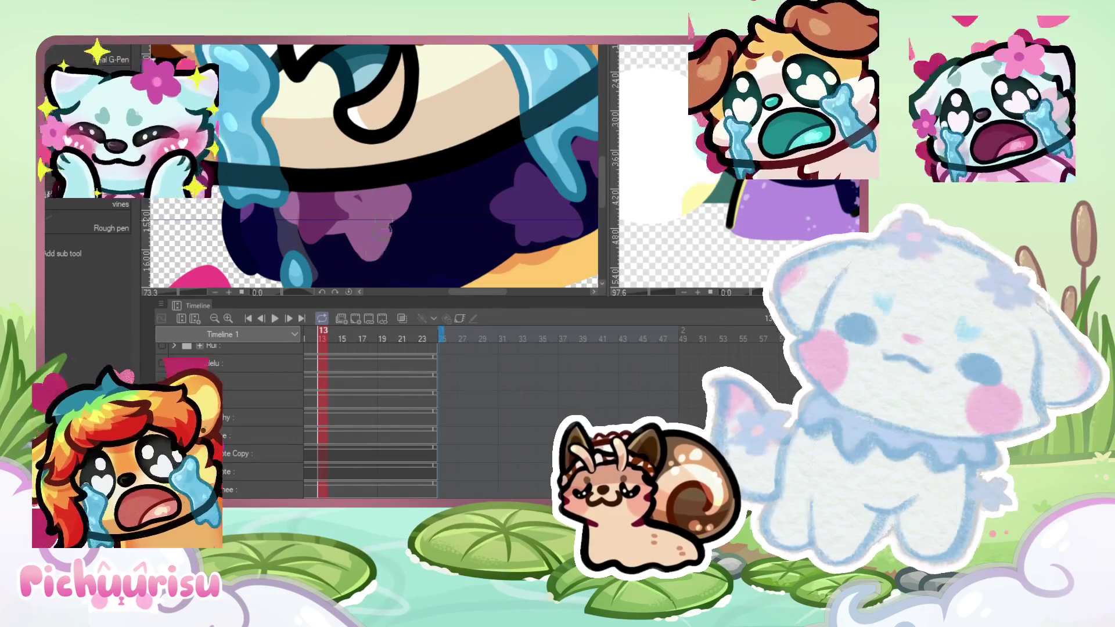
{"action": "mouse_move", "coordinate": [422, 173]}
{"action": "left_mouse_down"}
{"action": "mouse_move", "coordinate": [418, 204]}
{"action": "mouse_move", "coordinate": [431, 185]}
{"action": "left_mouse_up"}
{"action": "scroll", "coordinate": [413, 221], "scroll_direction": "down", "scroll_amount": 4}
{"action": "scroll", "coordinate": [340, 177], "scroll_direction": "up", "scroll_amount": 5}
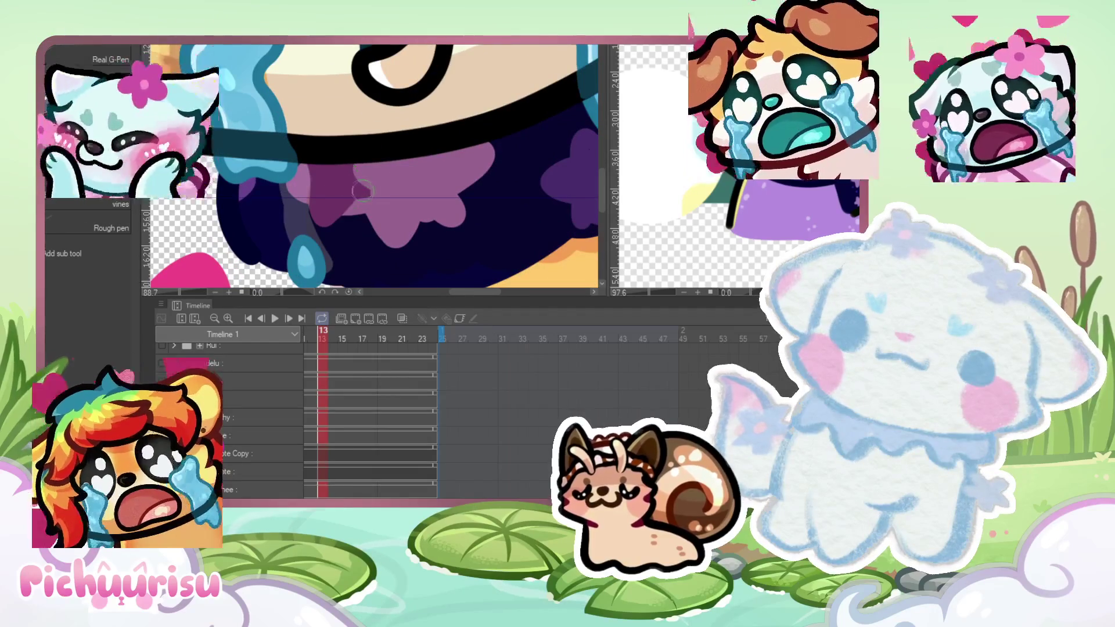
{"action": "scroll", "coordinate": [339, 193], "scroll_direction": "down", "scroll_amount": 3}
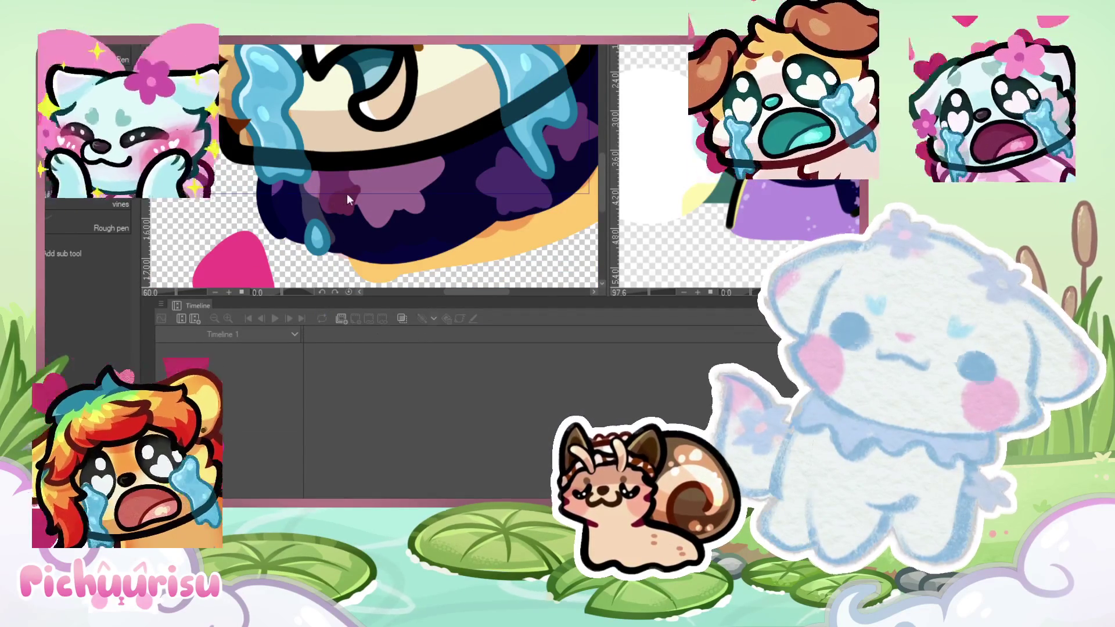
{"action": "scroll", "coordinate": [351, 195], "scroll_direction": "up", "scroll_amount": 1}
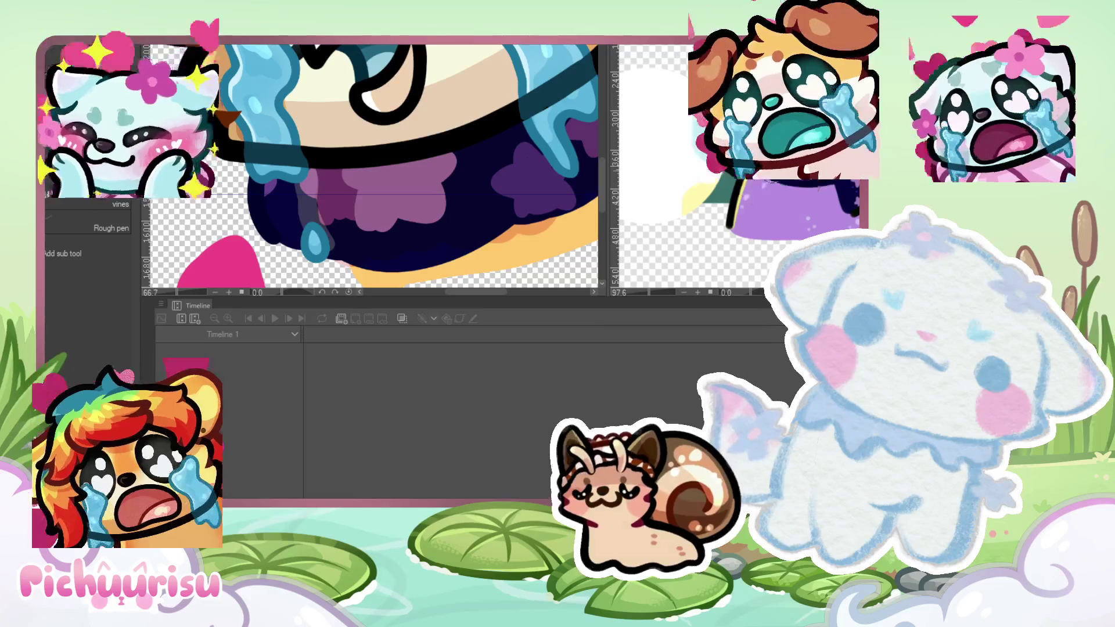
{"action": "scroll", "coordinate": [532, 238], "scroll_direction": "down", "scroll_amount": 5}
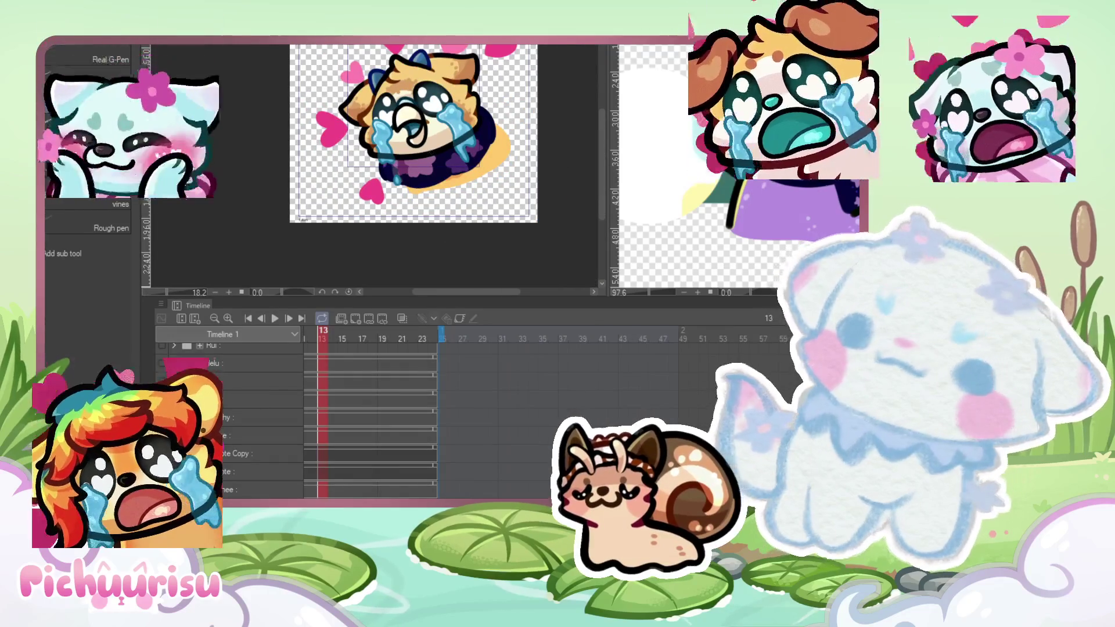
{"action": "scroll", "coordinate": [470, 194], "scroll_direction": "up", "scroll_amount": 8}
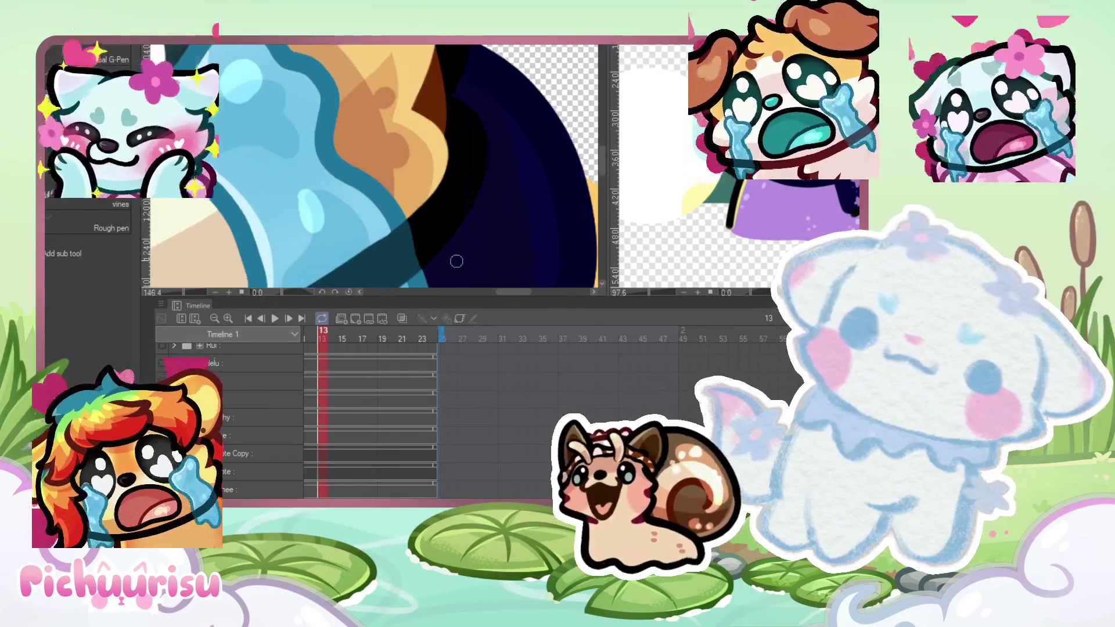
{"action": "scroll", "coordinate": [470, 194], "scroll_direction": "down", "scroll_amount": 4}
{"action": "scroll", "coordinate": [447, 174], "scroll_direction": "up", "scroll_amount": 3}
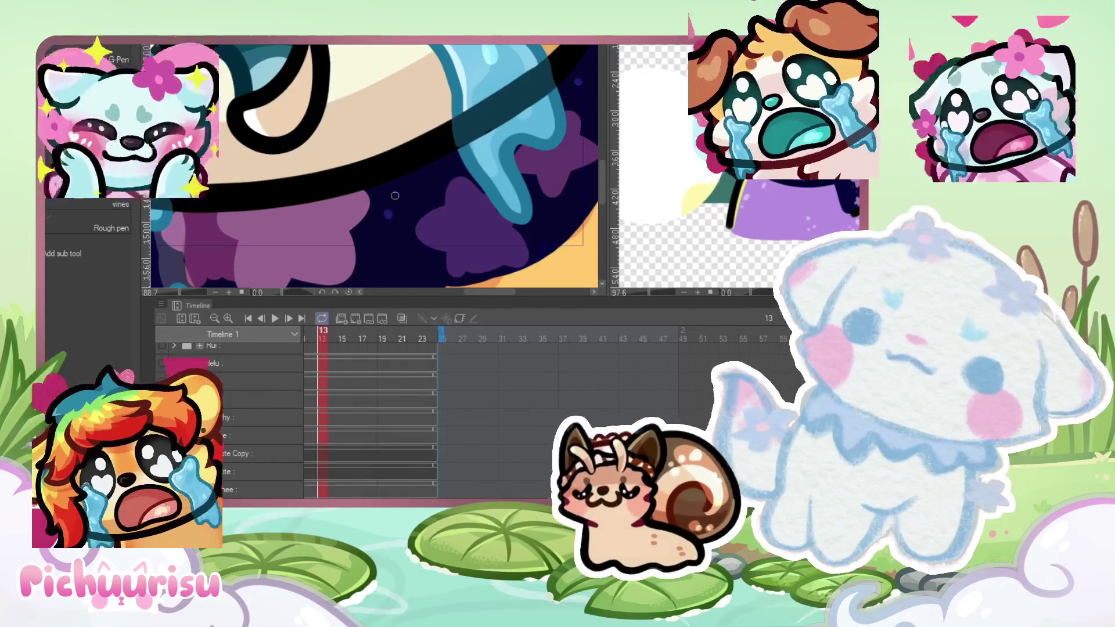
{"action": "scroll", "coordinate": [447, 174], "scroll_direction": "up", "scroll_amount": 3}
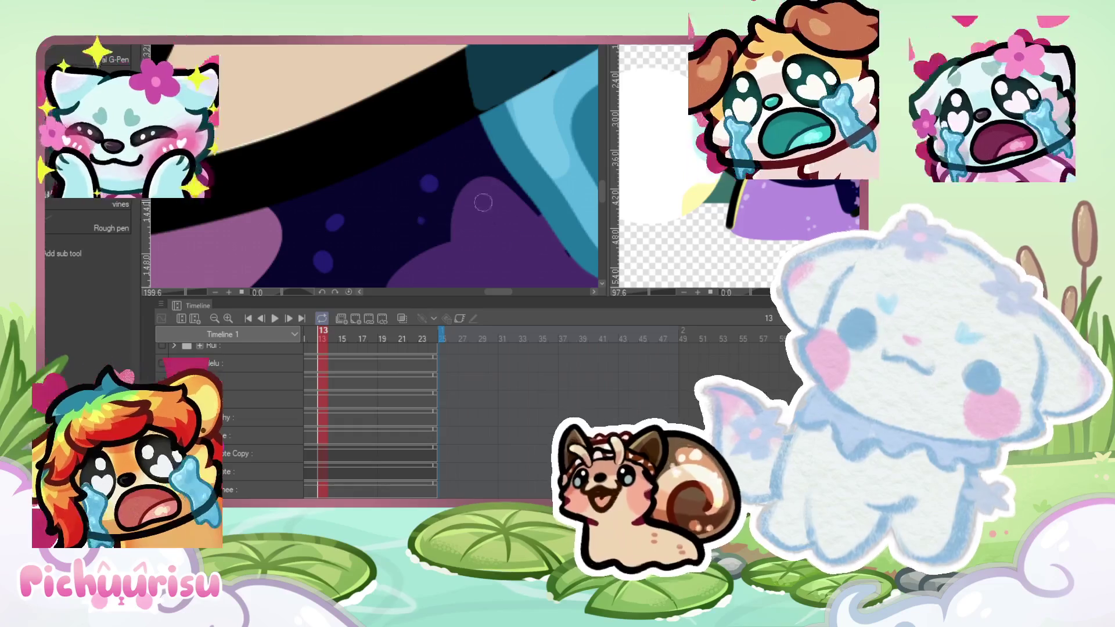
{"action": "scroll", "coordinate": [486, 203], "scroll_direction": "down", "scroll_amount": 3}
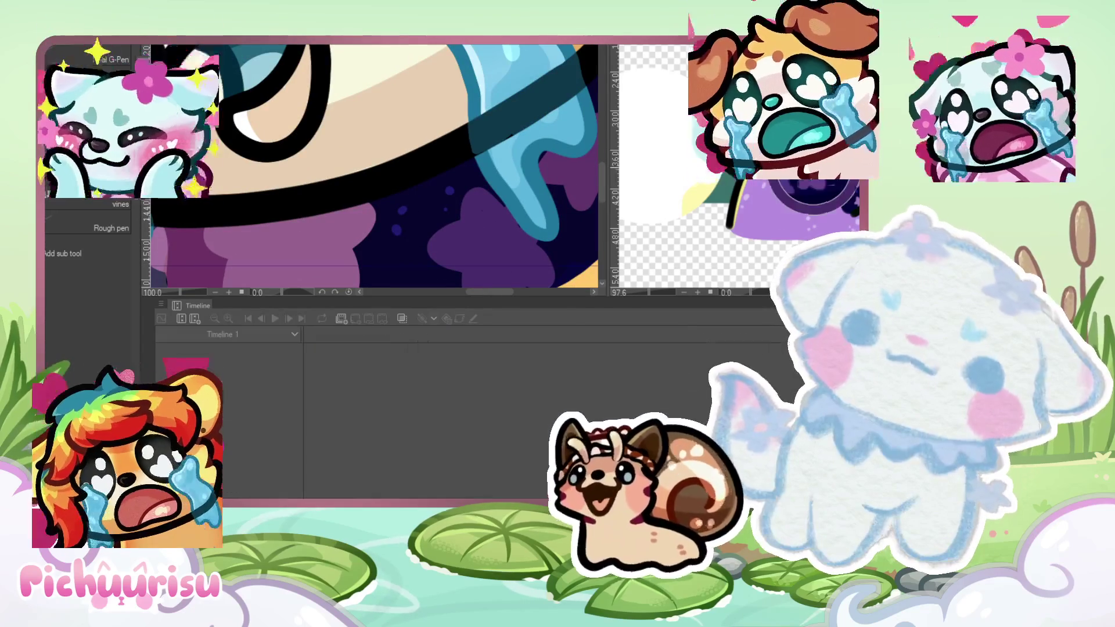
{"action": "scroll", "coordinate": [473, 197], "scroll_direction": "up", "scroll_amount": 2}
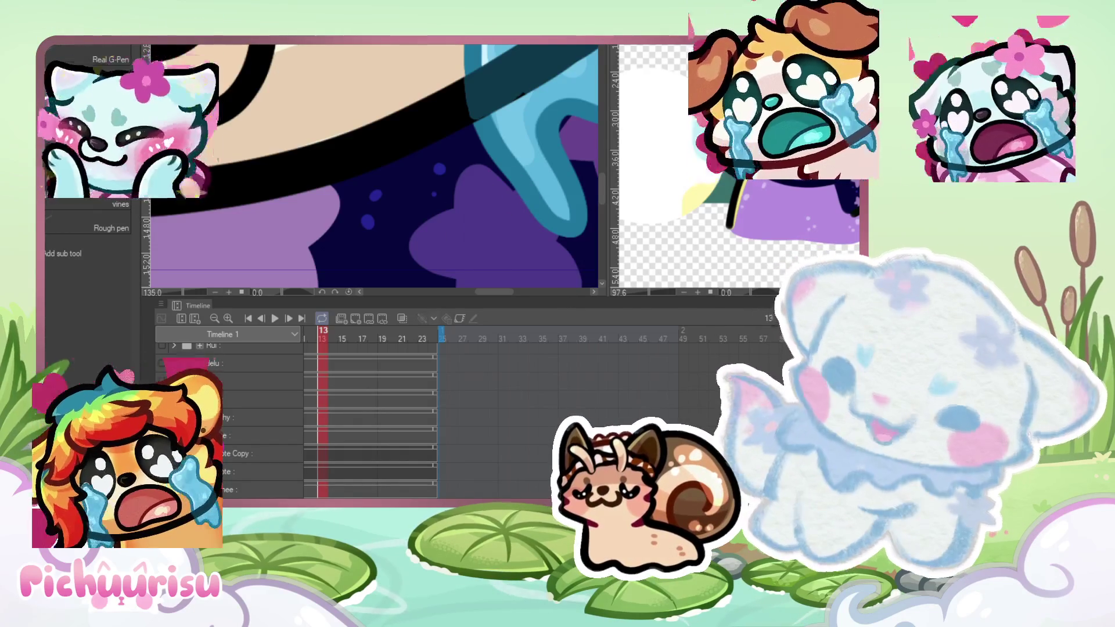
{"action": "scroll", "coordinate": [386, 144], "scroll_direction": "down", "scroll_amount": 5}
{"action": "scroll", "coordinate": [385, 144], "scroll_direction": "up", "scroll_amount": 4}
{"action": "scroll", "coordinate": [385, 143], "scroll_direction": "up", "scroll_amount": 3}
{"action": "scroll", "coordinate": [386, 144], "scroll_direction": "down", "scroll_amount": 5}
{"action": "scroll", "coordinate": [298, 183], "scroll_direction": "up", "scroll_amount": 4}
{"action": "scroll", "coordinate": [298, 183], "scroll_direction": "down", "scroll_amount": 5}
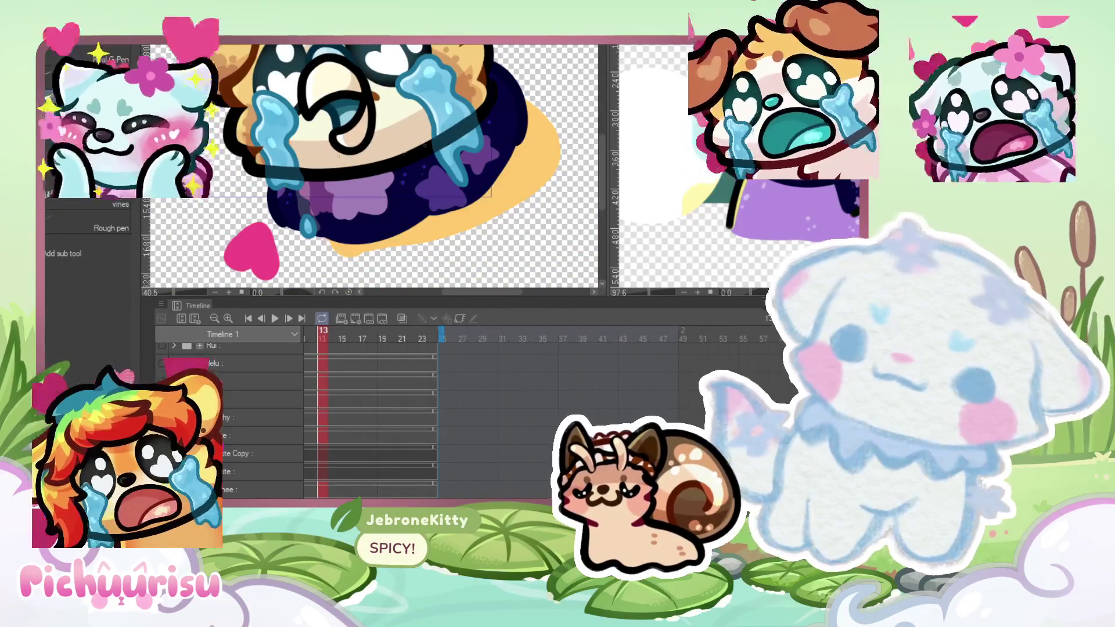
{"action": "scroll", "coordinate": [515, 102], "scroll_direction": "up", "scroll_amount": 4}
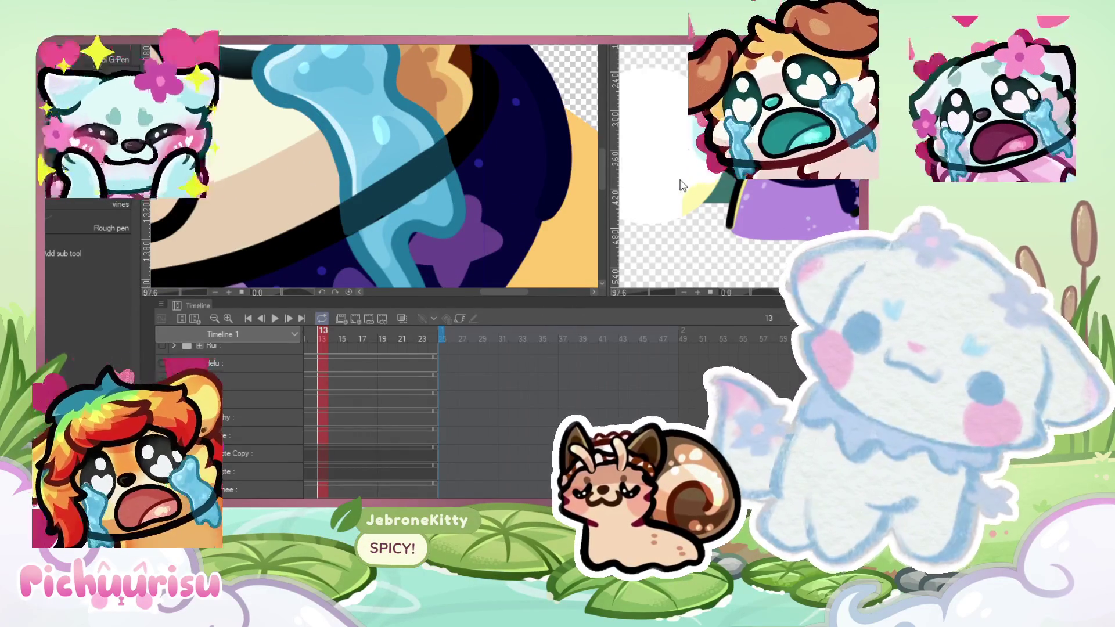
Step: Load the viewer name list in the Sub View, zoom to read it, then switch back to the emote
{"action": "left_click", "coordinate": [682, 185]}
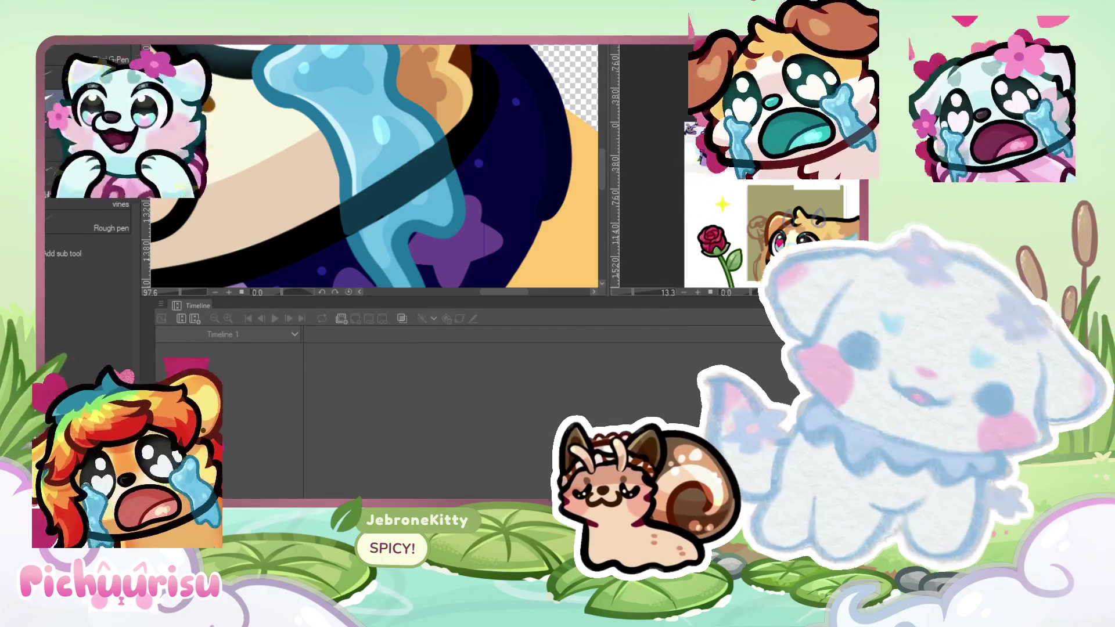
{"action": "scroll", "coordinate": [691, 169], "scroll_direction": "up", "scroll_amount": 3}
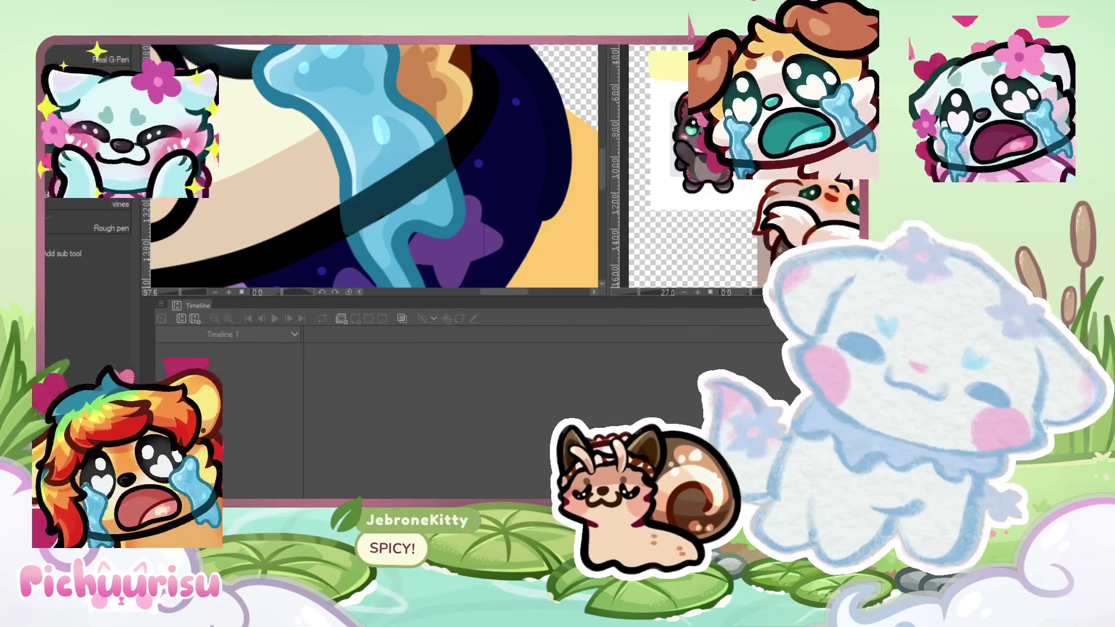
{"action": "scroll", "coordinate": [694, 151], "scroll_direction": "down", "scroll_amount": 1}
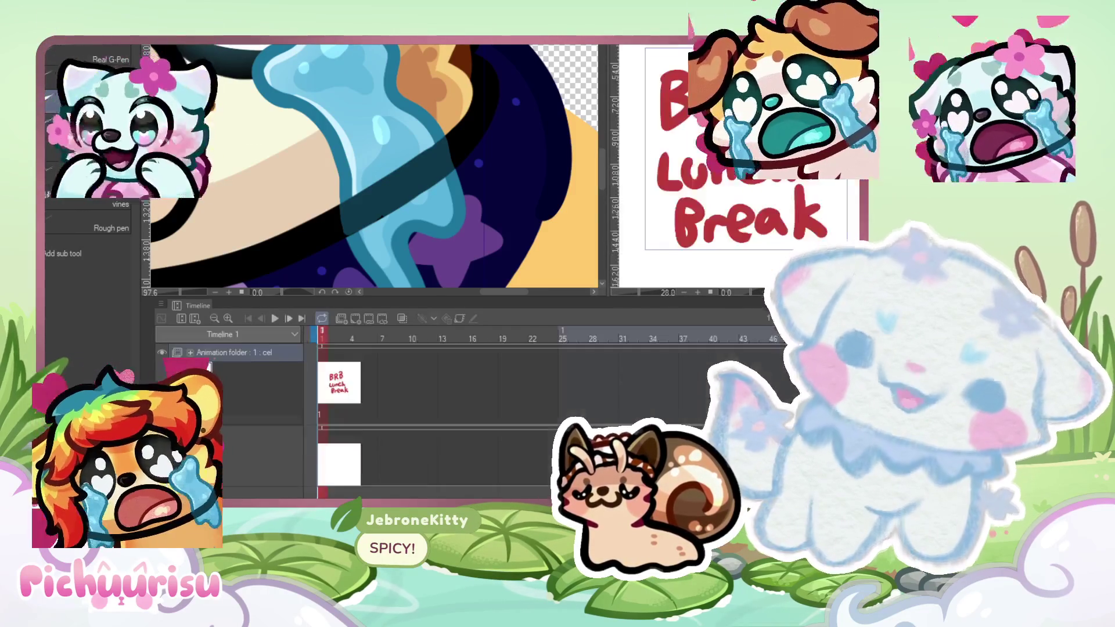
{"action": "scroll", "coordinate": [691, 174], "scroll_direction": "up", "scroll_amount": 4}
{"action": "scroll", "coordinate": [691, 168], "scroll_direction": "down", "scroll_amount": 3}
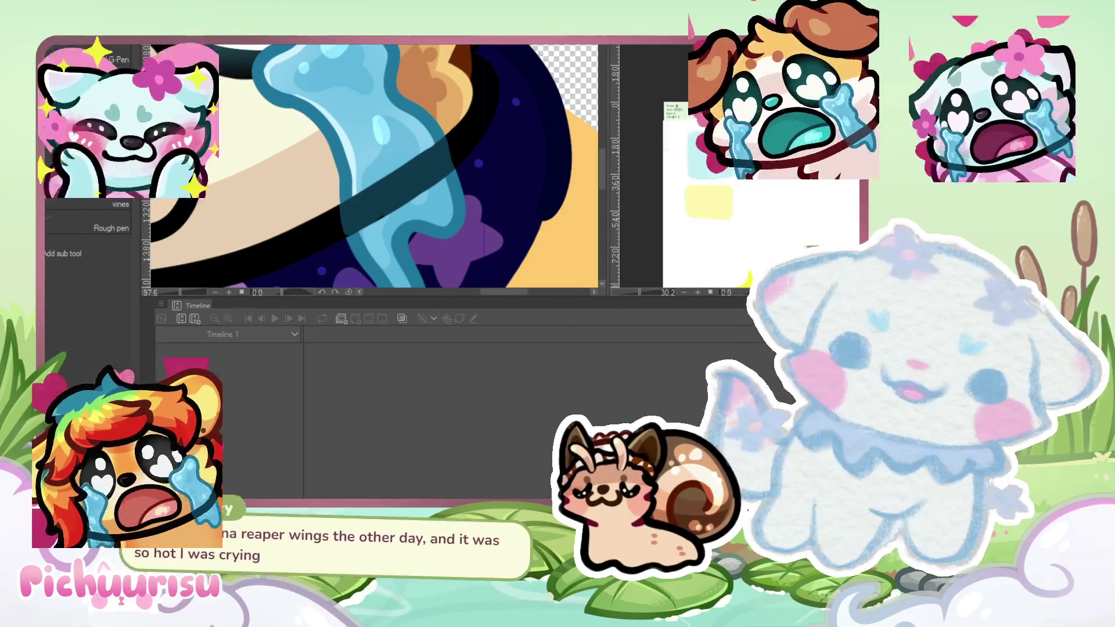
{"action": "scroll", "coordinate": [647, 146], "scroll_direction": "up", "scroll_amount": 3}
{"action": "scroll", "coordinate": [647, 146], "scroll_direction": "up", "scroll_amount": 5}
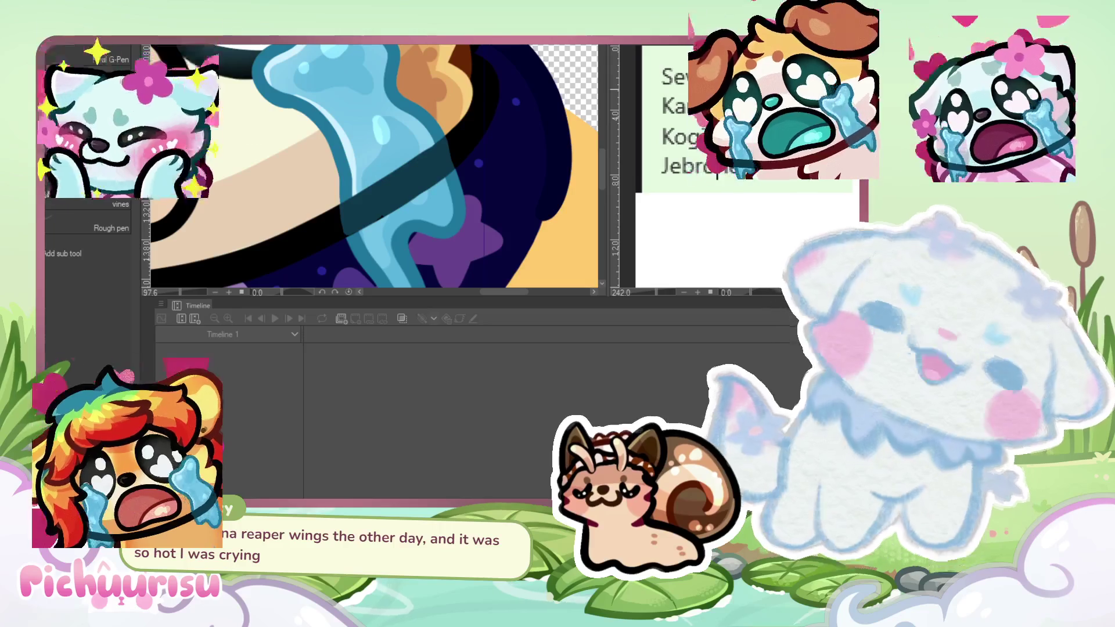
{"action": "scroll", "coordinate": [647, 145], "scroll_direction": "up", "scroll_amount": 2}
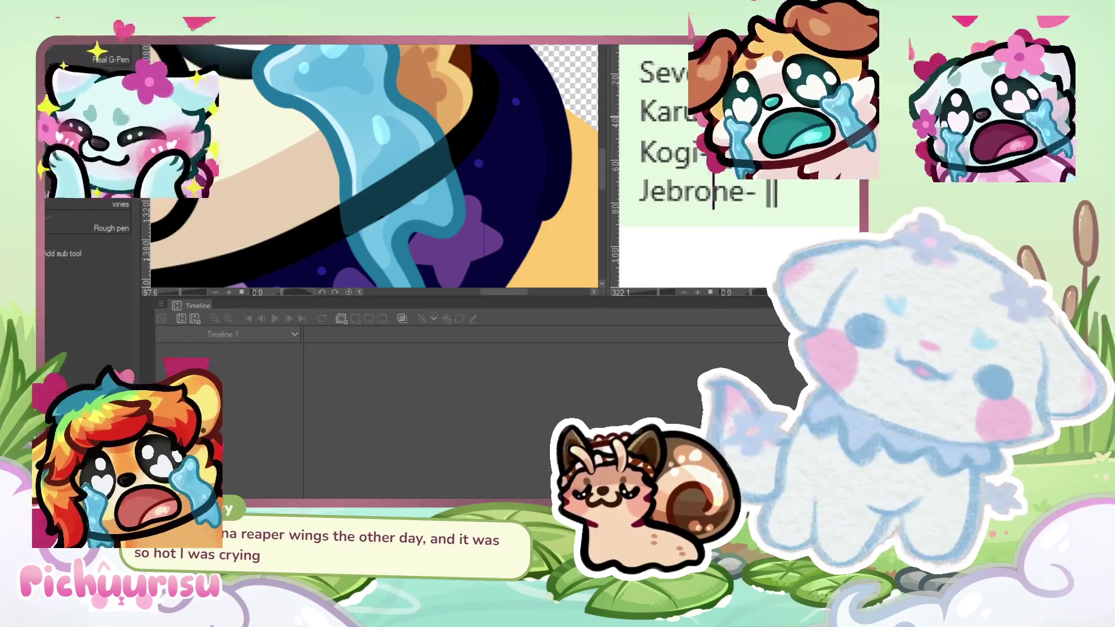
{"action": "scroll", "coordinate": [713, 187], "scroll_direction": "down", "scroll_amount": 1}
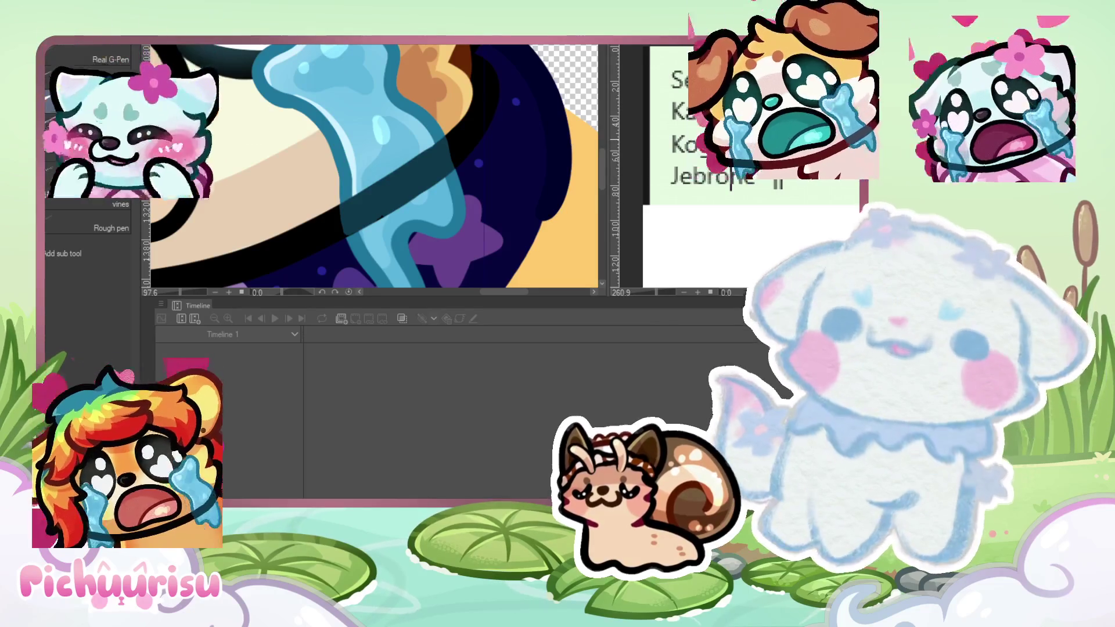
{"action": "key", "text": "ctrl+Tab"}
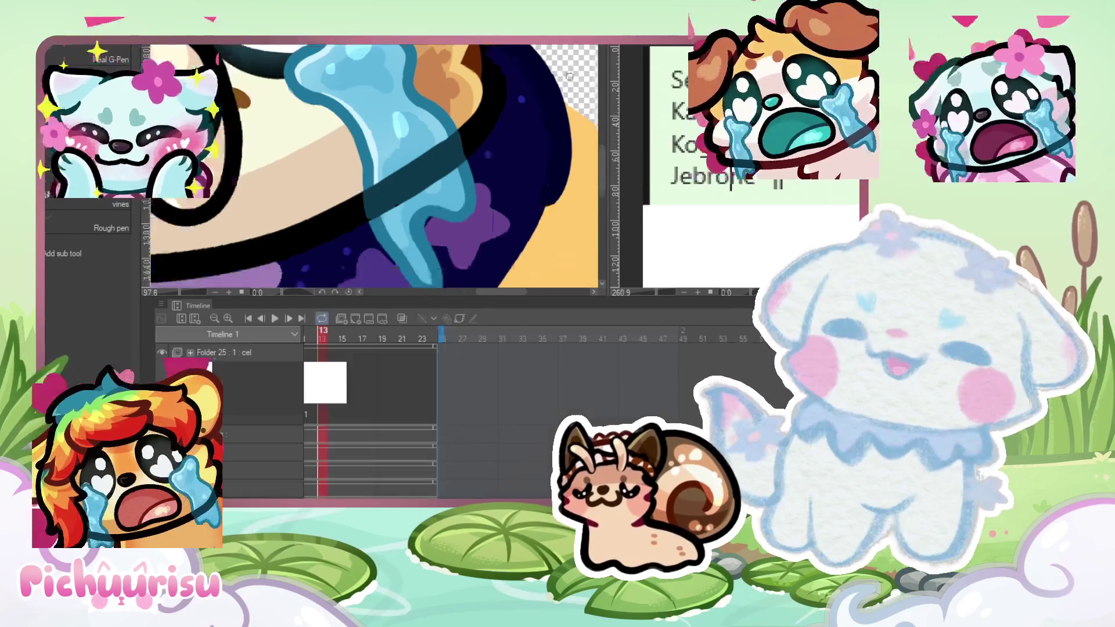
Step: Zoom the Sub View image until the purple-starry-scarf character reference is visible
{"action": "scroll", "coordinate": [456, 193], "scroll_direction": "down", "scroll_amount": 1}
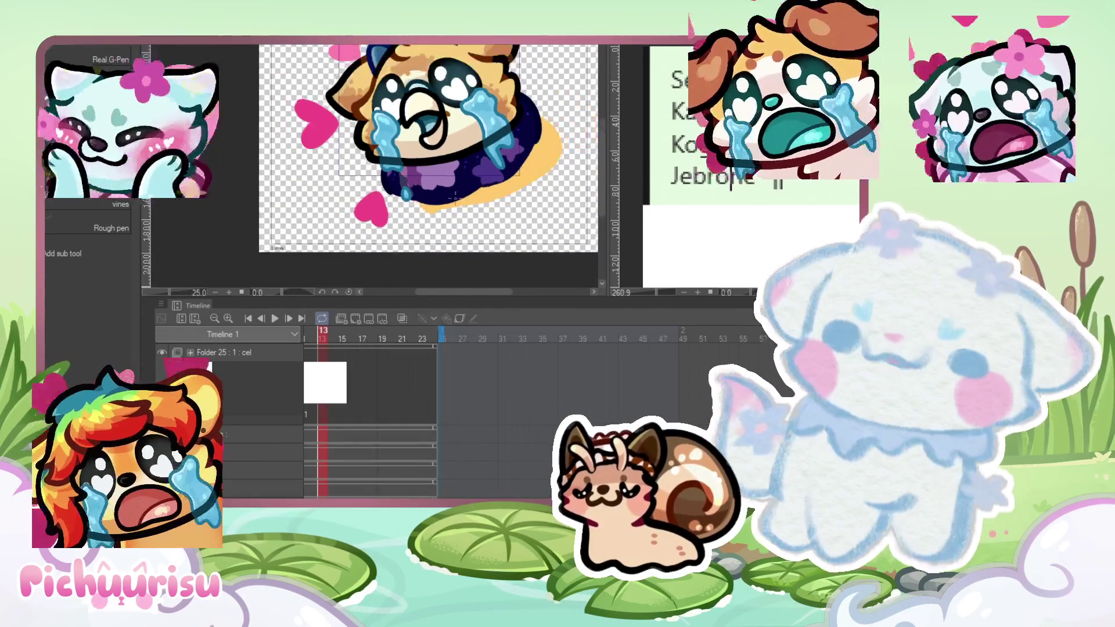
{"action": "left_click", "coordinate": [641, 108]}
{"action": "scroll", "coordinate": [641, 108], "scroll_direction": "down", "scroll_amount": 1}
{"action": "scroll", "coordinate": [641, 108], "scroll_direction": "down", "scroll_amount": 8}
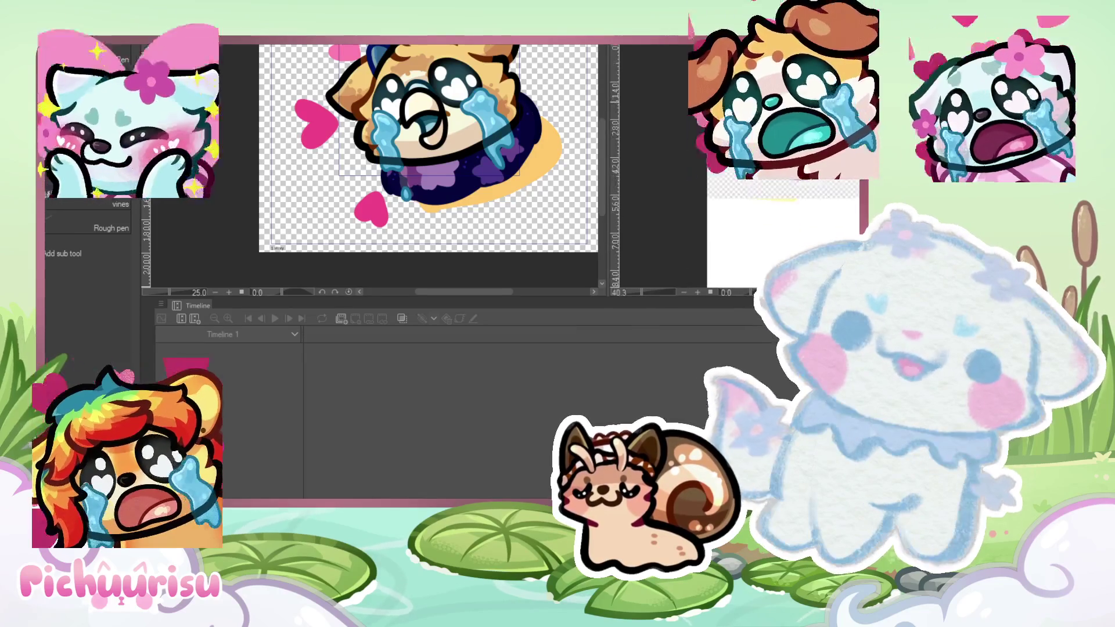
{"action": "scroll", "coordinate": [640, 108], "scroll_direction": "up", "scroll_amount": 2}
{"action": "scroll", "coordinate": [640, 108], "scroll_direction": "up", "scroll_amount": 4}
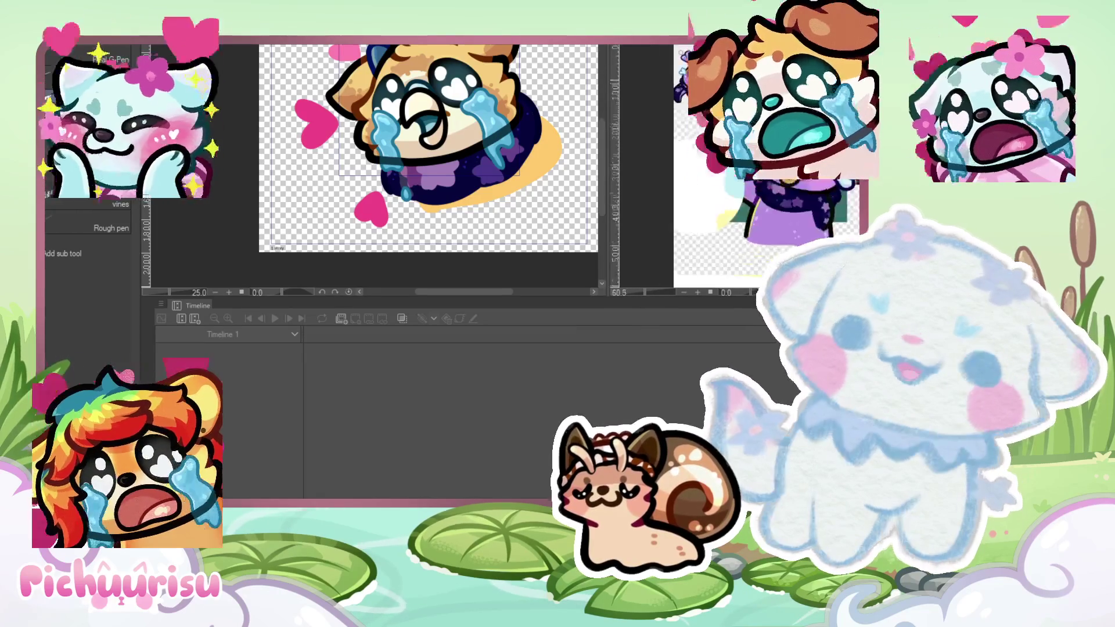
{"action": "scroll", "coordinate": [641, 107], "scroll_direction": "down", "scroll_amount": 3}
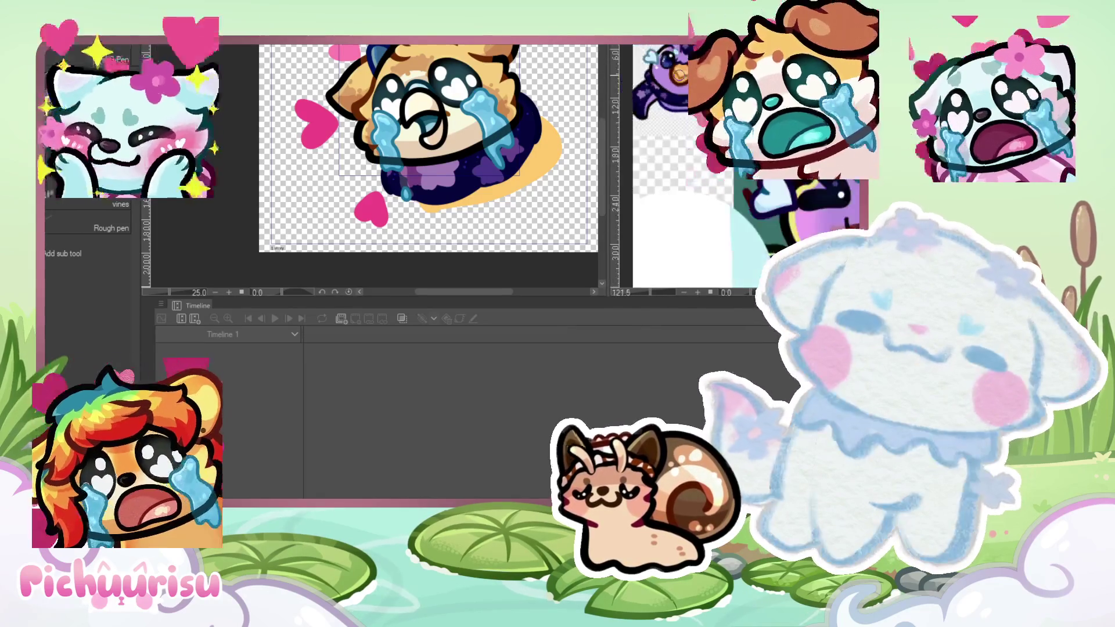
{"action": "scroll", "coordinate": [640, 107], "scroll_direction": "up", "scroll_amount": 1}
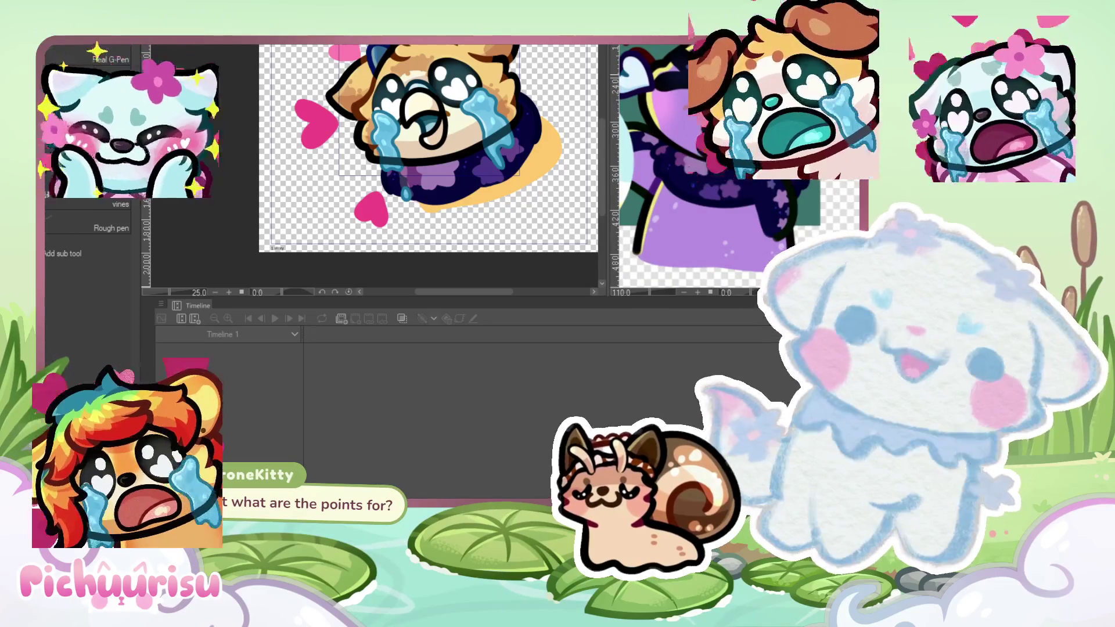
{"action": "scroll", "coordinate": [640, 107], "scroll_direction": "up", "scroll_amount": 2}
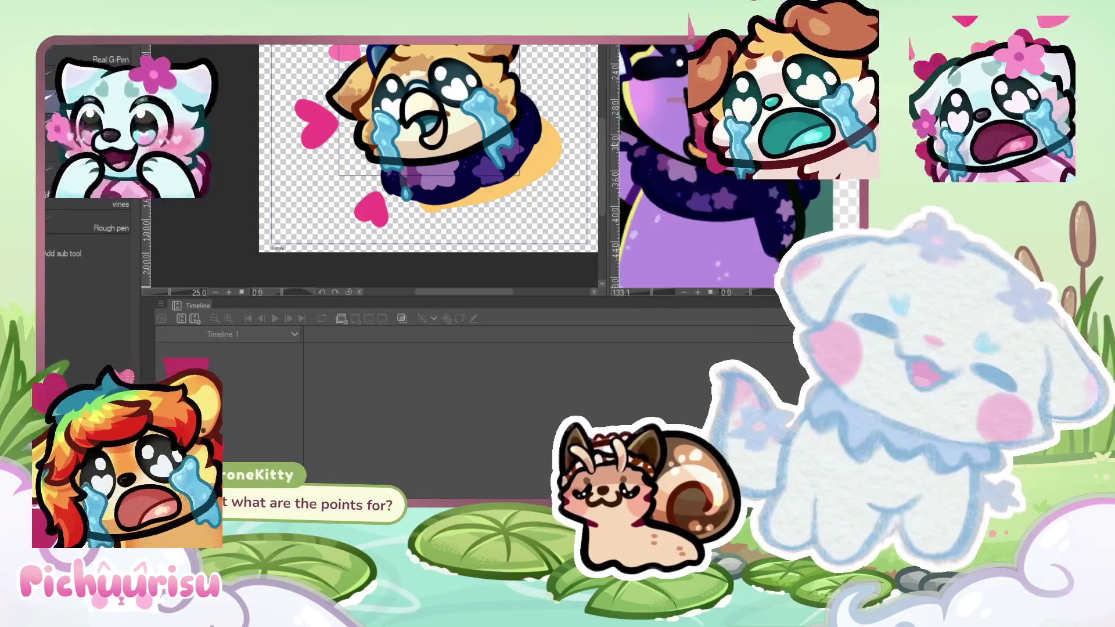
{"action": "scroll", "coordinate": [640, 107], "scroll_direction": "down", "scroll_amount": 4}
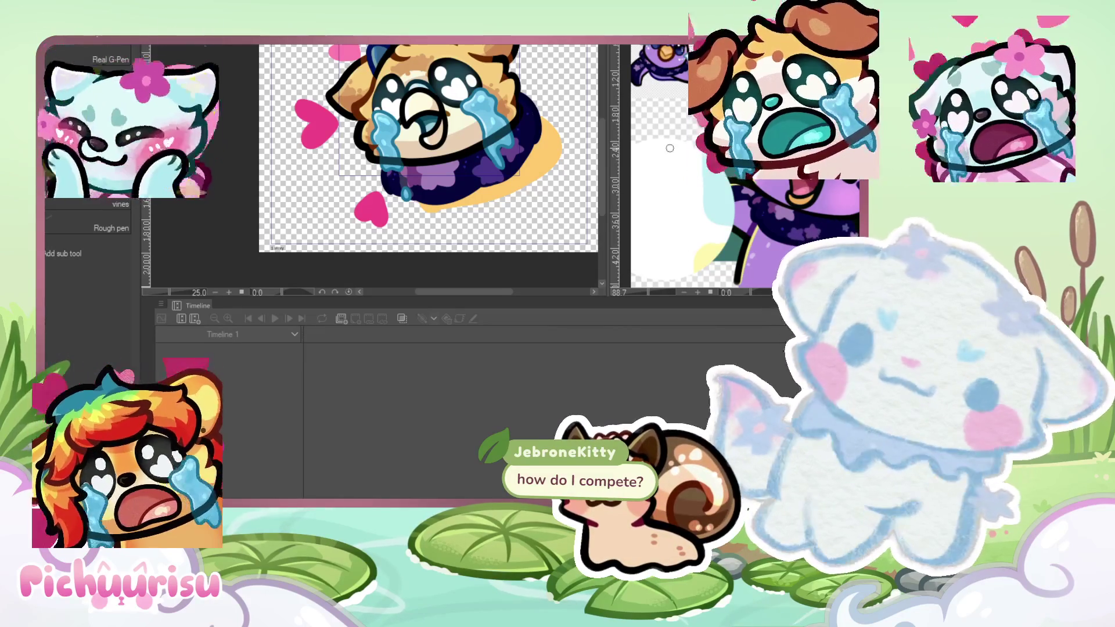
{"action": "scroll", "coordinate": [725, 176], "scroll_direction": "down", "scroll_amount": 2}
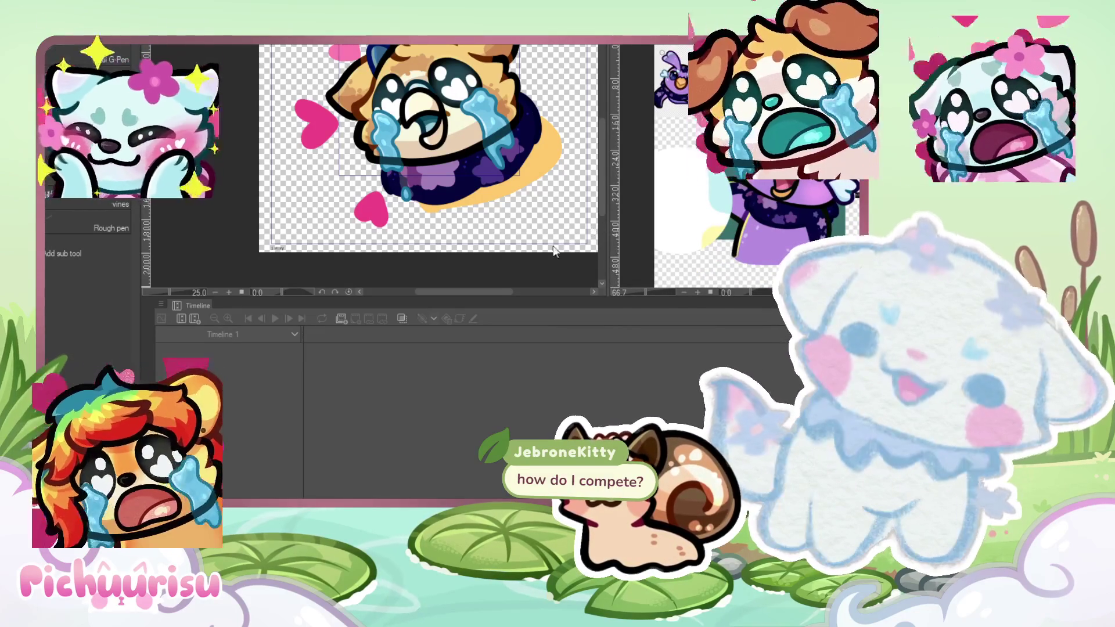
{"action": "scroll", "coordinate": [429, 117], "scroll_direction": "up", "scroll_amount": 2}
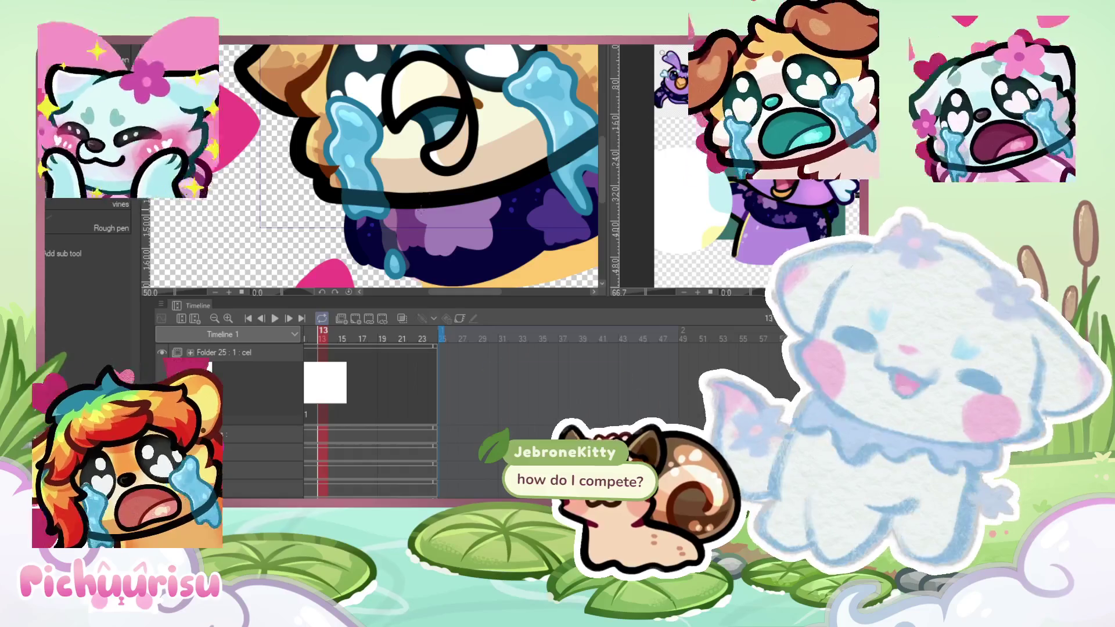
{"action": "scroll", "coordinate": [365, 116], "scroll_direction": "down", "scroll_amount": 1}
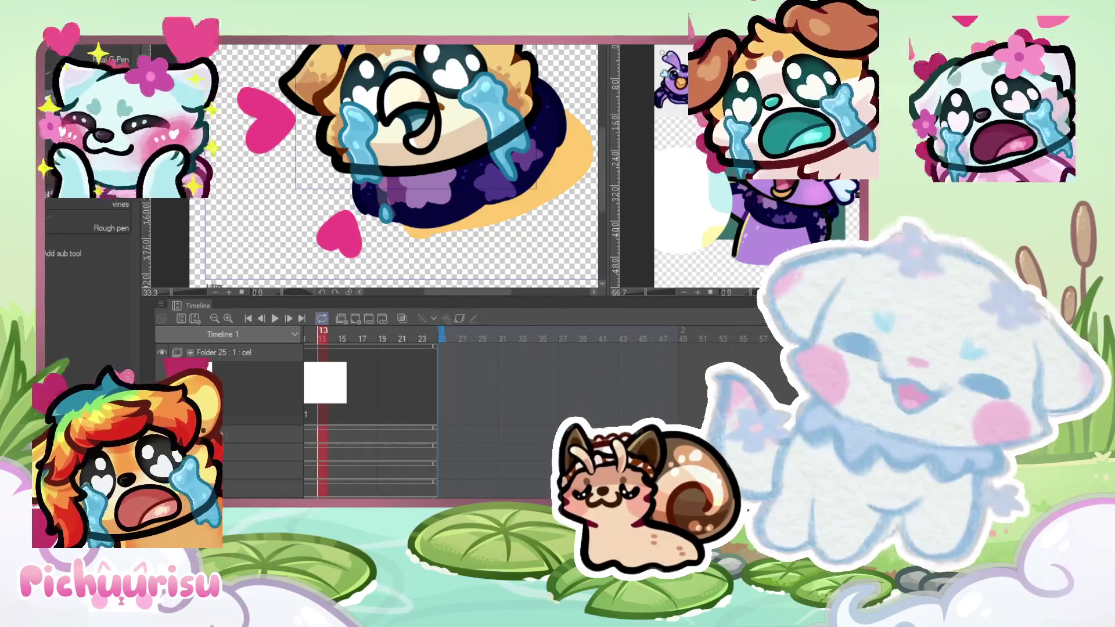
{"action": "left_click", "coordinate": [343, 338]}
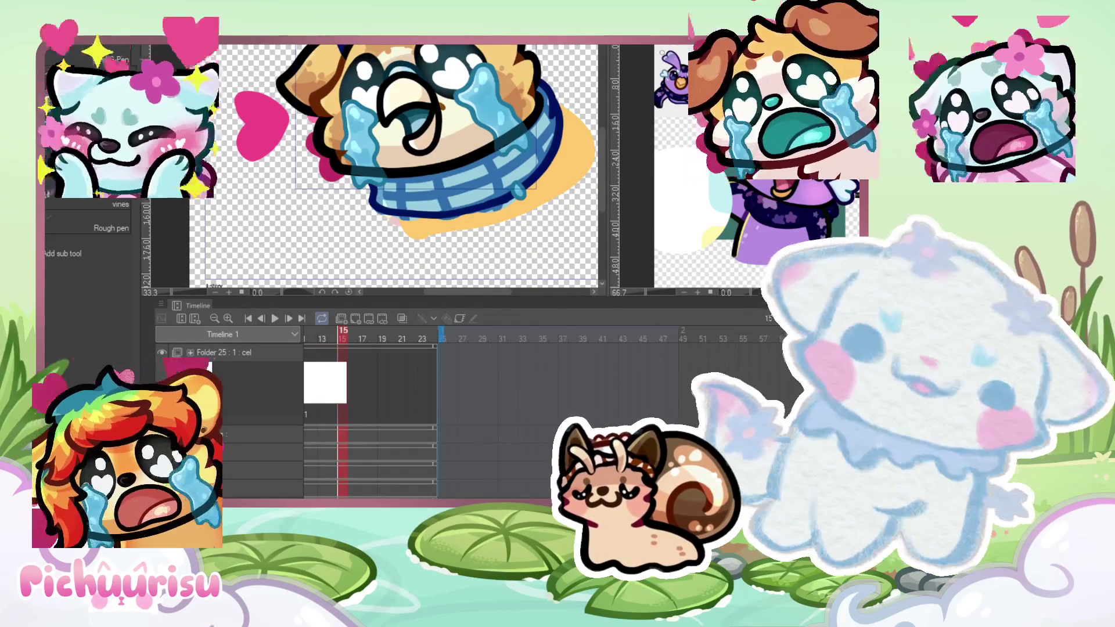
{"action": "left_click", "coordinate": [322, 339]}
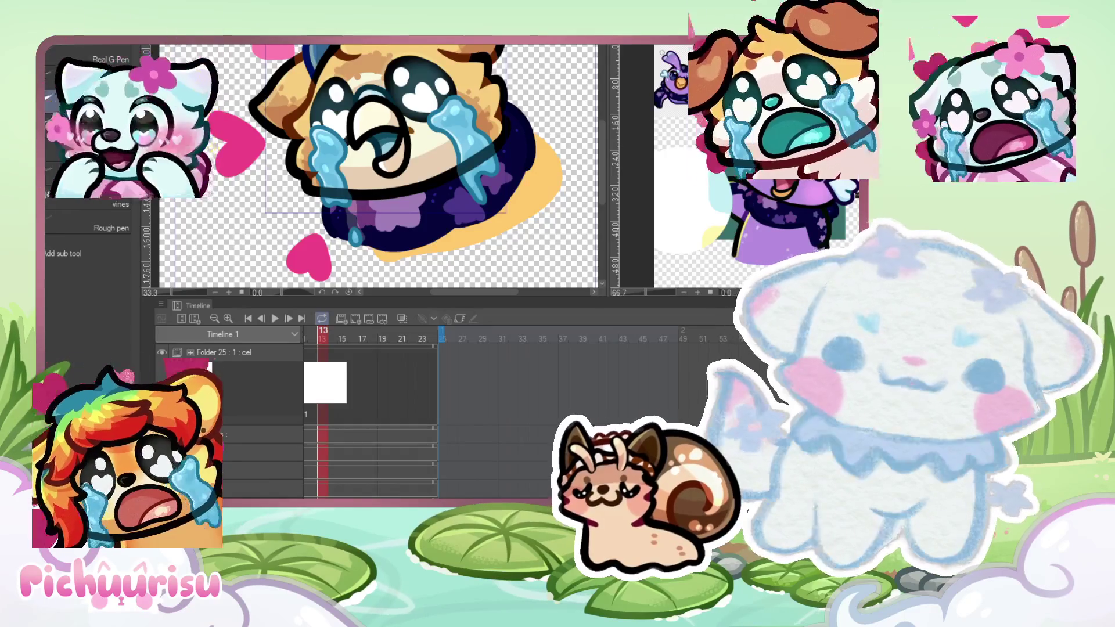
{"action": "scroll", "coordinate": [535, 130], "scroll_direction": "up", "scroll_amount": 1}
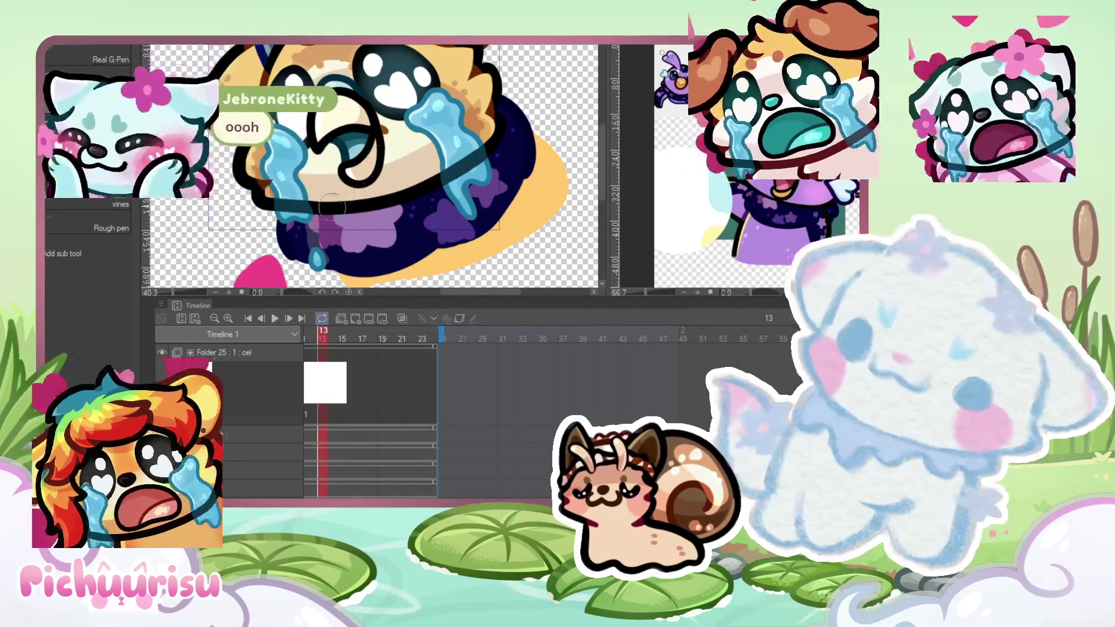
{"action": "scroll", "coordinate": [334, 203], "scroll_direction": "up", "scroll_amount": 1}
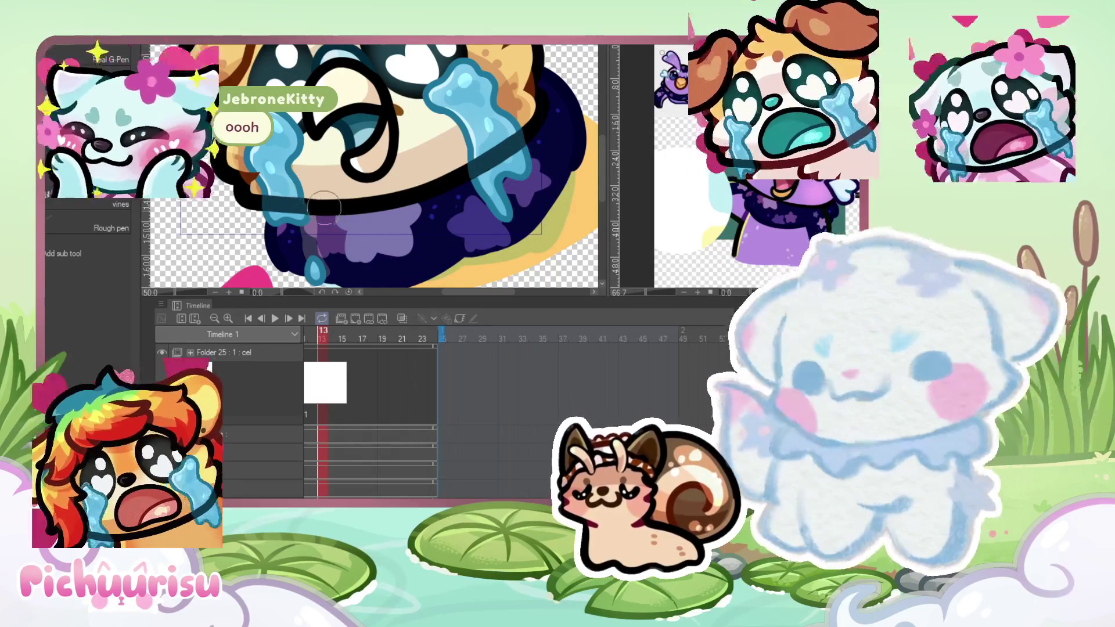
{"action": "scroll", "coordinate": [327, 208], "scroll_direction": "down", "scroll_amount": 2}
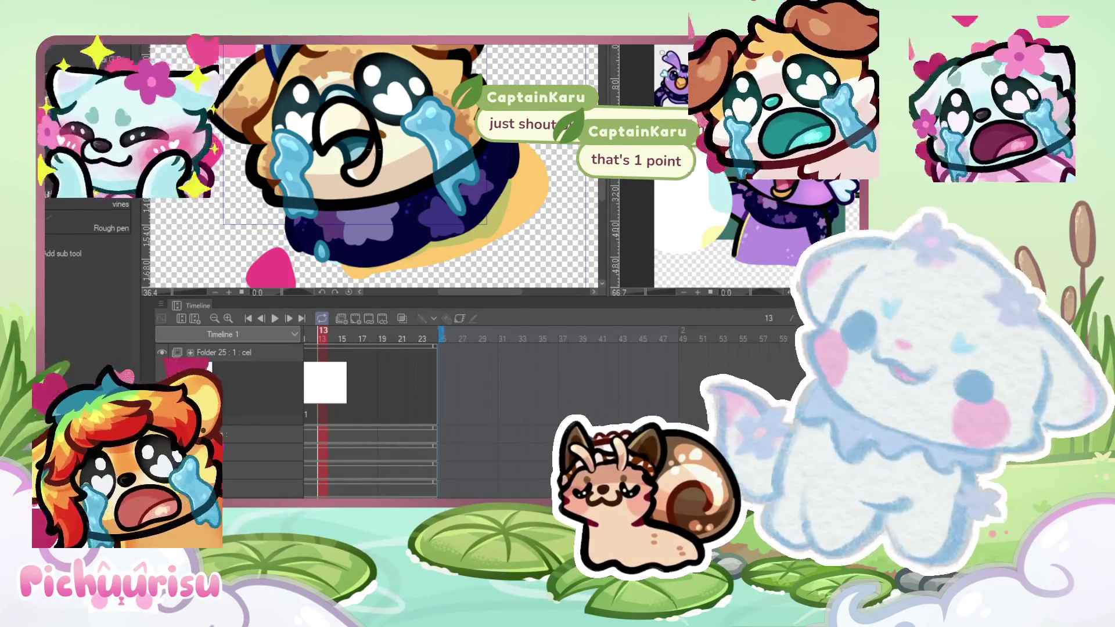
{"action": "key", "text": "ctrl+plus"}
{"action": "key", "text": "ctrl+plus"}
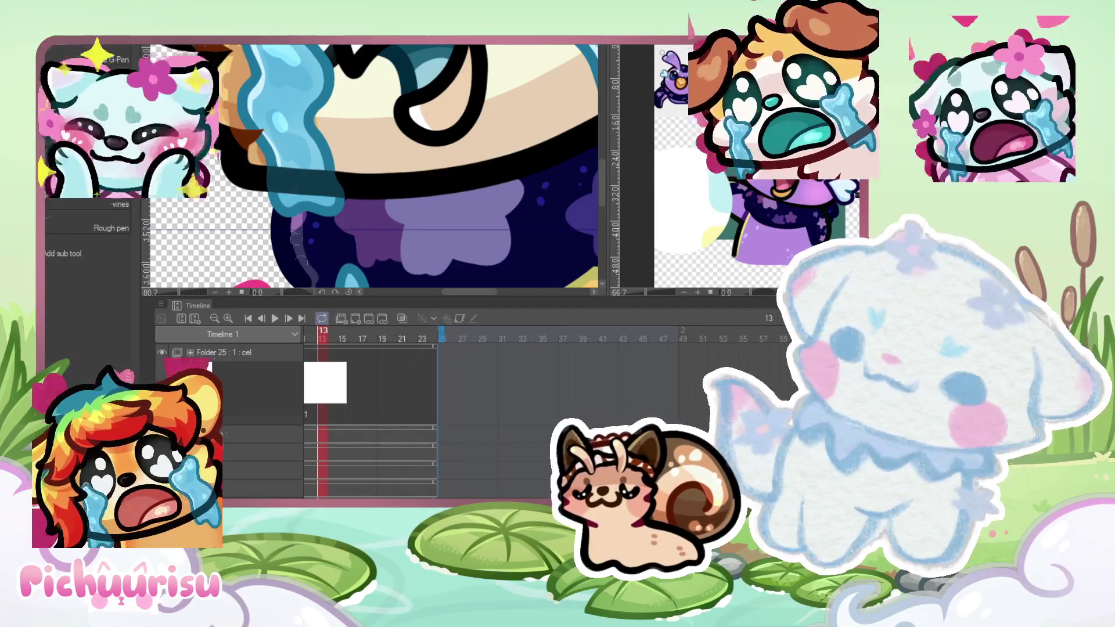
{"action": "key", "text": "ctrl+minus"}
{"action": "key", "text": "ctrl+minus"}
{"action": "key", "text": "ctrl+minus"}
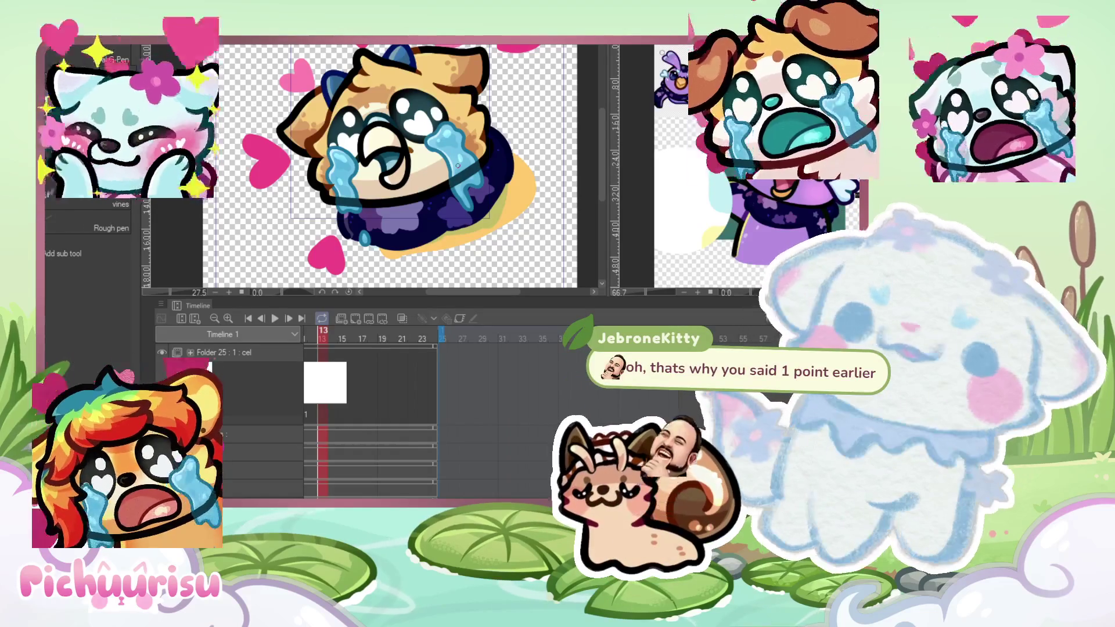
Step: Erase the dark navy outlines around the blue ears with the Soft eraser
{"action": "scroll", "coordinate": [488, 157], "scroll_direction": "up", "scroll_amount": 4}
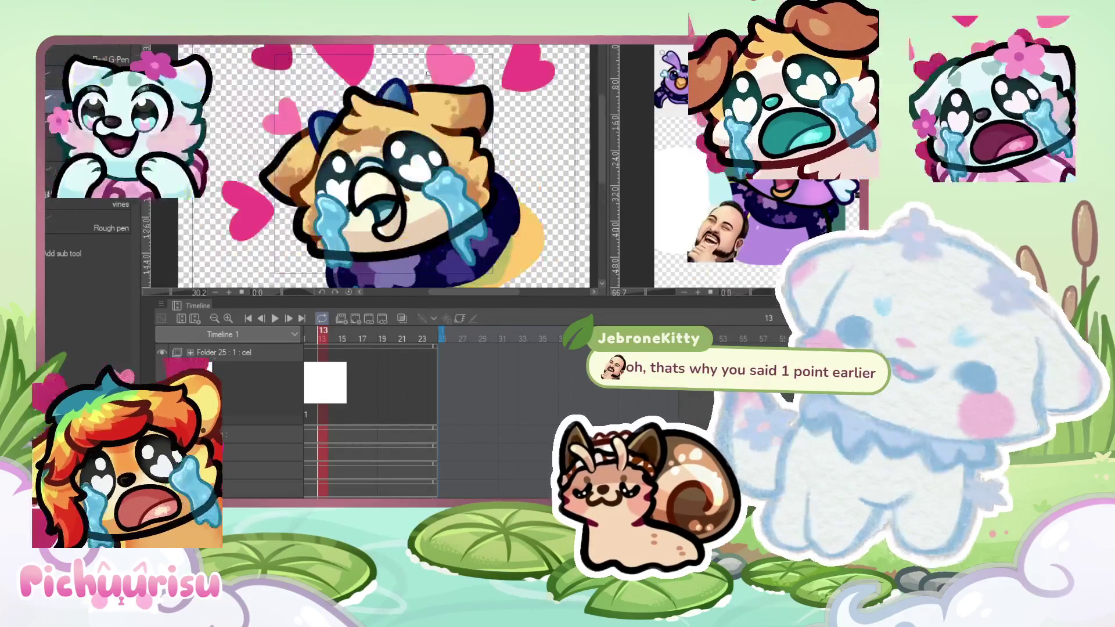
{"action": "scroll", "coordinate": [417, 92], "scroll_direction": "down", "scroll_amount": 2}
{"action": "scroll", "coordinate": [407, 117], "scroll_direction": "down", "scroll_amount": 2}
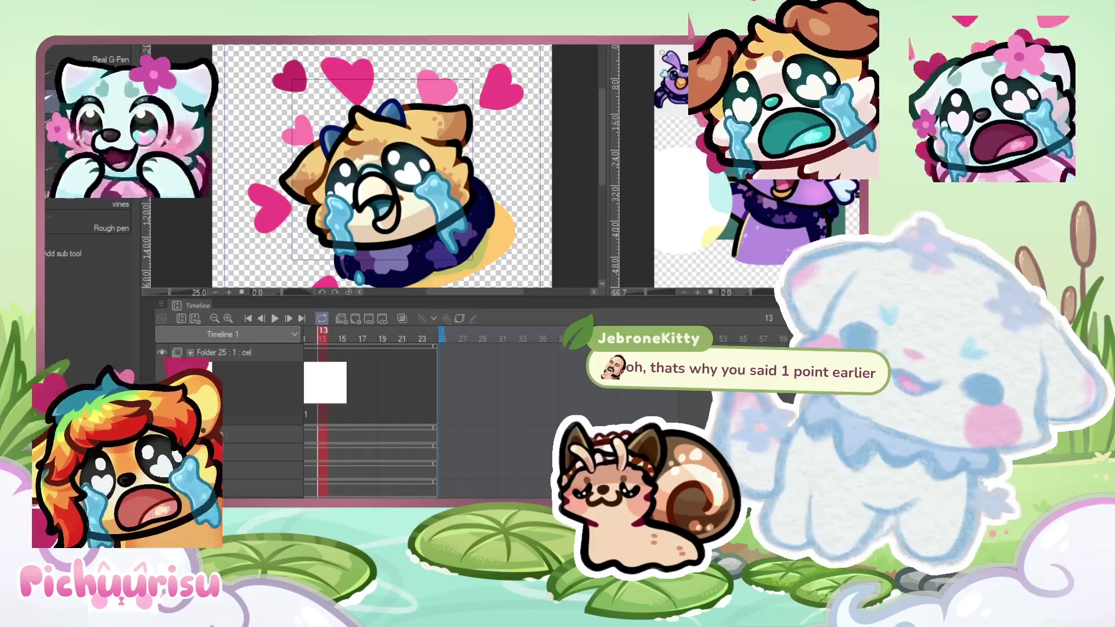
{"action": "scroll", "coordinate": [389, 83], "scroll_direction": "up", "scroll_amount": 2}
{"action": "key", "text": "e"}
{"action": "scroll", "coordinate": [301, 185], "scroll_direction": "up", "scroll_amount": 3}
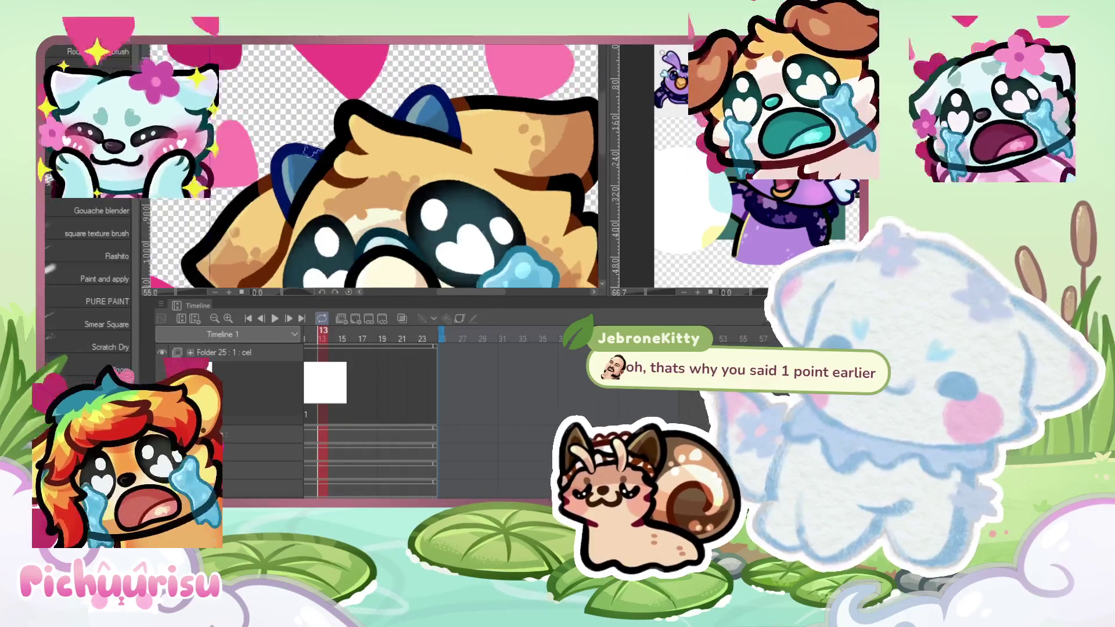
{"action": "scroll", "coordinate": [301, 186], "scroll_direction": "up", "scroll_amount": 1}
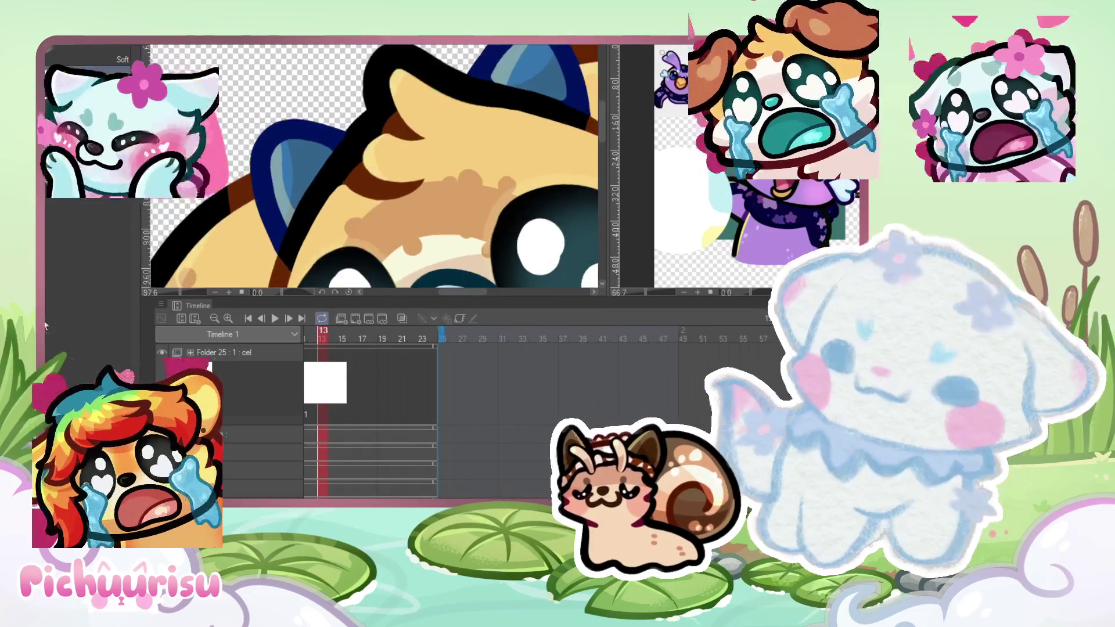
{"action": "mouse_move", "coordinate": [276, 213]}
{"action": "left_mouse_down"}
{"action": "mouse_move", "coordinate": [273, 241]}
{"action": "mouse_move", "coordinate": [279, 216]}
{"action": "left_mouse_up"}
{"action": "scroll", "coordinate": [282, 198], "scroll_direction": "up", "scroll_amount": 1}
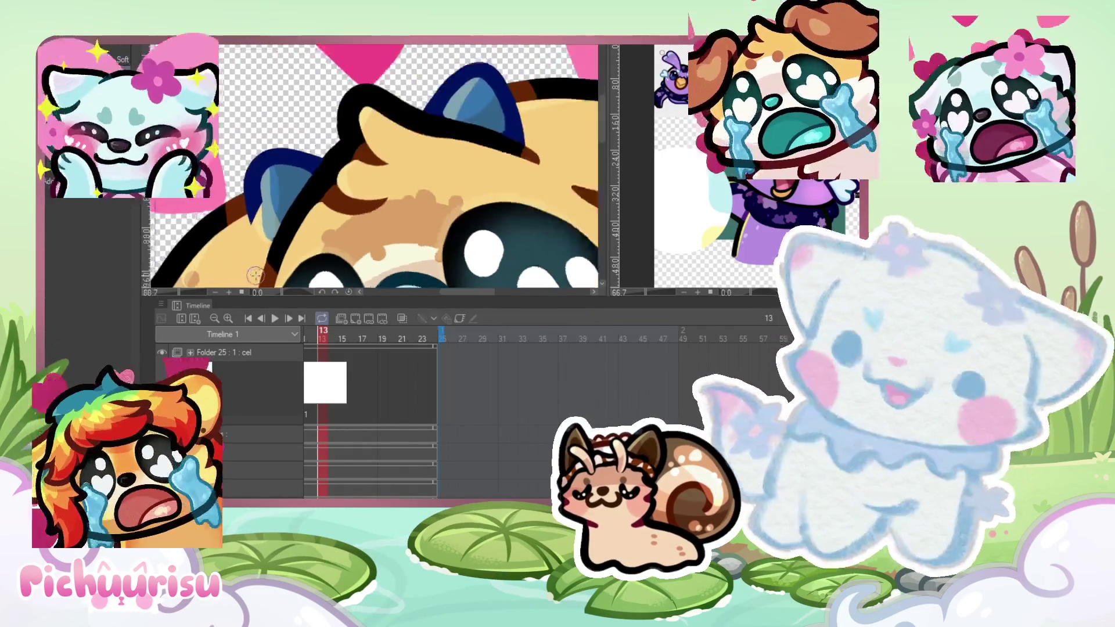
{"action": "mouse_move", "coordinate": [299, 148]}
{"action": "left_mouse_down"}
{"action": "mouse_move", "coordinate": [309, 136]}
{"action": "mouse_move", "coordinate": [276, 145]}
{"action": "left_mouse_up"}
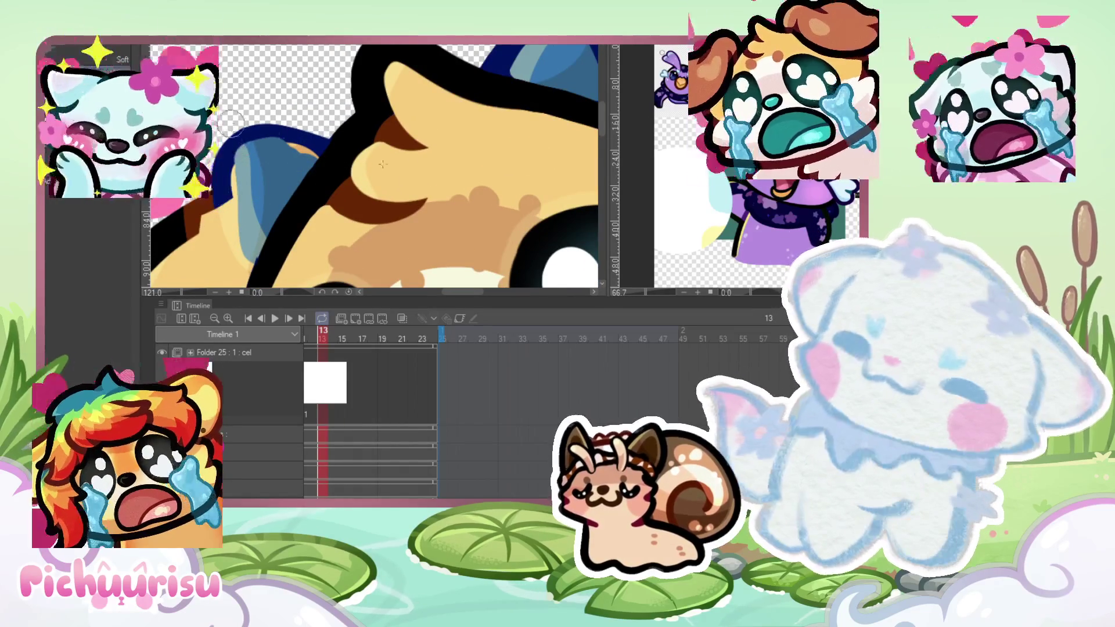
{"action": "scroll", "coordinate": [231, 122], "scroll_direction": "down", "scroll_amount": 6}
{"action": "scroll", "coordinate": [379, 123], "scroll_direction": "up", "scroll_amount": 4}
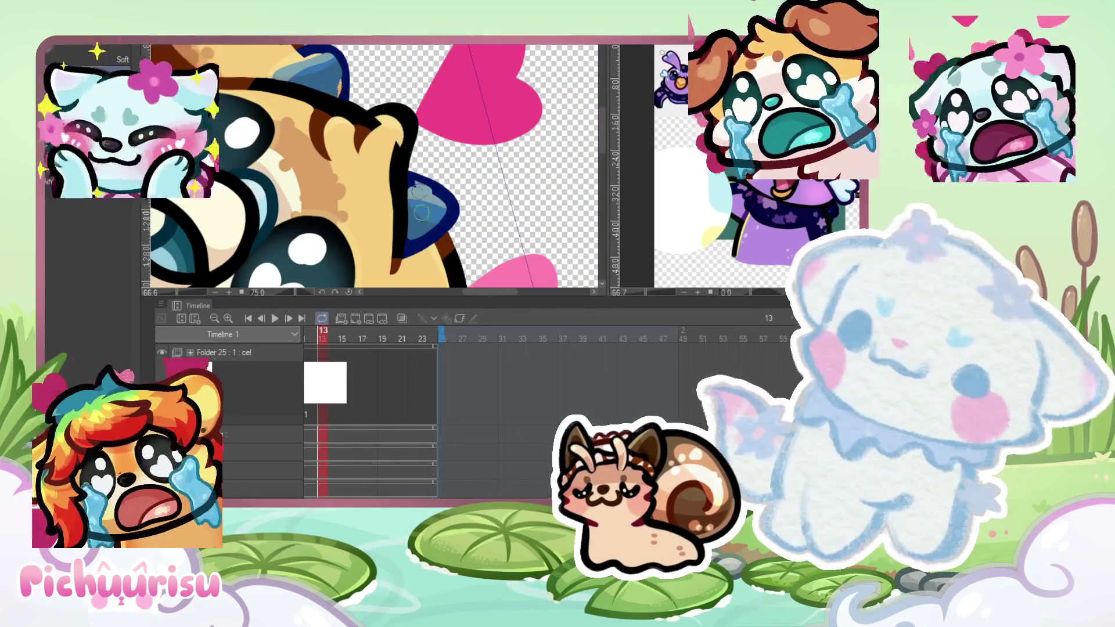
{"action": "mouse_move", "coordinate": [401, 273]}
{"action": "left_mouse_down"}
{"action": "mouse_move", "coordinate": [412, 209]}
{"action": "mouse_move", "coordinate": [422, 232]}
{"action": "mouse_move", "coordinate": [444, 168]}
{"action": "left_mouse_up"}
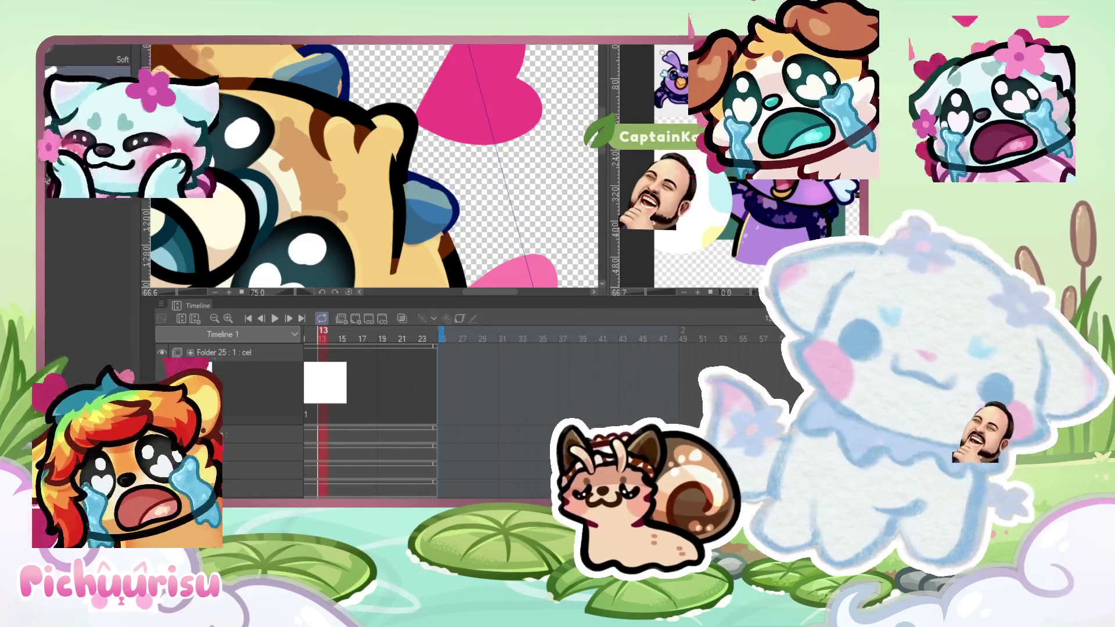
Step: Compare with undo/redo, keep the lighter ear outlines, and switch back to the G-Pen
{"action": "key", "text": "ctrl+z"}
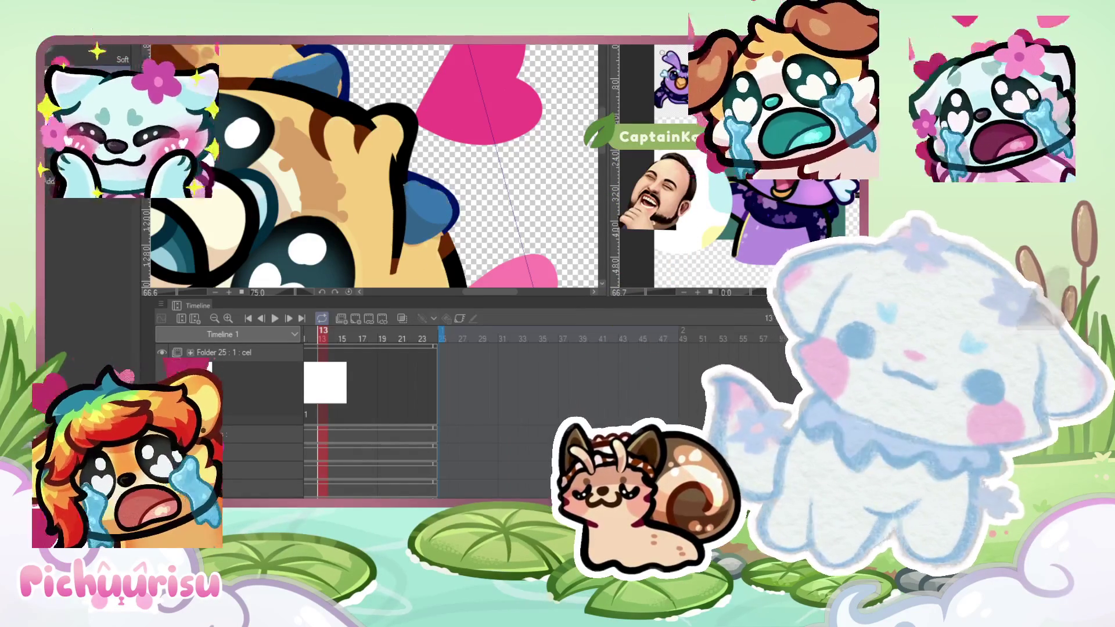
{"action": "key", "text": "ctrl+y"}
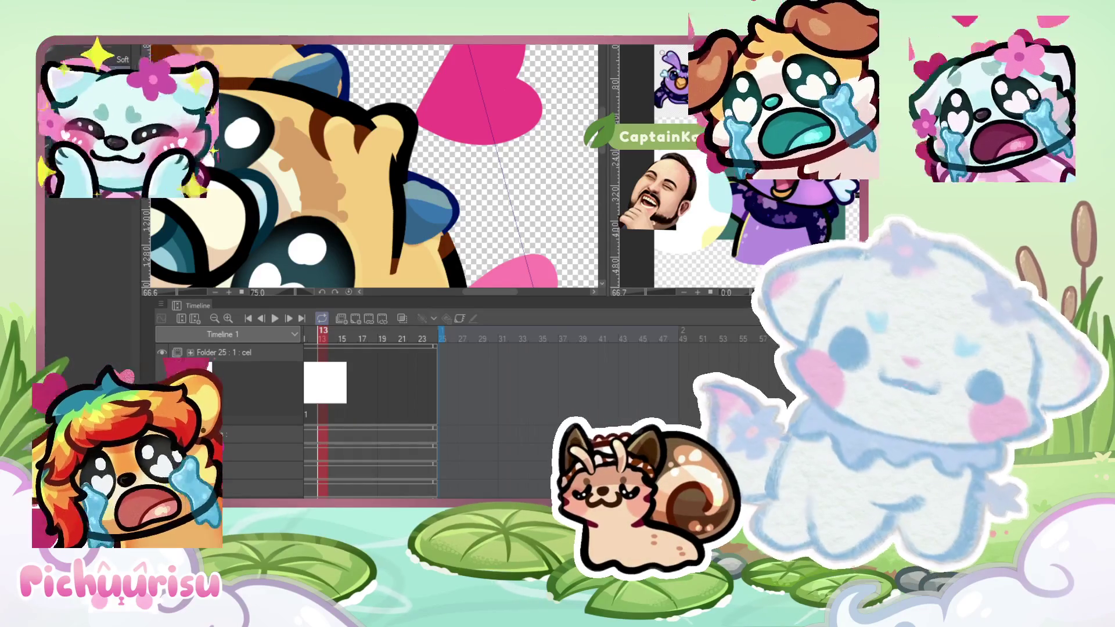
{"action": "key", "text": "ctrl+y"}
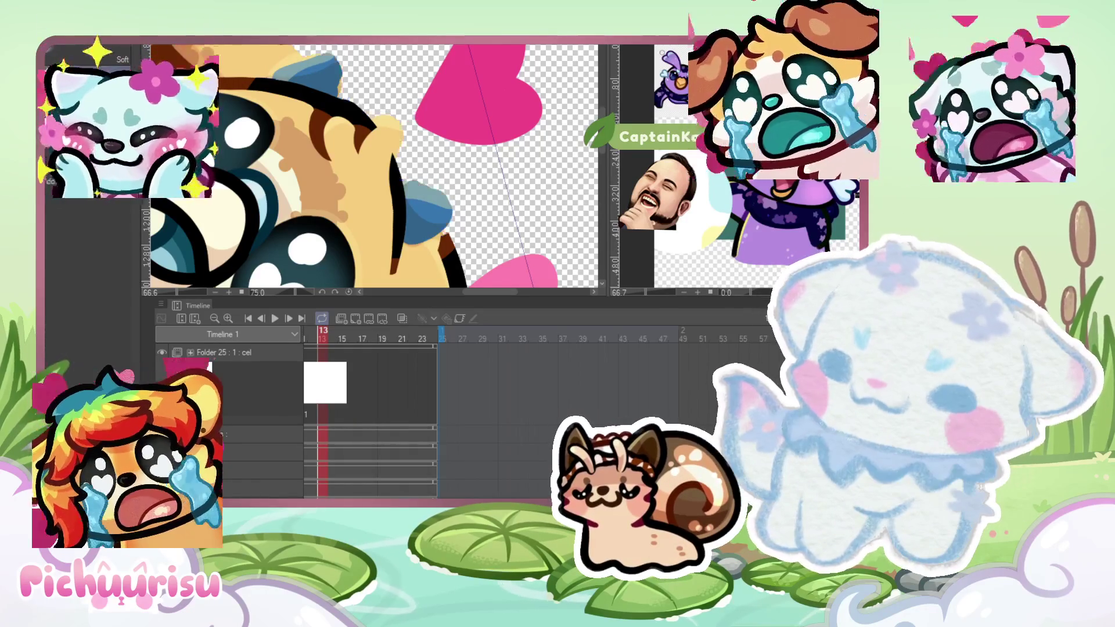
{"action": "scroll", "coordinate": [477, 179], "scroll_direction": "up", "scroll_amount": 3}
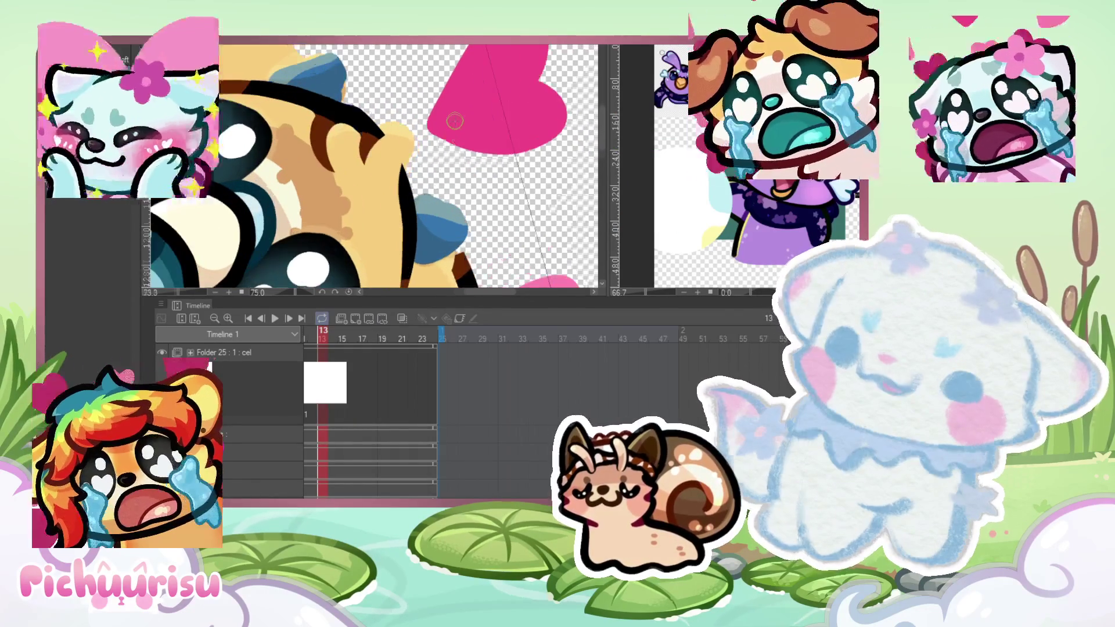
{"action": "scroll", "coordinate": [305, 85], "scroll_direction": "up", "scroll_amount": 3}
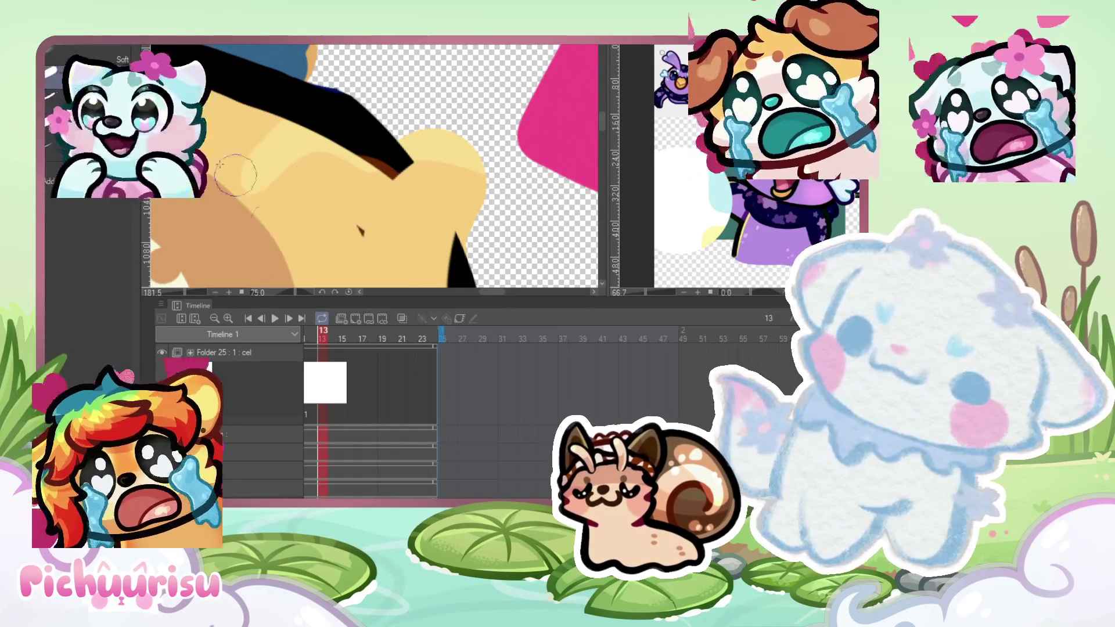
{"action": "scroll", "coordinate": [291, 174], "scroll_direction": "down", "scroll_amount": 1}
{"action": "scroll", "coordinate": [278, 90], "scroll_direction": "down", "scroll_amount": 3}
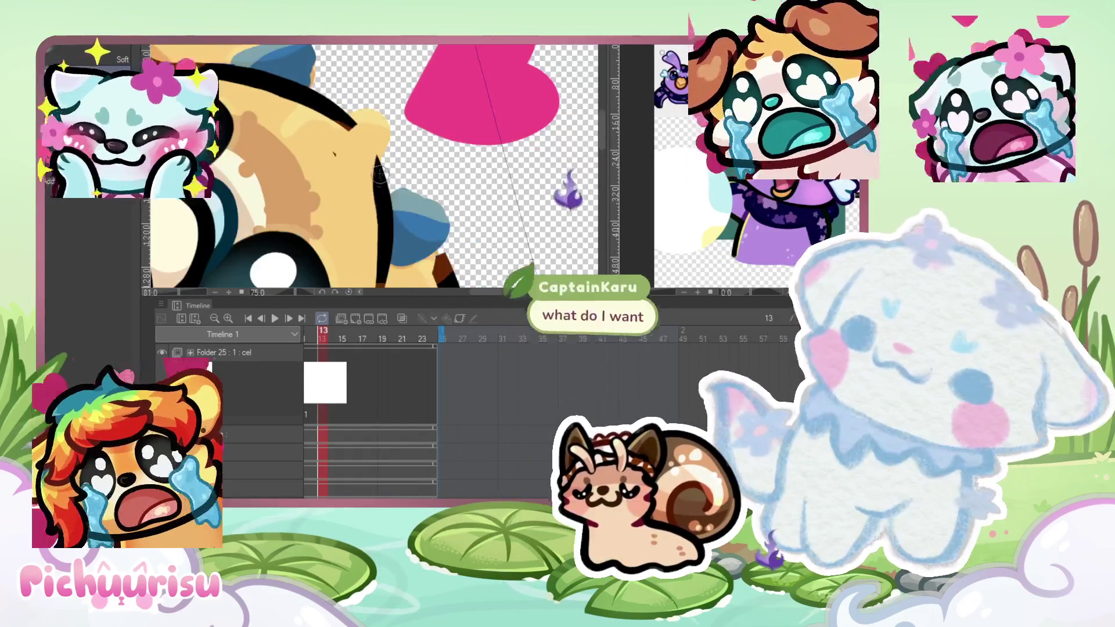
{"action": "scroll", "coordinate": [323, 136], "scroll_direction": "up", "scroll_amount": 2}
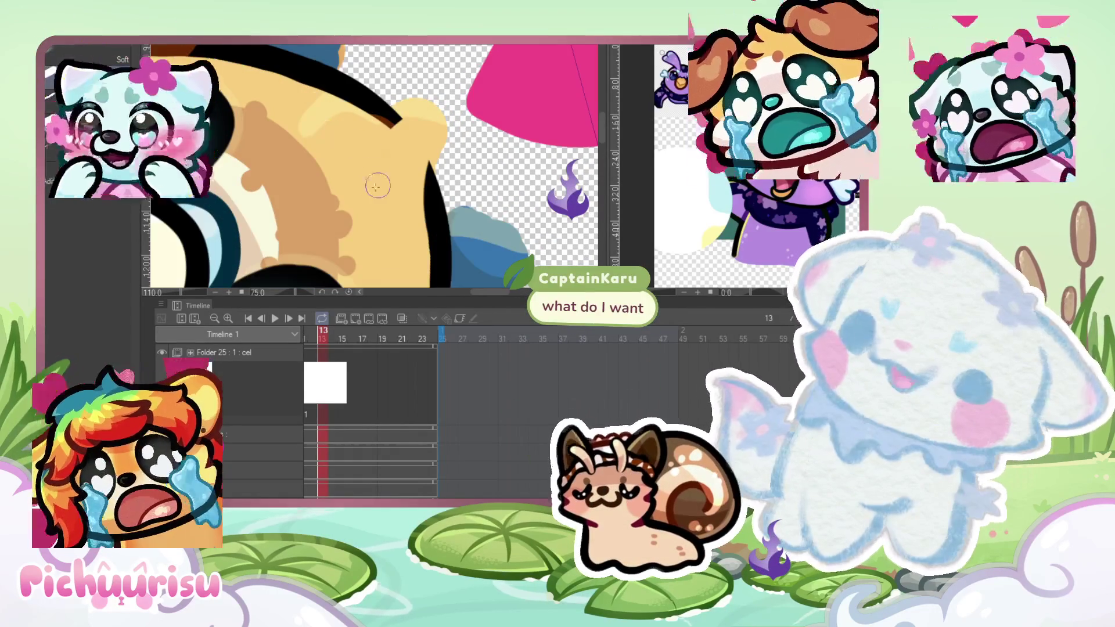
{"action": "scroll", "coordinate": [322, 136], "scroll_direction": "down", "scroll_amount": 1}
{"action": "key", "text": "p"}
{"action": "scroll", "coordinate": [312, 116], "scroll_direction": "up", "scroll_amount": 1}
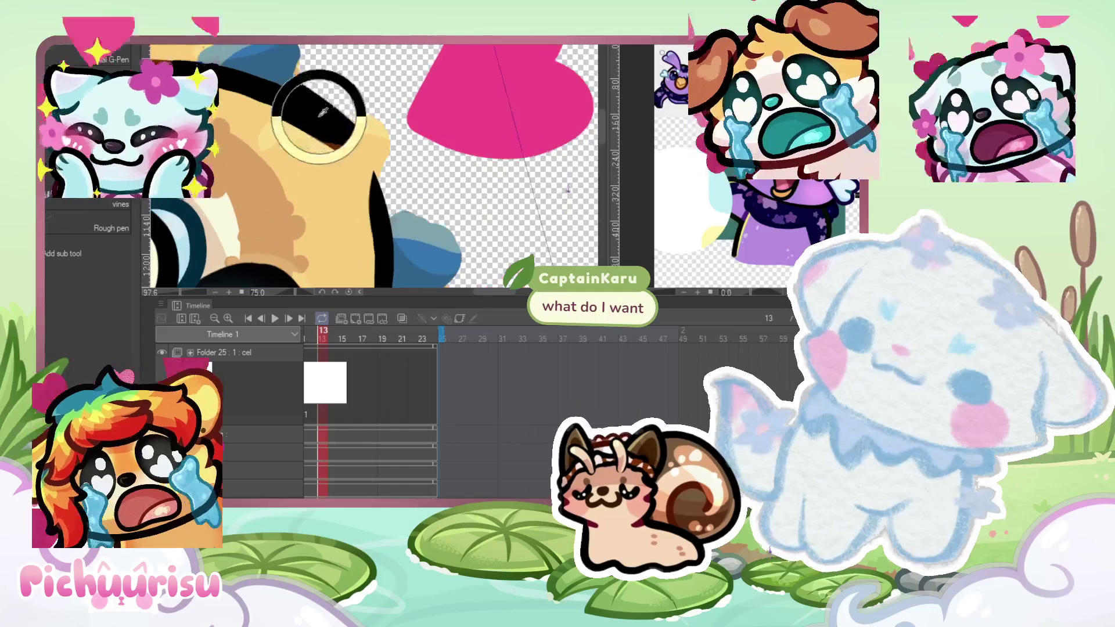
Step: Try drawing a brown line inside the ear outline, undoing each attempt
{"action": "scroll", "coordinate": [313, 116], "scroll_direction": "up", "scroll_amount": 1}
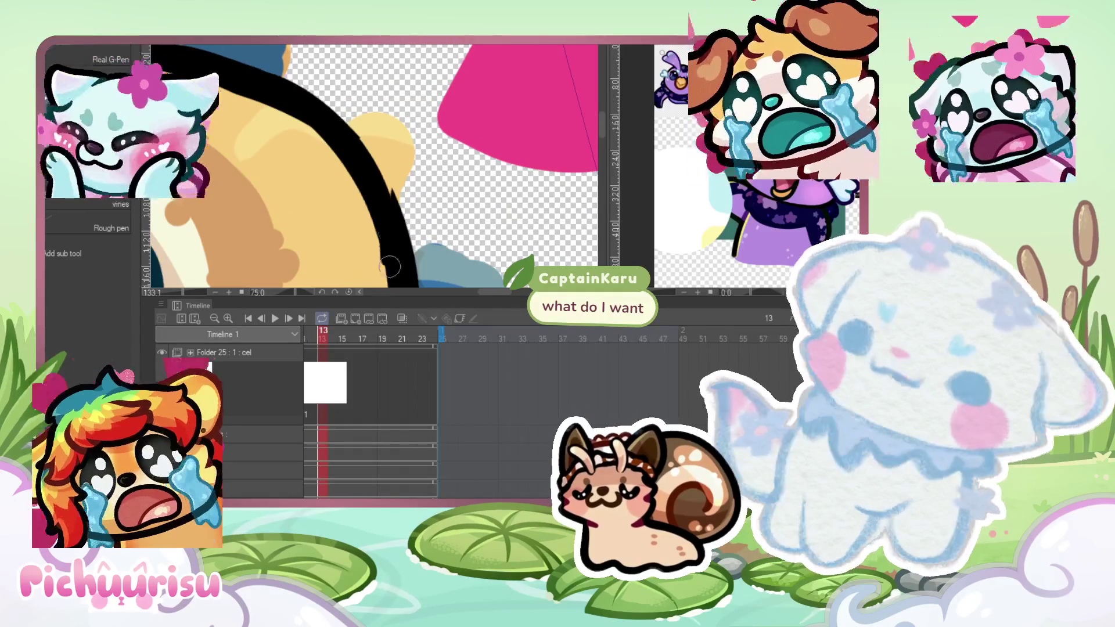
{"action": "scroll", "coordinate": [367, 185], "scroll_direction": "down", "scroll_amount": 3}
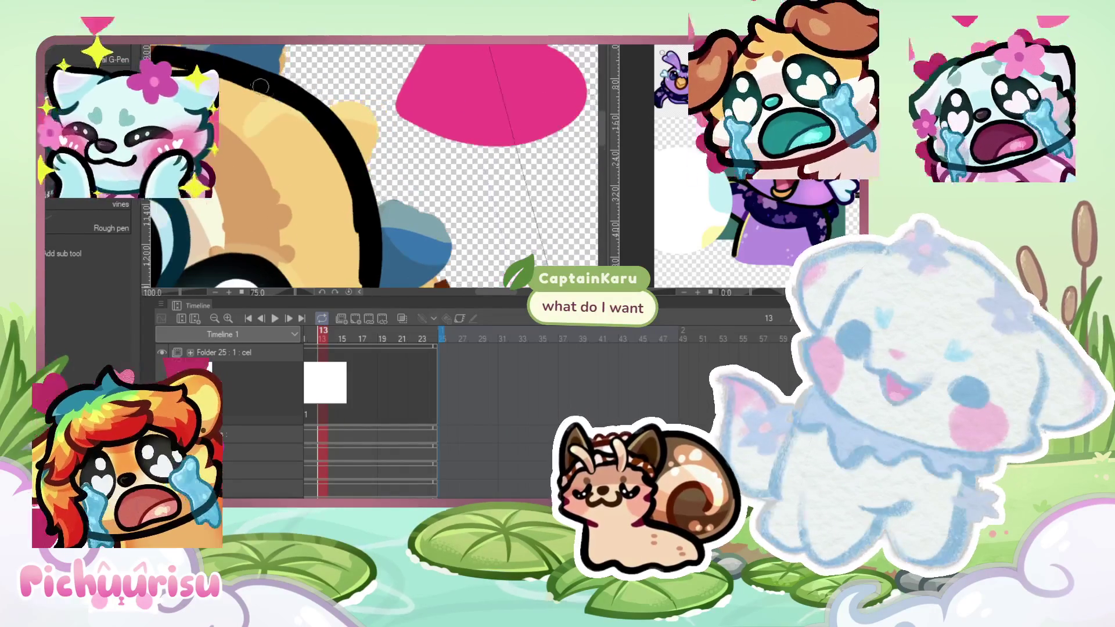
{"action": "scroll", "coordinate": [292, 91], "scroll_direction": "up", "scroll_amount": 2}
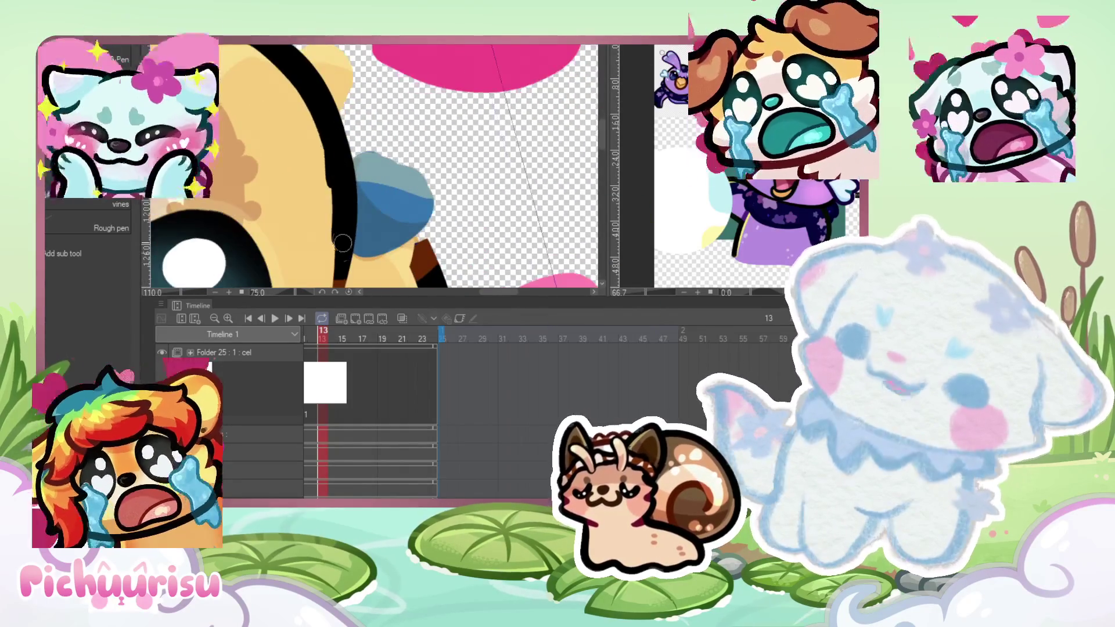
{"action": "scroll", "coordinate": [292, 92], "scroll_direction": "down", "scroll_amount": 2}
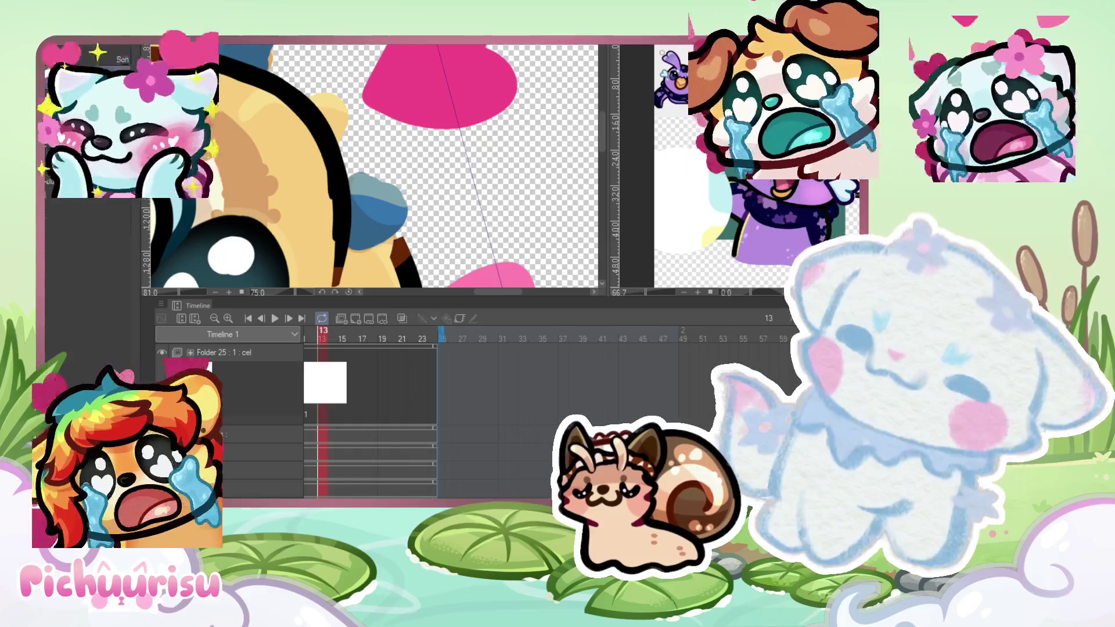
{"action": "scroll", "coordinate": [253, 133], "scroll_direction": "up", "scroll_amount": 3}
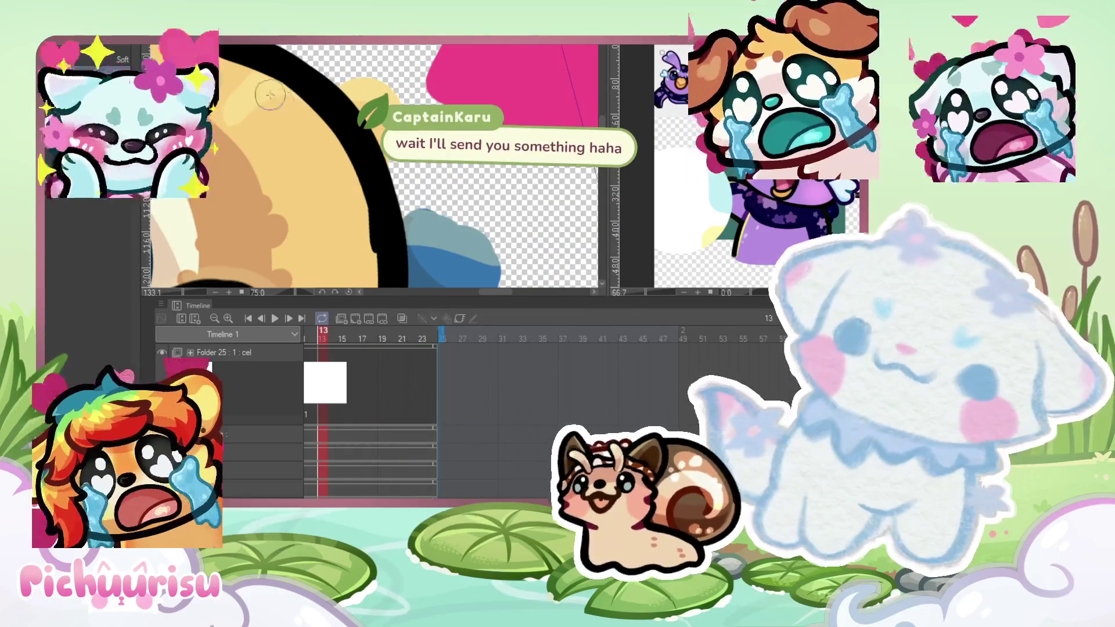
{"action": "scroll", "coordinate": [335, 137], "scroll_direction": "down", "scroll_amount": 1}
{"action": "scroll", "coordinate": [336, 137], "scroll_direction": "up", "scroll_amount": 1}
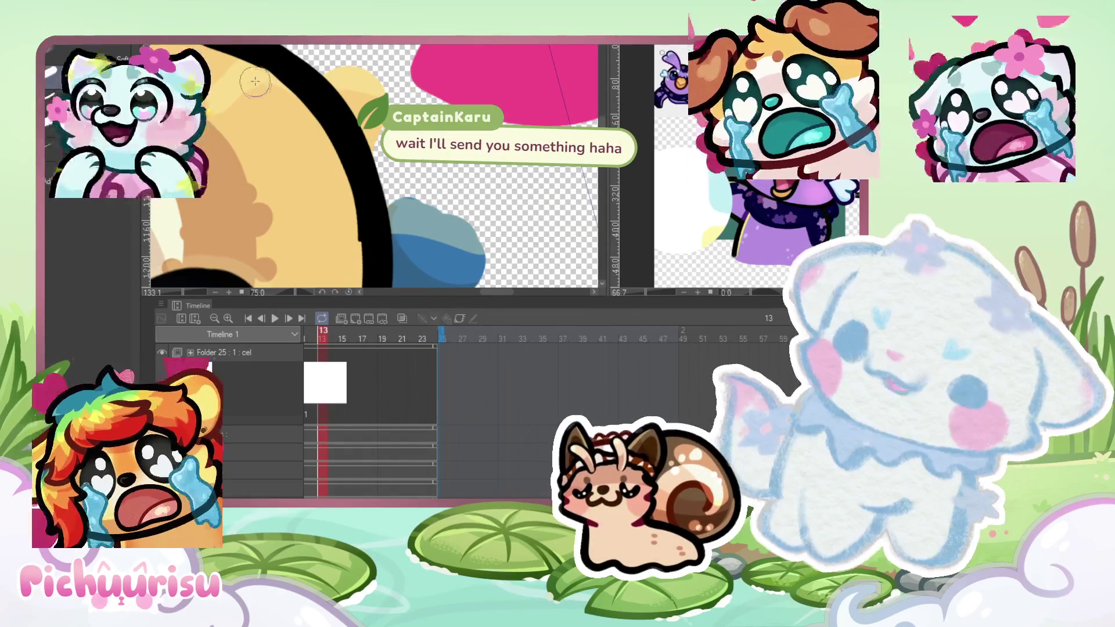
{"action": "scroll", "coordinate": [265, 112], "scroll_direction": "down", "scroll_amount": 2}
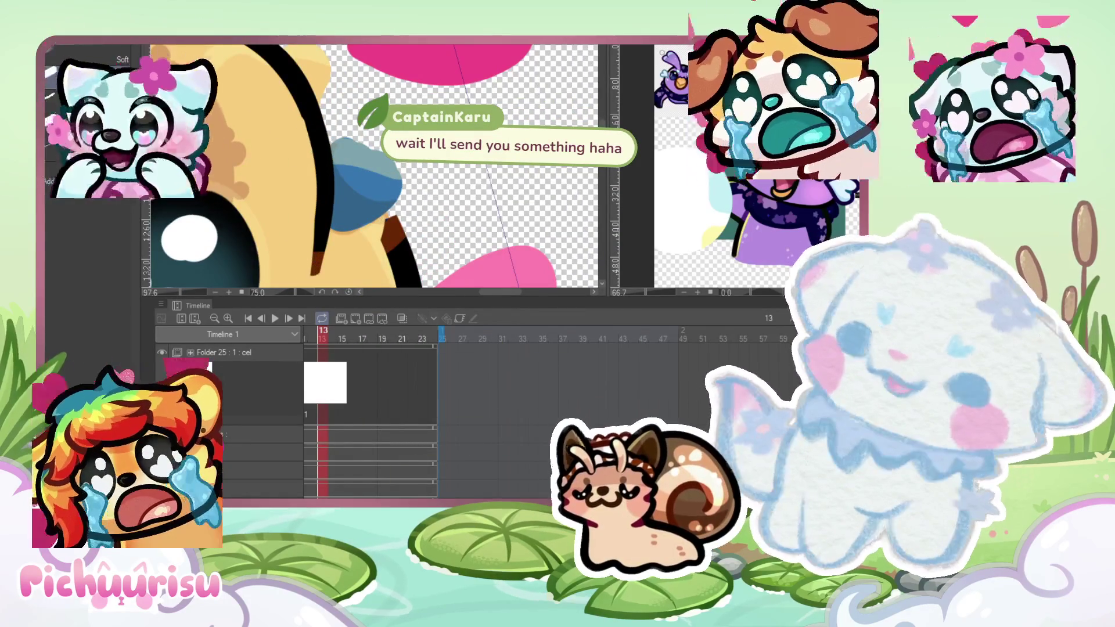
{"action": "left_click_drag", "start_coordinate": [290, 79], "coordinate": [317, 244]}
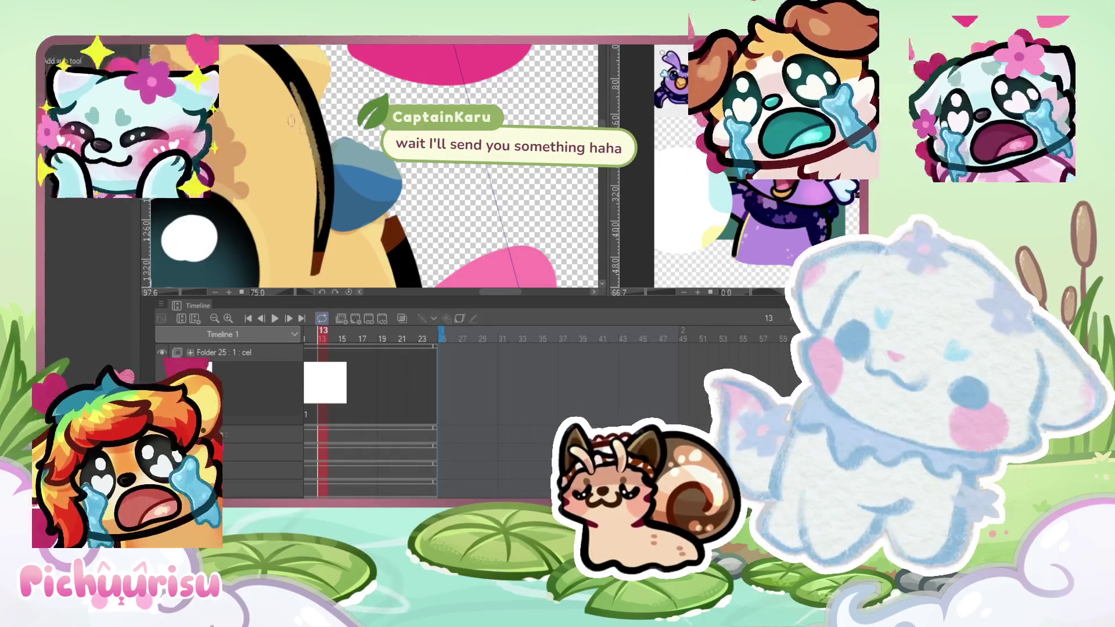
{"action": "key", "text": "ctrl+z"}
{"action": "mouse_move", "coordinate": [293, 83]}
{"action": "left_mouse_down"}
{"action": "mouse_move", "coordinate": [318, 161]}
{"action": "mouse_move", "coordinate": [321, 226]}
{"action": "left_mouse_up"}
{"action": "key", "text": "ctrl+z"}
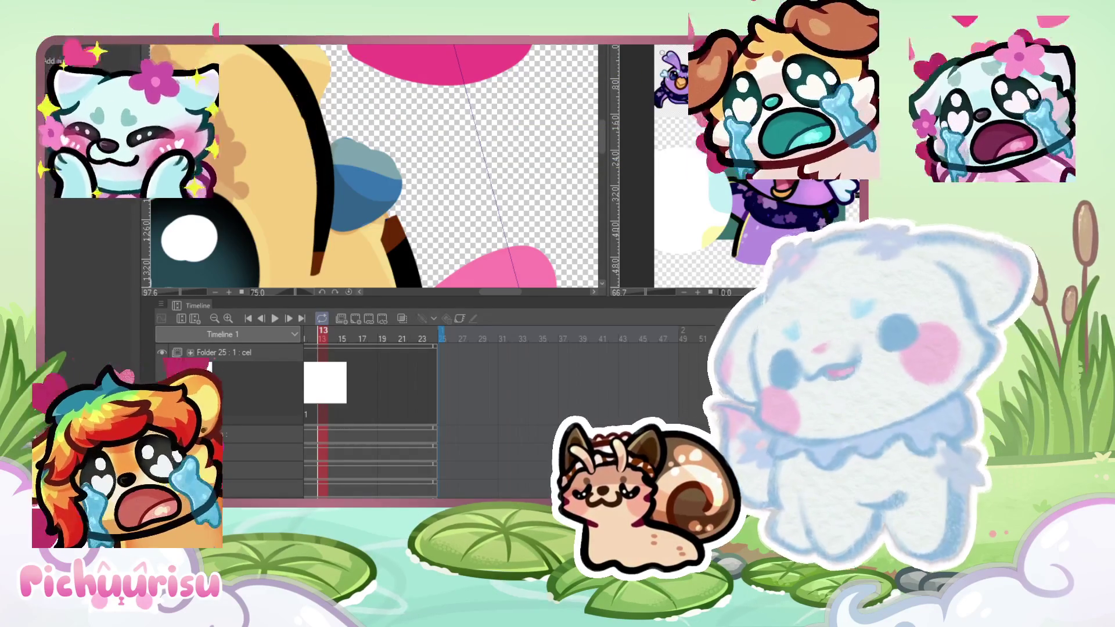
{"action": "left_click_drag", "start_coordinate": [295, 81], "coordinate": [312, 266]}
{"action": "key", "text": "ctrl+z"}
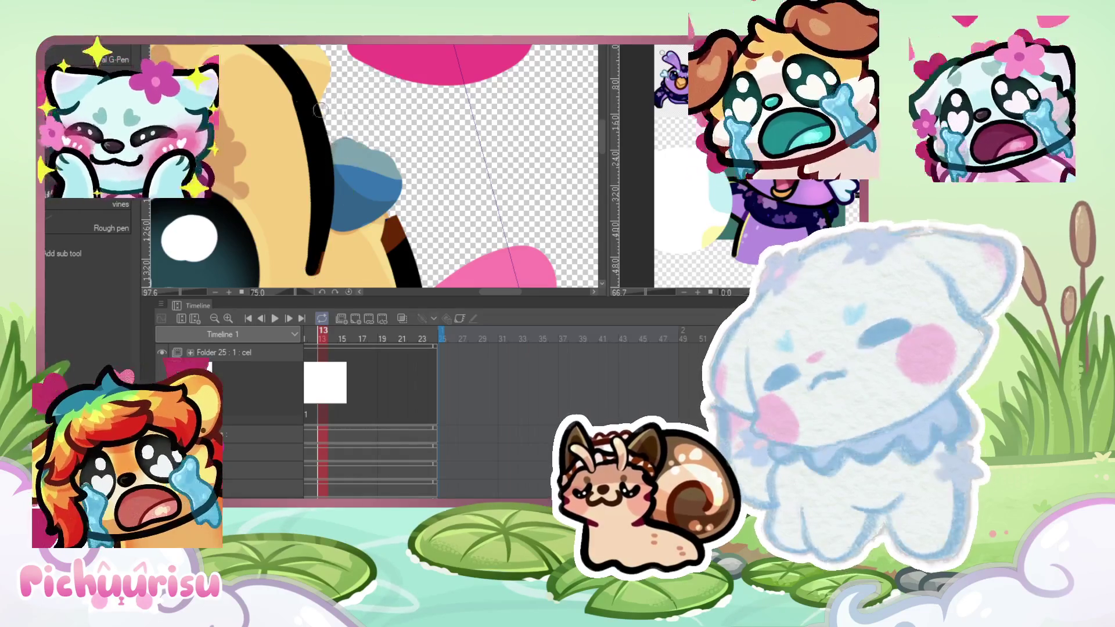
{"action": "key", "text": "ctrl+z"}
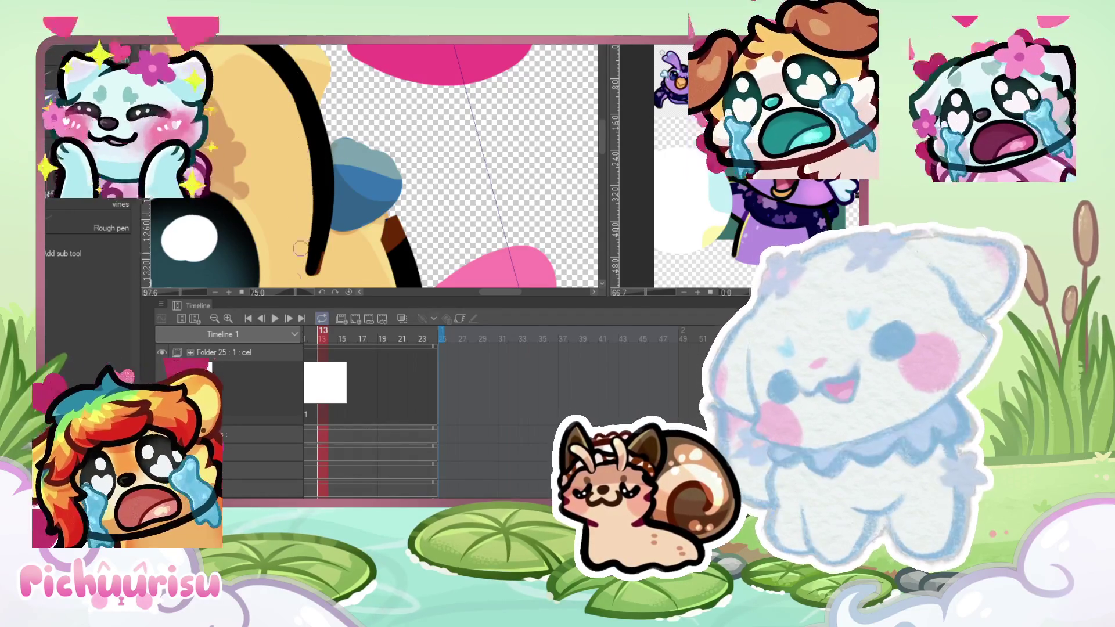
Step: Zoom in on the head outline and switch to the Soft airbrush
{"action": "scroll", "coordinate": [298, 154], "scroll_direction": "down", "scroll_amount": 2}
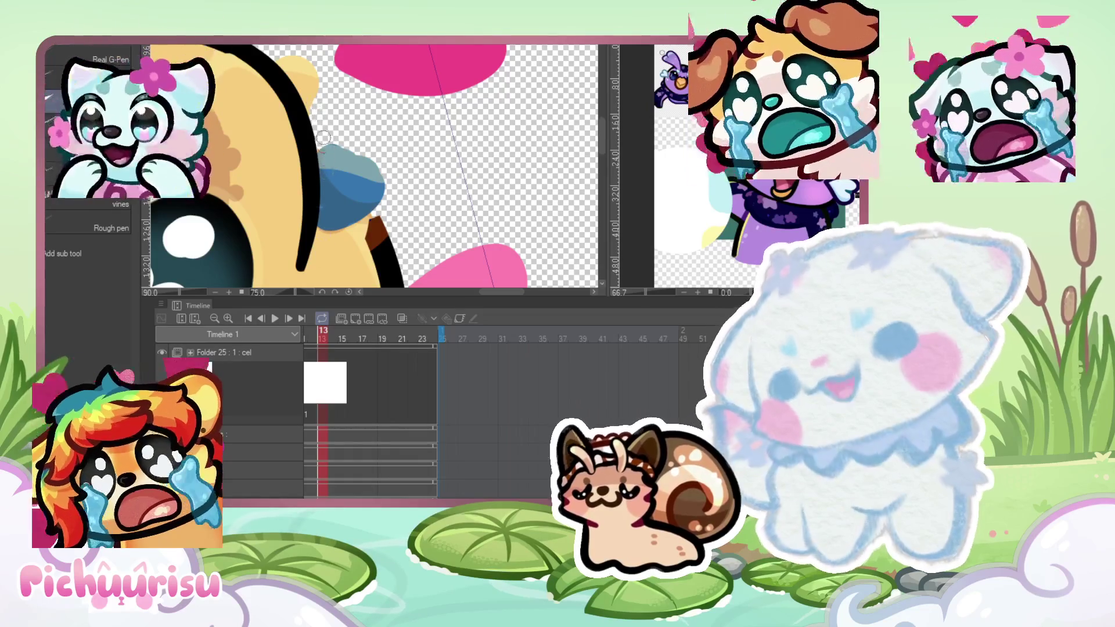
{"action": "scroll", "coordinate": [293, 273], "scroll_direction": "up", "scroll_amount": 2}
{"action": "scroll", "coordinate": [301, 266], "scroll_direction": "up", "scroll_amount": 2}
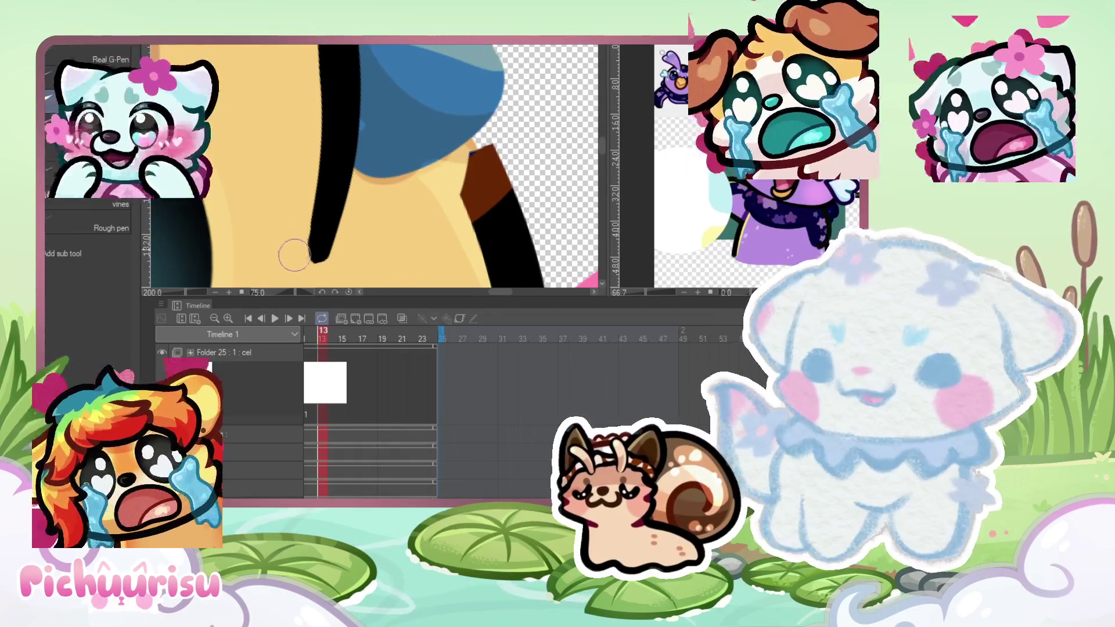
{"action": "scroll", "coordinate": [294, 250], "scroll_direction": "down", "scroll_amount": 5}
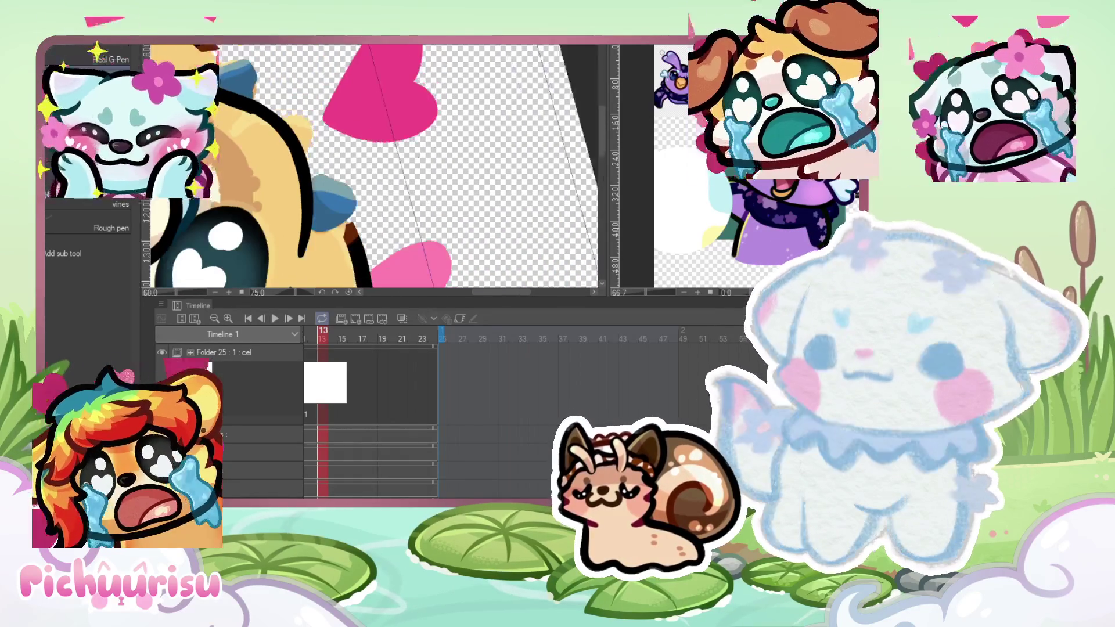
{"action": "scroll", "coordinate": [252, 117], "scroll_direction": "up", "scroll_amount": 4}
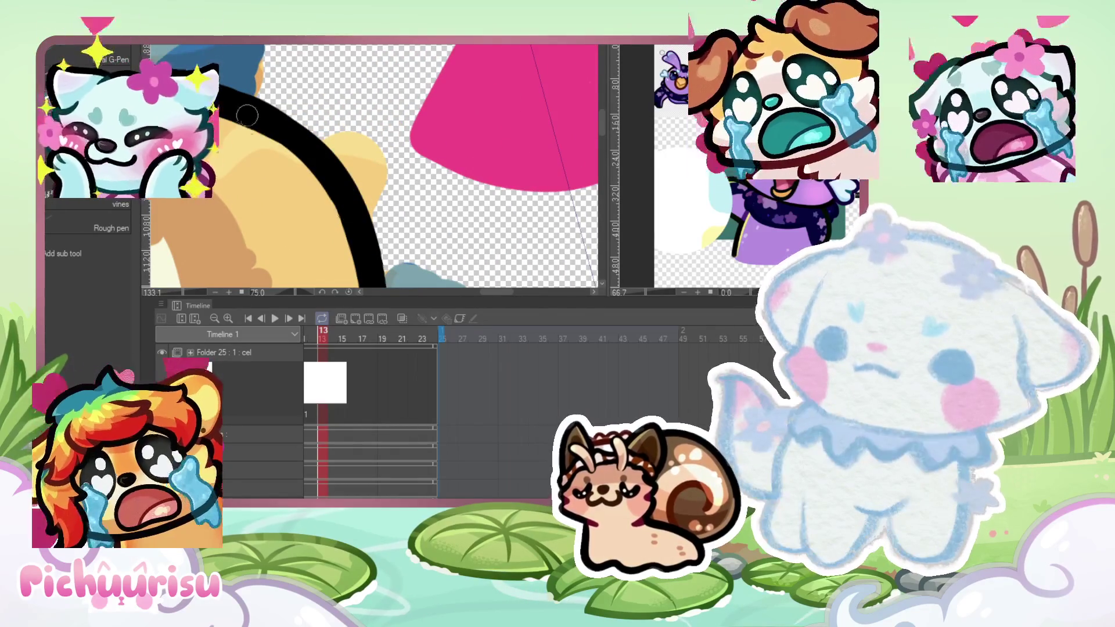
{"action": "scroll", "coordinate": [313, 157], "scroll_direction": "down", "scroll_amount": 4}
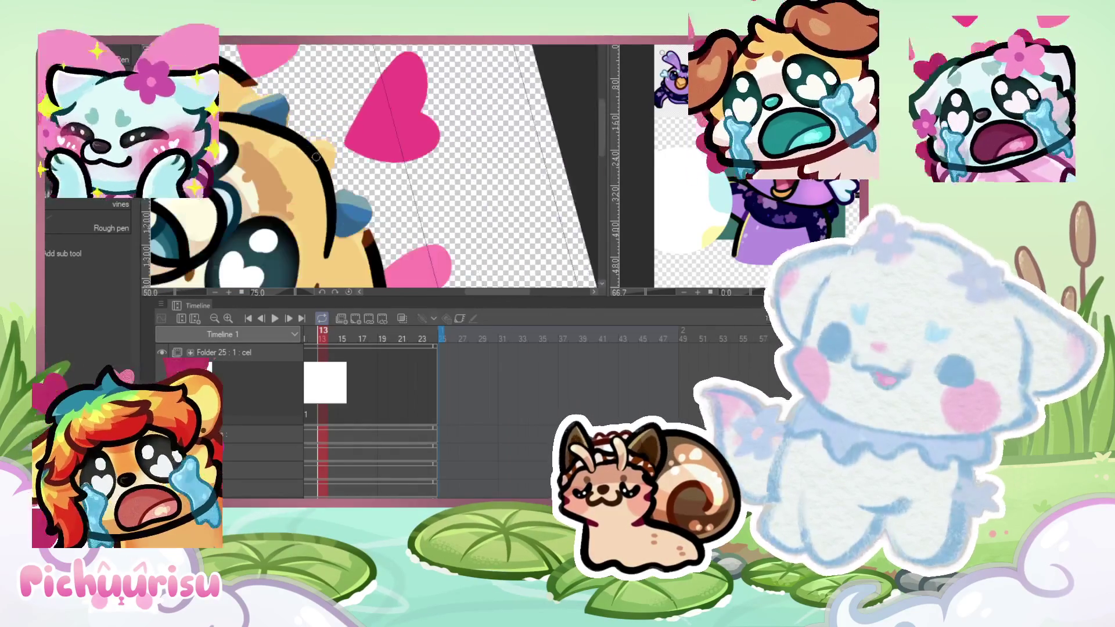
{"action": "scroll", "coordinate": [455, 86], "scroll_direction": "down", "scroll_amount": 2}
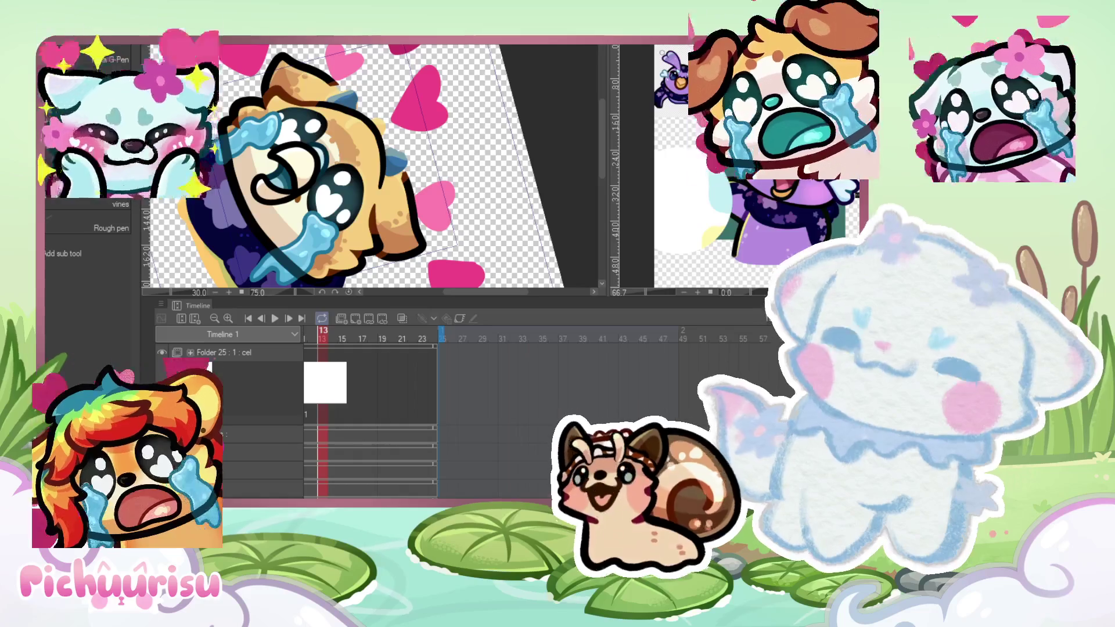
{"action": "scroll", "coordinate": [403, 123], "scroll_direction": "up", "scroll_amount": 6}
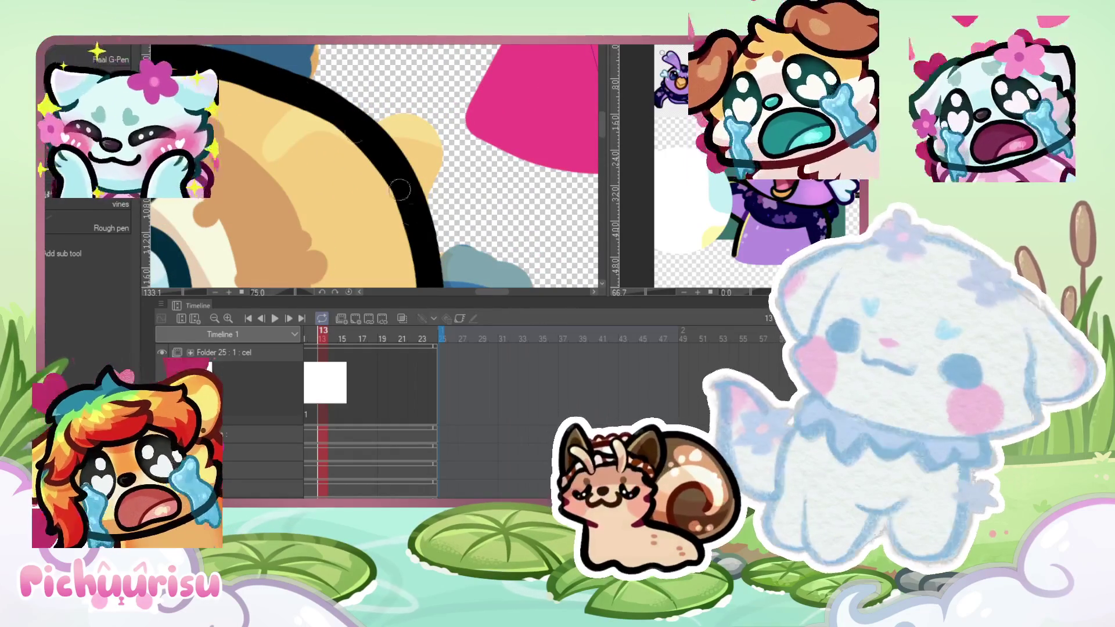
{"action": "scroll", "coordinate": [369, 152], "scroll_direction": "up", "scroll_amount": 1}
{"action": "scroll", "coordinate": [369, 152], "scroll_direction": "down", "scroll_amount": 3}
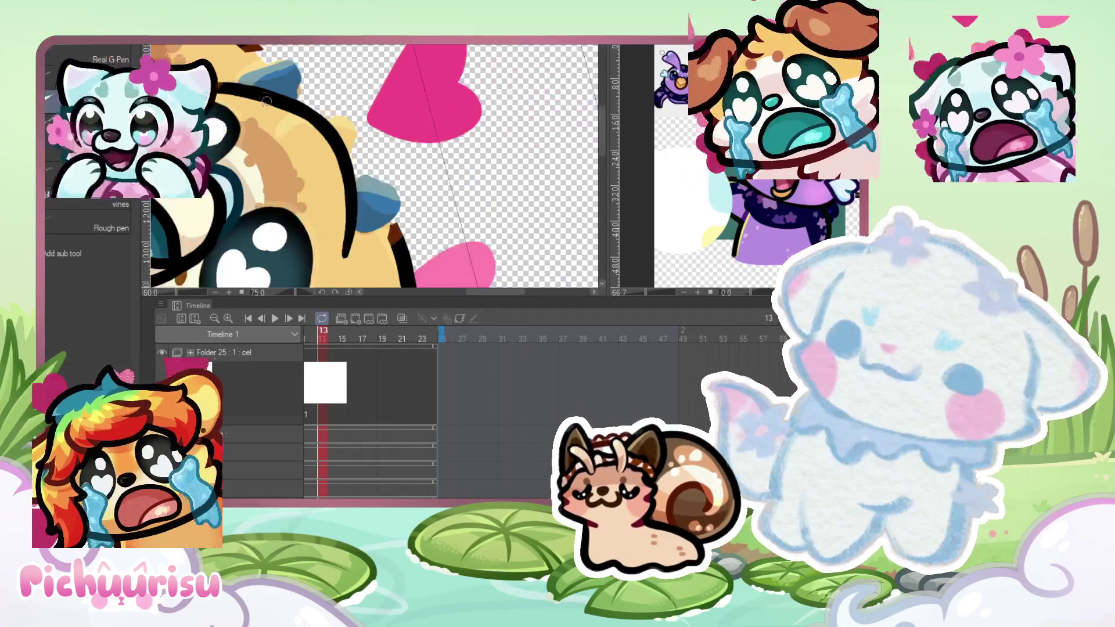
{"action": "key", "text": "e"}
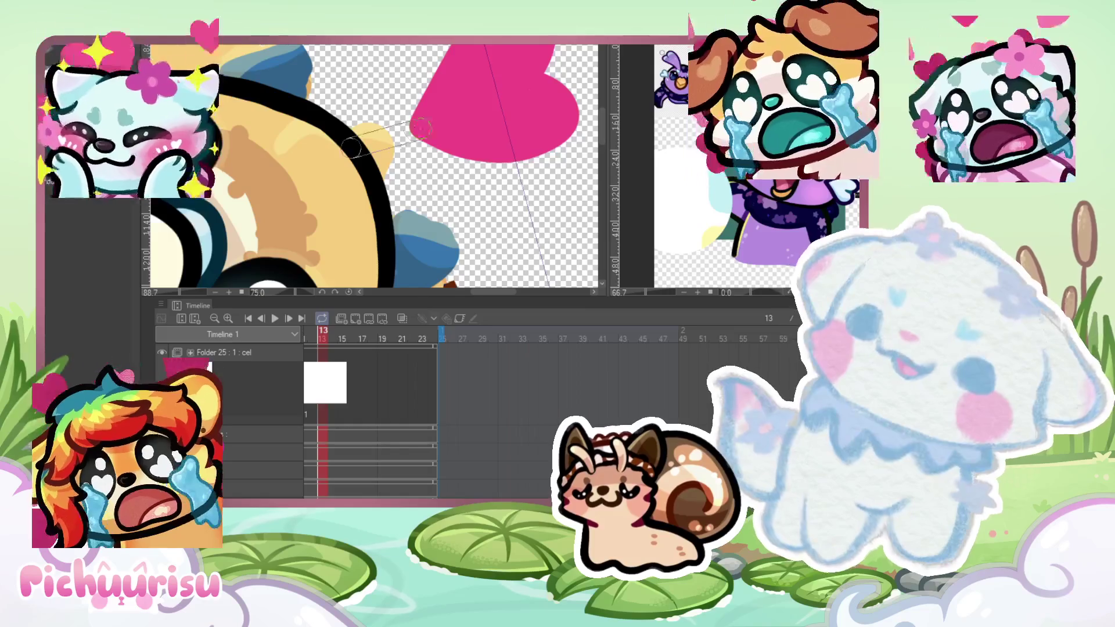
{"action": "scroll", "coordinate": [367, 109], "scroll_direction": "up", "scroll_amount": 2}
{"action": "scroll", "coordinate": [367, 109], "scroll_direction": "up", "scroll_amount": 2}
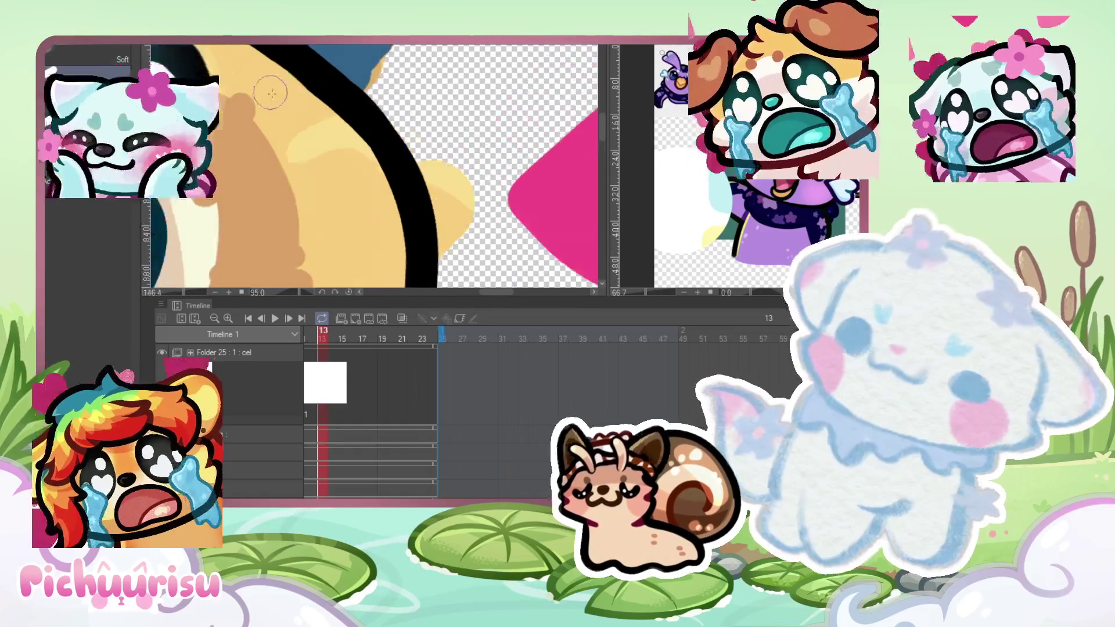
{"action": "scroll", "coordinate": [239, 64], "scroll_direction": "down", "scroll_amount": 2}
{"action": "scroll", "coordinate": [233, 99], "scroll_direction": "up", "scroll_amount": 1}
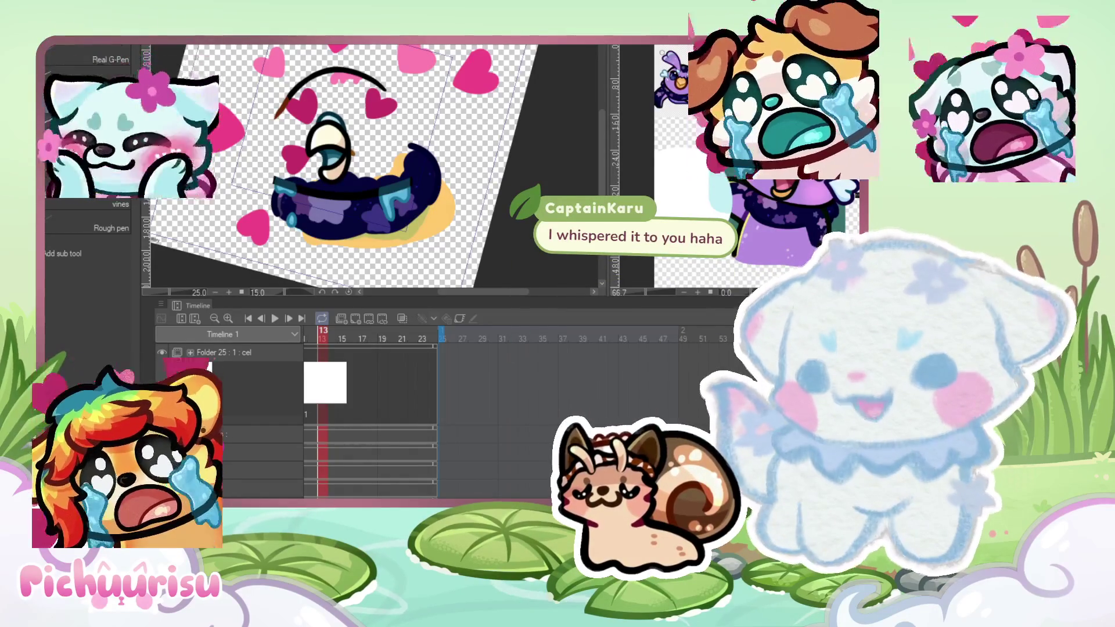
Step: Extend the black arc clockwise down the right side to the scarf, redrawing the overlong stroke
{"action": "scroll", "coordinate": [371, 168], "scroll_direction": "up", "scroll_amount": 3}
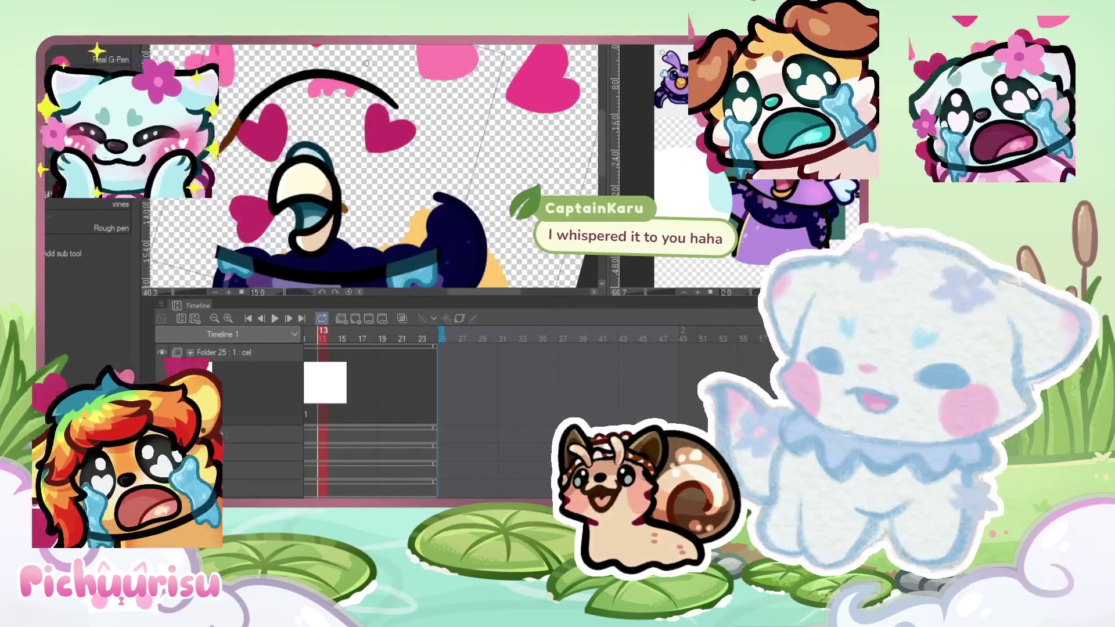
{"action": "scroll", "coordinate": [371, 168], "scroll_direction": "down", "scroll_amount": 2}
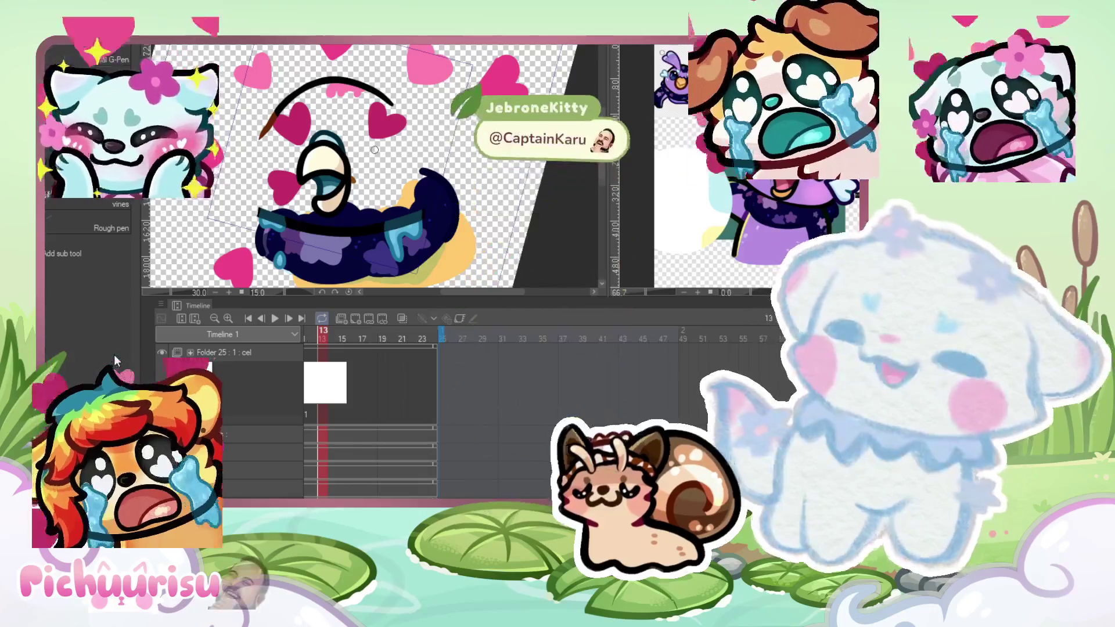
{"action": "scroll", "coordinate": [372, 168], "scroll_direction": "down", "scroll_amount": 2}
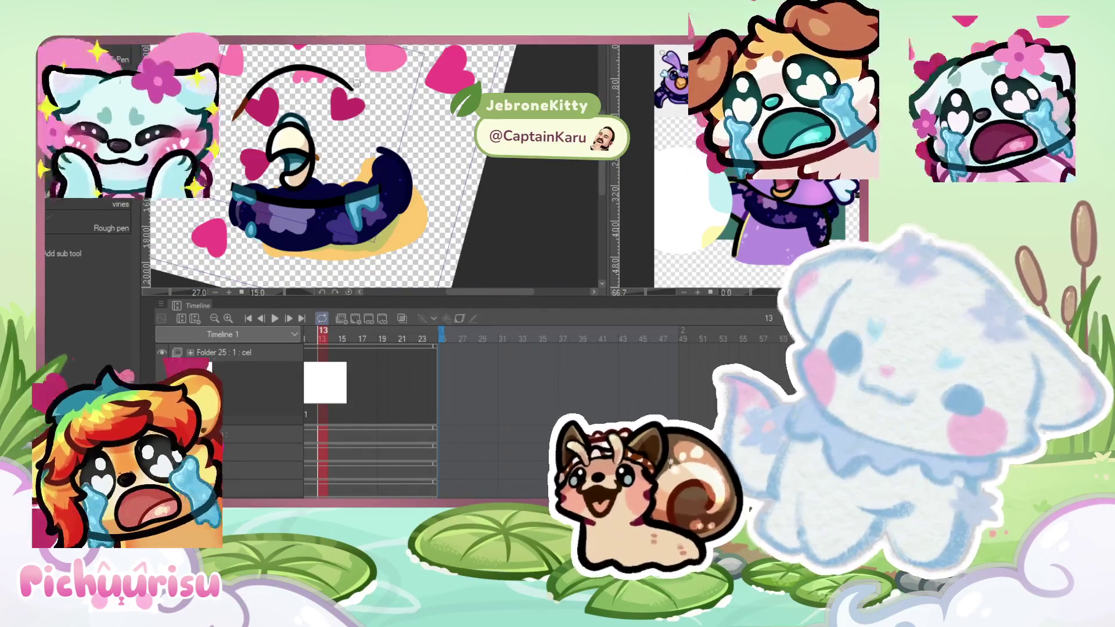
{"action": "scroll", "coordinate": [321, 69], "scroll_direction": "up", "scroll_amount": 4}
{"action": "scroll", "coordinate": [321, 70], "scroll_direction": "down", "scroll_amount": 1}
{"action": "mouse_move", "coordinate": [360, 99]}
{"action": "left_mouse_down"}
{"action": "mouse_move", "coordinate": [415, 175]}
{"action": "mouse_move", "coordinate": [407, 279]}
{"action": "left_mouse_up"}
{"action": "scroll", "coordinate": [384, 151], "scroll_direction": "down", "scroll_amount": 3}
{"action": "scroll", "coordinate": [325, 116], "scroll_direction": "up", "scroll_amount": 2}
{"action": "key", "text": "ctrl+z"}
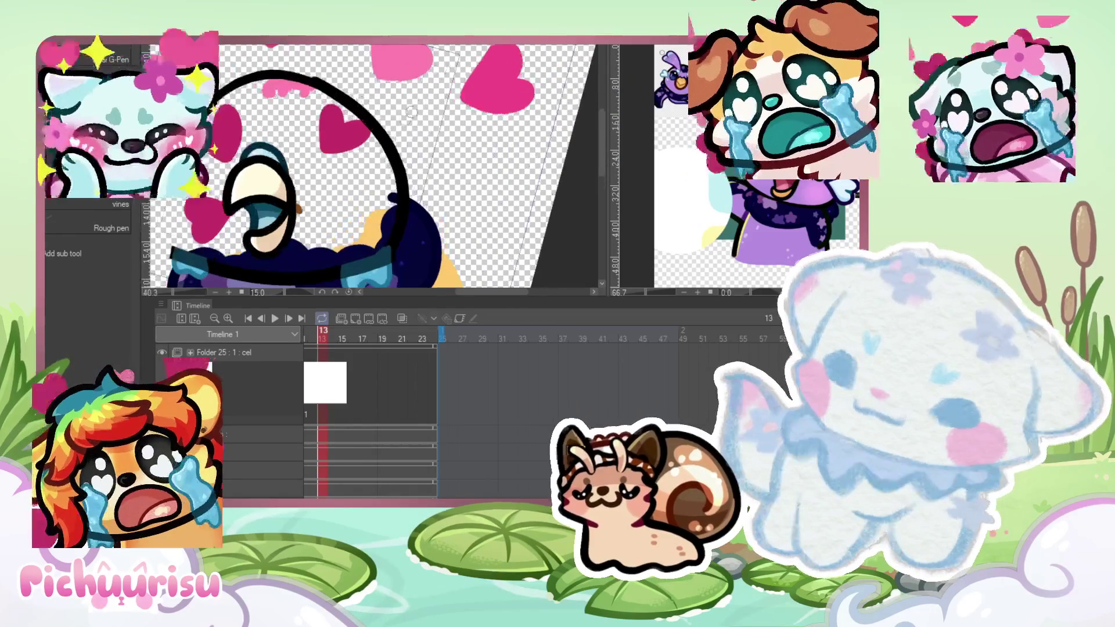
{"action": "mouse_move", "coordinate": [351, 108]}
{"action": "left_mouse_down"}
{"action": "mouse_move", "coordinate": [399, 150]}
{"action": "mouse_move", "coordinate": [409, 200]}
{"action": "mouse_move", "coordinate": [386, 248]}
{"action": "left_mouse_up"}
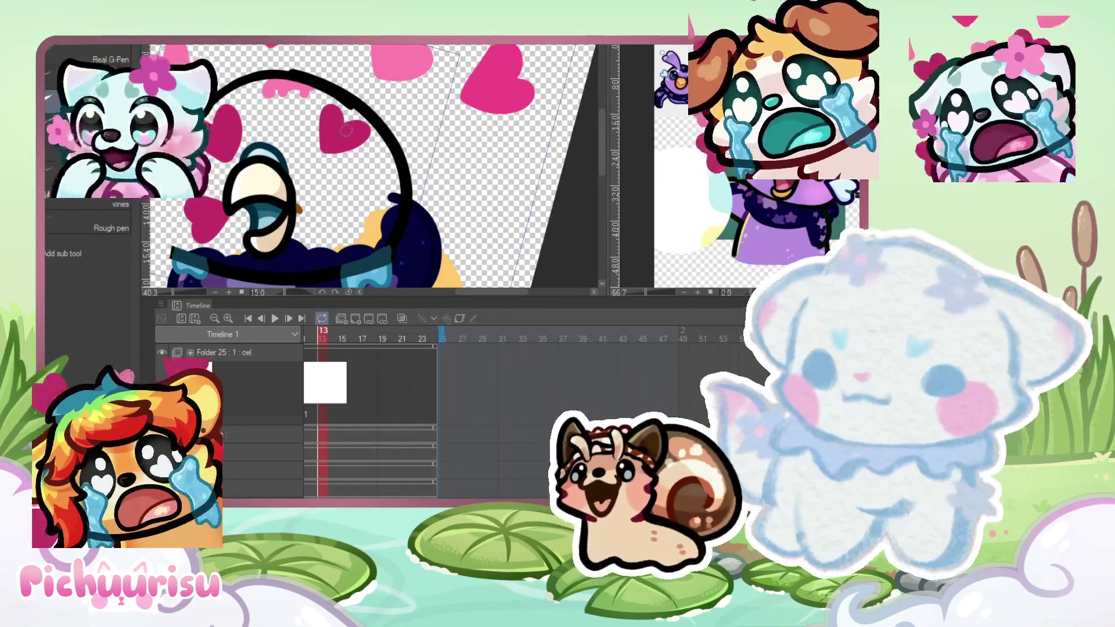
Step: Rotate the canvas, try a pink band along the black arc, then undo it
{"action": "left_click_drag", "start_coordinate": [477, 140], "coordinate": [421, 78]}
{"action": "scroll", "coordinate": [320, 145], "scroll_direction": "up", "scroll_amount": 3}
{"action": "left_click_drag", "start_coordinate": [311, 136], "coordinate": [392, 273]}
{"action": "left_click_drag", "start_coordinate": [337, 163], "coordinate": [398, 267]}
{"action": "key", "text": "ctrl+z"}
{"action": "key", "text": "ctrl+z"}
{"action": "key", "text": "ctrl+z"}
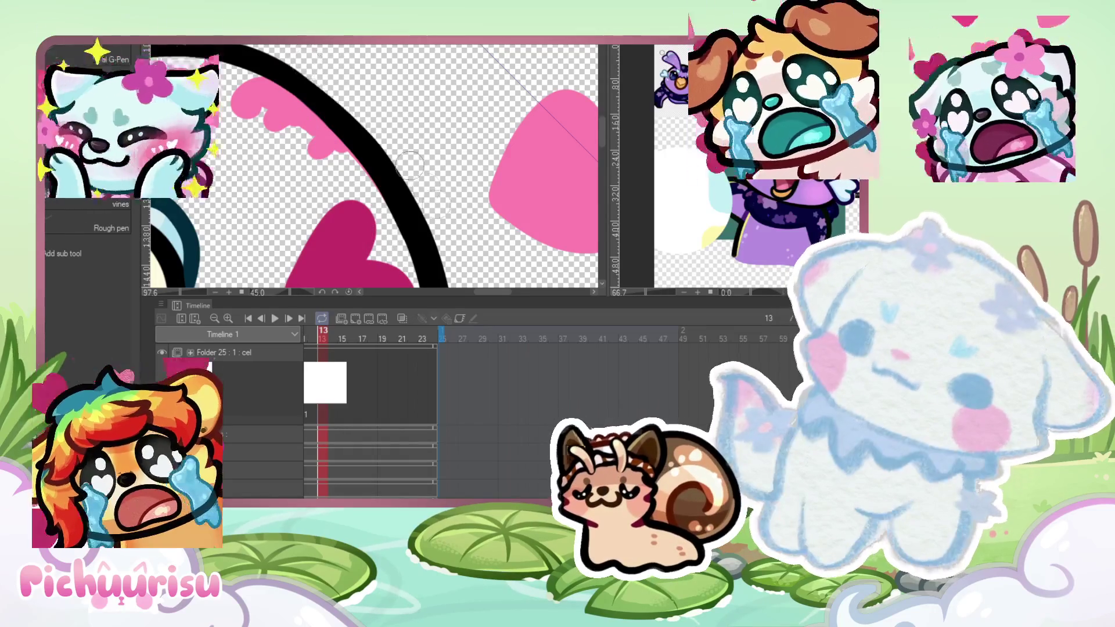
{"action": "key", "text": "ctrl+z"}
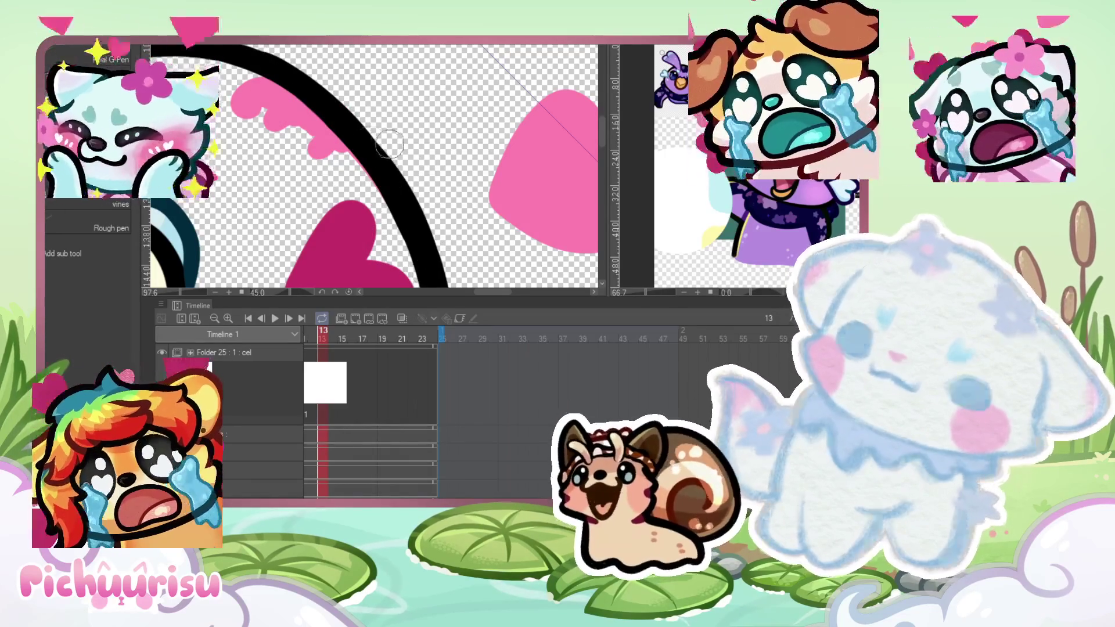
{"action": "scroll", "coordinate": [378, 121], "scroll_direction": "down", "scroll_amount": 2}
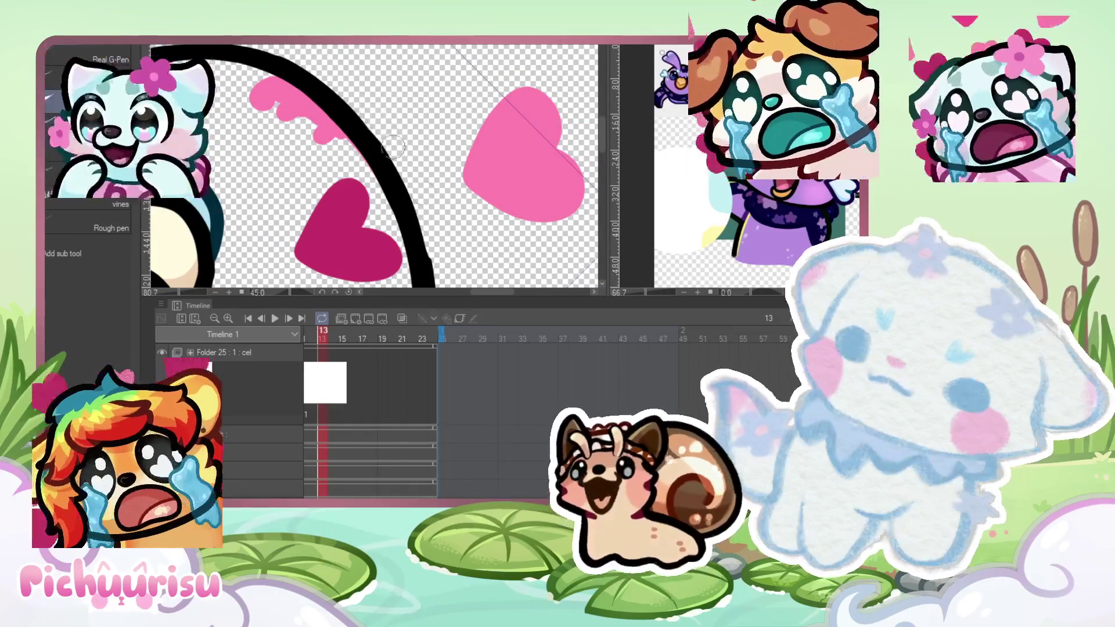
{"action": "scroll", "coordinate": [426, 198], "scroll_direction": "down", "scroll_amount": 2}
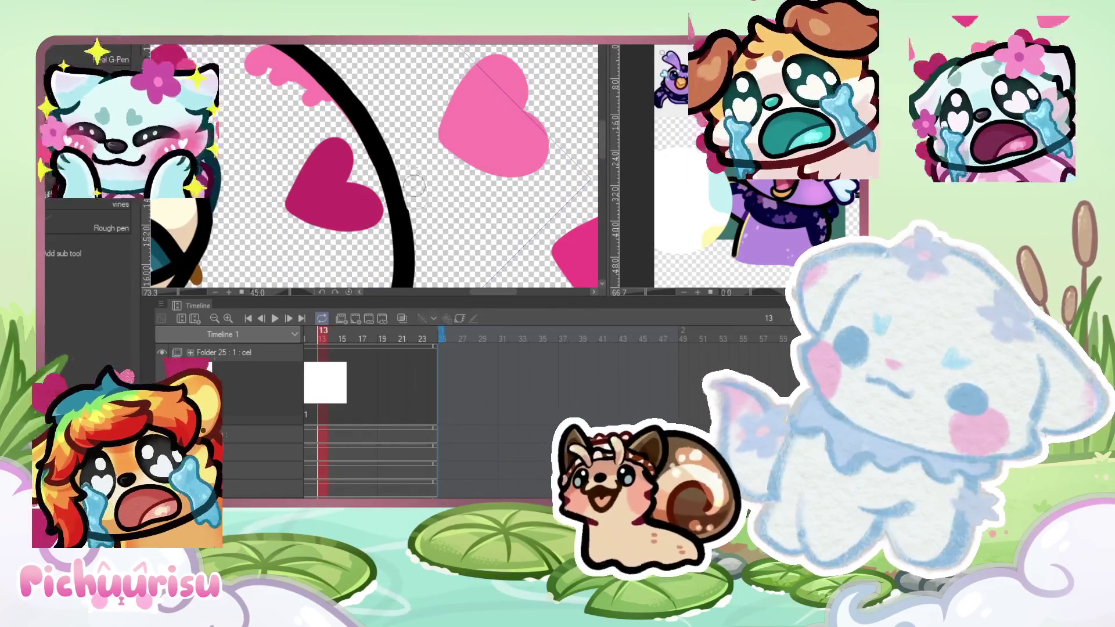
{"action": "scroll", "coordinate": [406, 163], "scroll_direction": "down", "scroll_amount": 2}
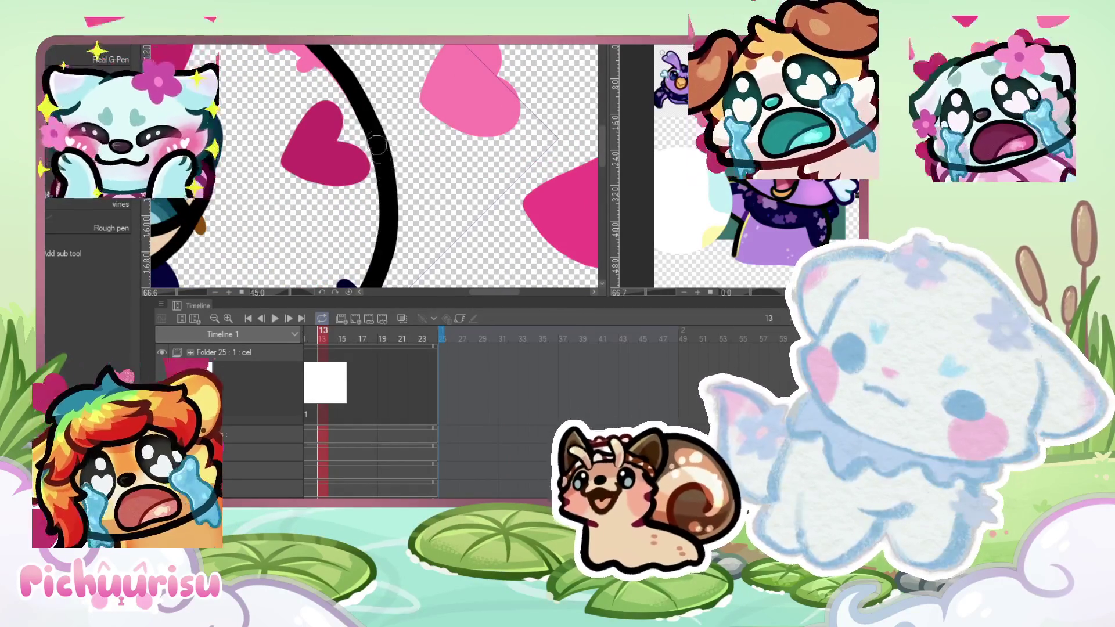
{"action": "scroll", "coordinate": [380, 154], "scroll_direction": "down", "scroll_amount": 10}
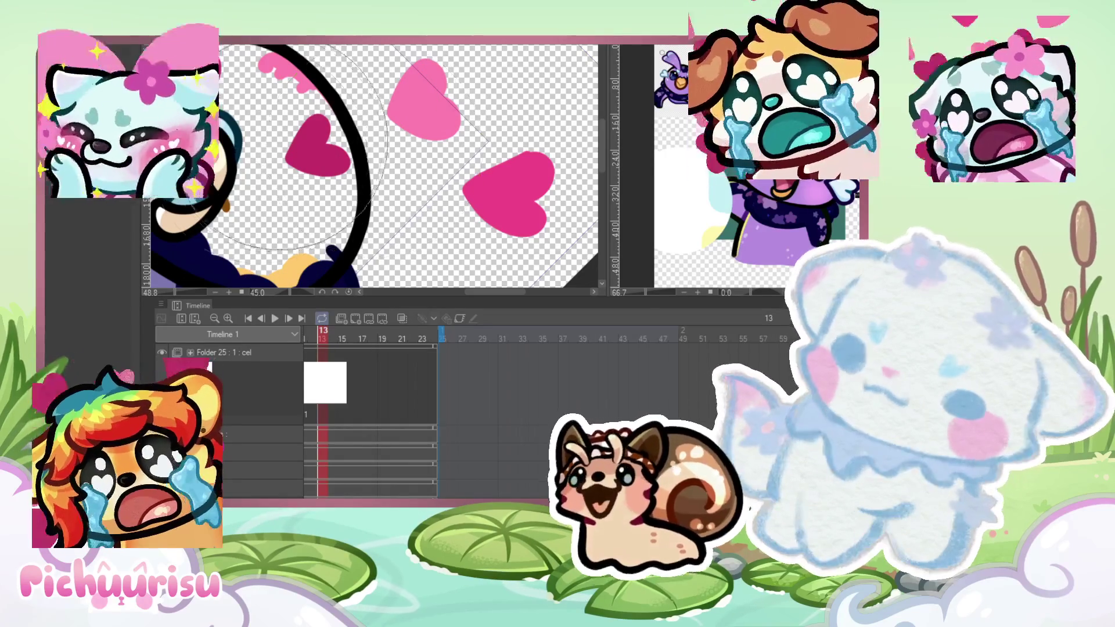
{"action": "scroll", "coordinate": [446, 135], "scroll_direction": "down", "scroll_amount": 2}
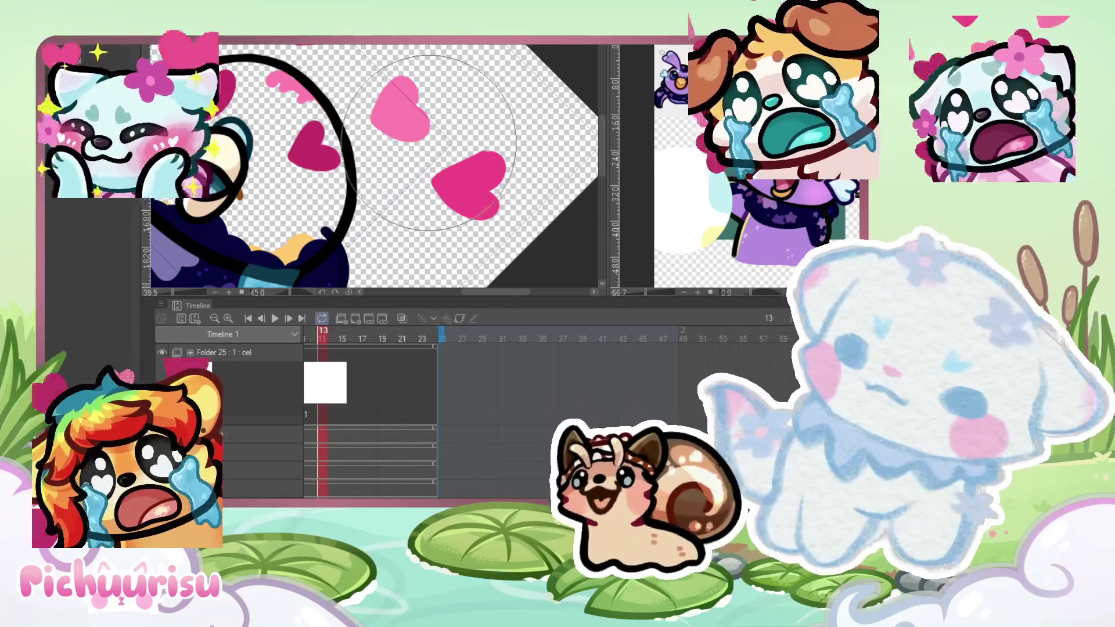
{"action": "scroll", "coordinate": [340, 48], "scroll_direction": "down", "scroll_amount": 2}
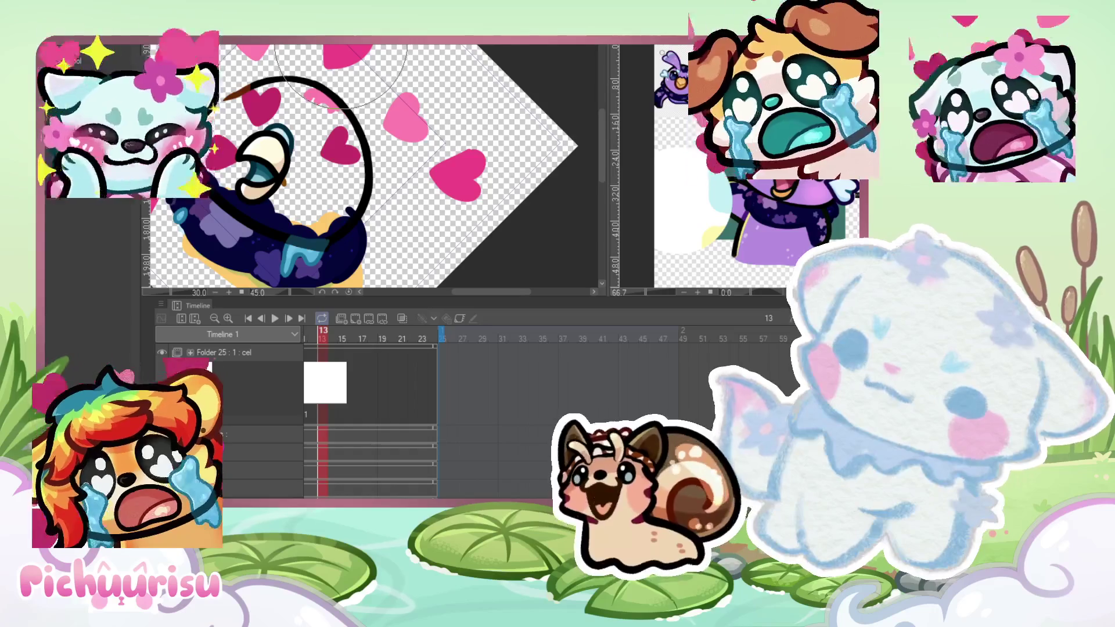
{"action": "scroll", "coordinate": [341, 46], "scroll_direction": "down", "scroll_amount": 3}
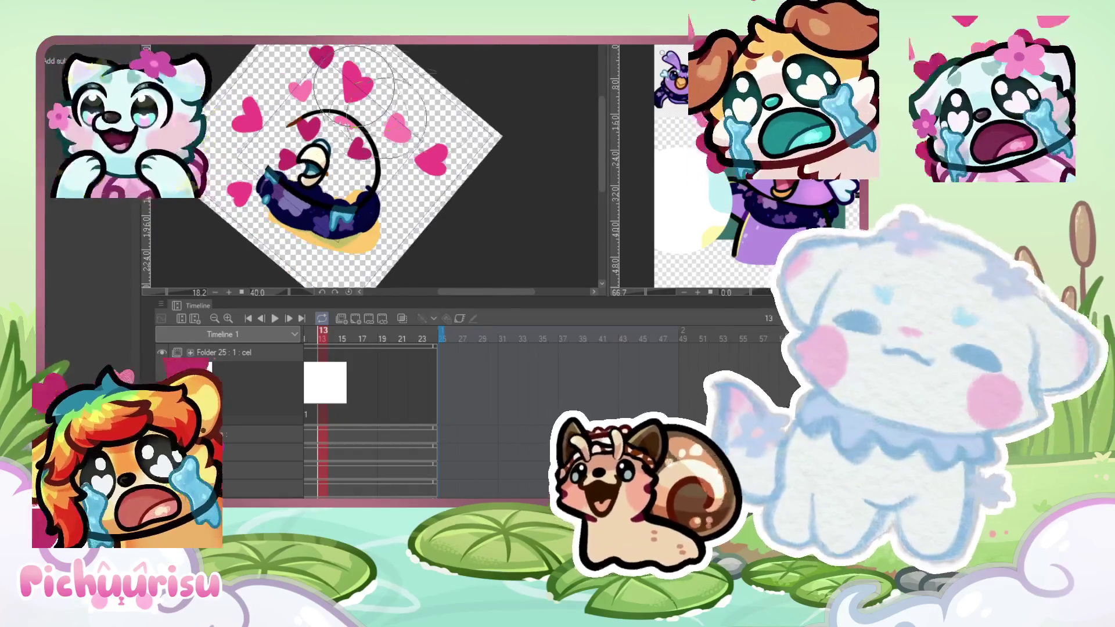
Step: Rotate the canvas nearly upright and thicken the black antenna line over the scarf
{"action": "left_click_drag", "start_coordinate": [497, 103], "coordinate": [336, 209]}
{"action": "scroll", "coordinate": [336, 209], "scroll_direction": "up", "scroll_amount": 10}
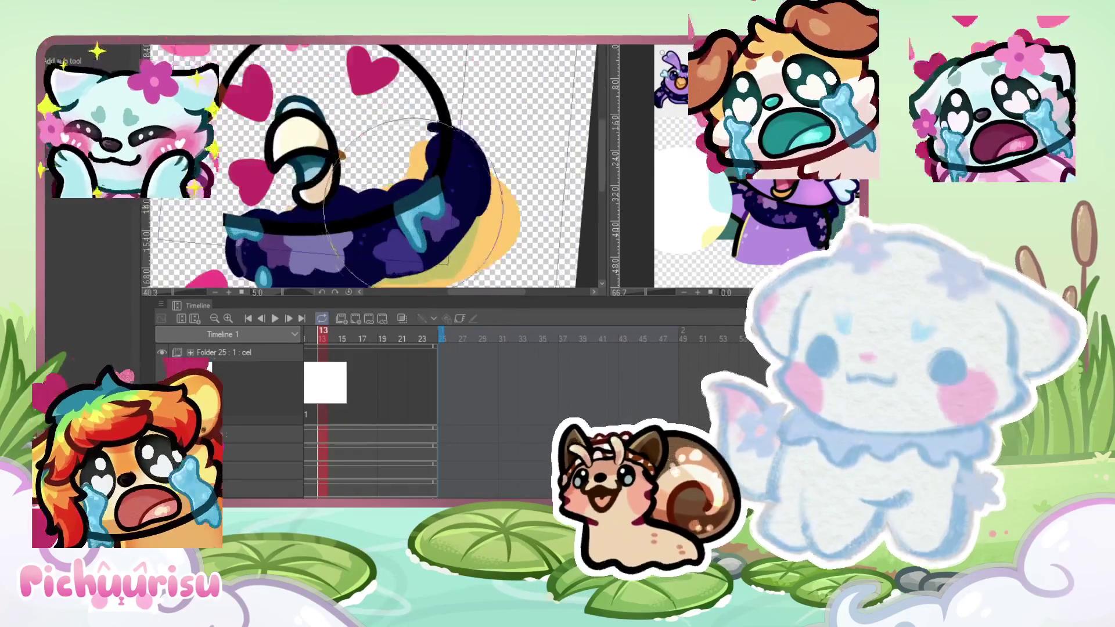
{"action": "key", "text": "bracketleft"}
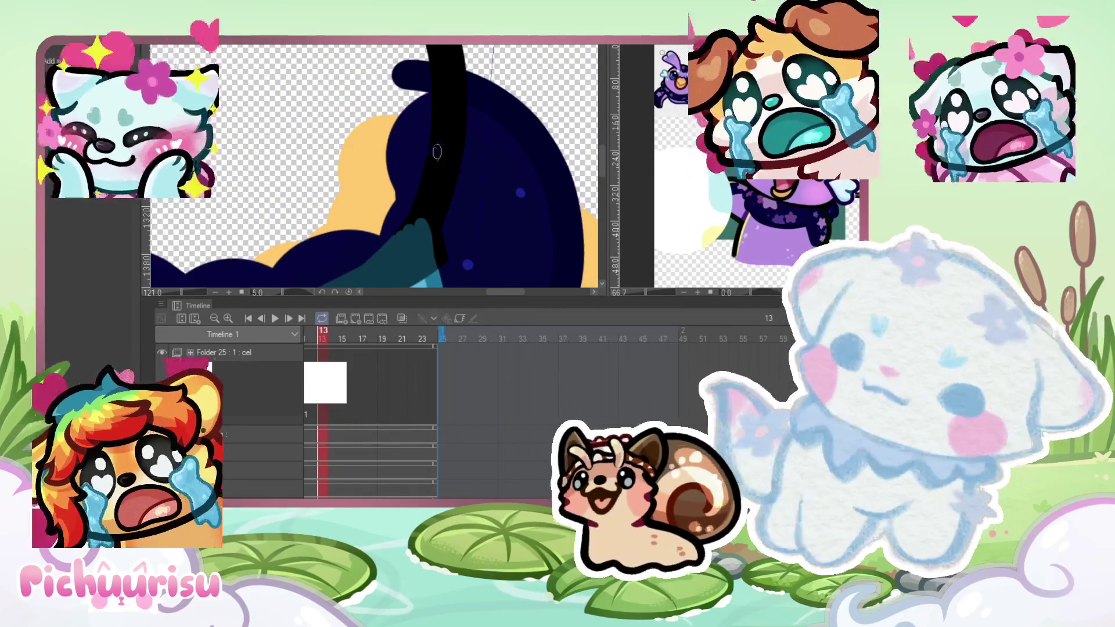
{"action": "key", "text": "p"}
{"action": "mouse_move", "coordinate": [418, 186]}
{"action": "left_mouse_down"}
{"action": "mouse_move", "coordinate": [440, 142]}
{"action": "mouse_move", "coordinate": [430, 182]}
{"action": "mouse_move", "coordinate": [441, 154]}
{"action": "left_mouse_up"}
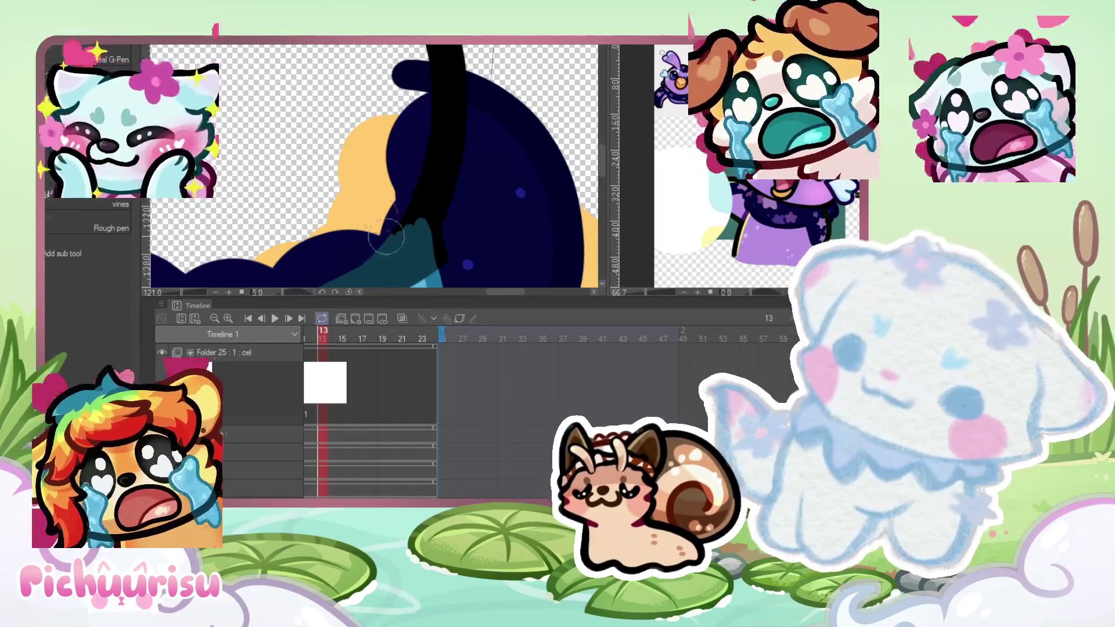
Step: Tint the black line navy where it crosses the starry scarf with the soft brush
{"action": "key", "text": "ctrl+minus"}
{"action": "key", "text": "b"}
{"action": "key", "text": "ctrl+plus"}
{"action": "key", "text": "ctrl+plus"}
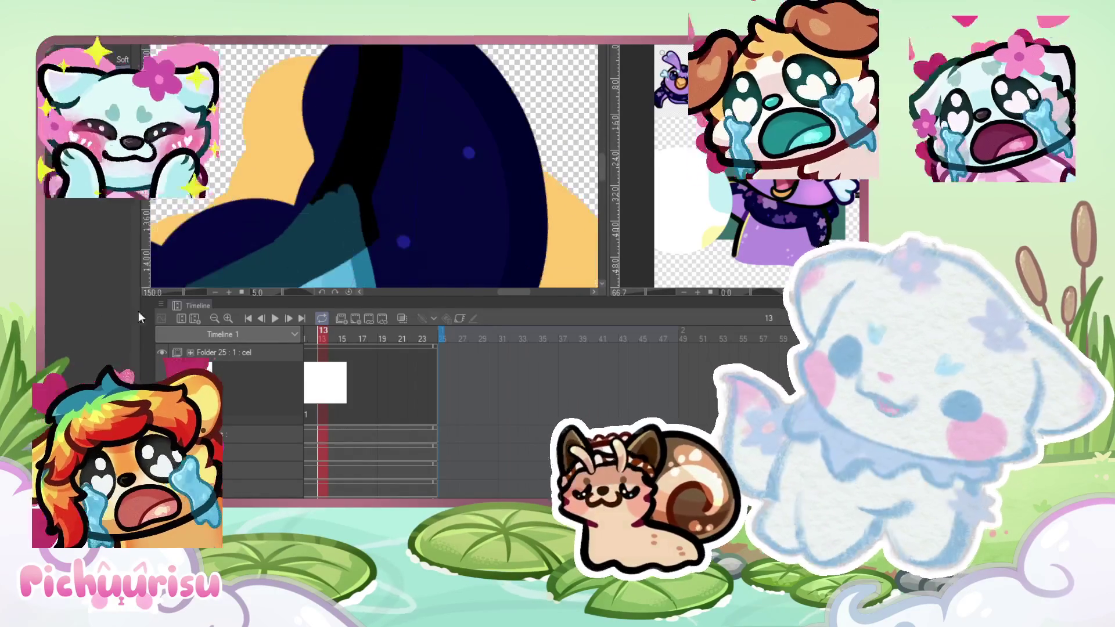
{"action": "mouse_move", "coordinate": [374, 149]}
{"action": "left_mouse_down"}
{"action": "mouse_move", "coordinate": [385, 192]}
{"action": "mouse_move", "coordinate": [370, 216]}
{"action": "mouse_move", "coordinate": [378, 249]}
{"action": "left_mouse_up"}
{"action": "key", "text": "ctrl+minus"}
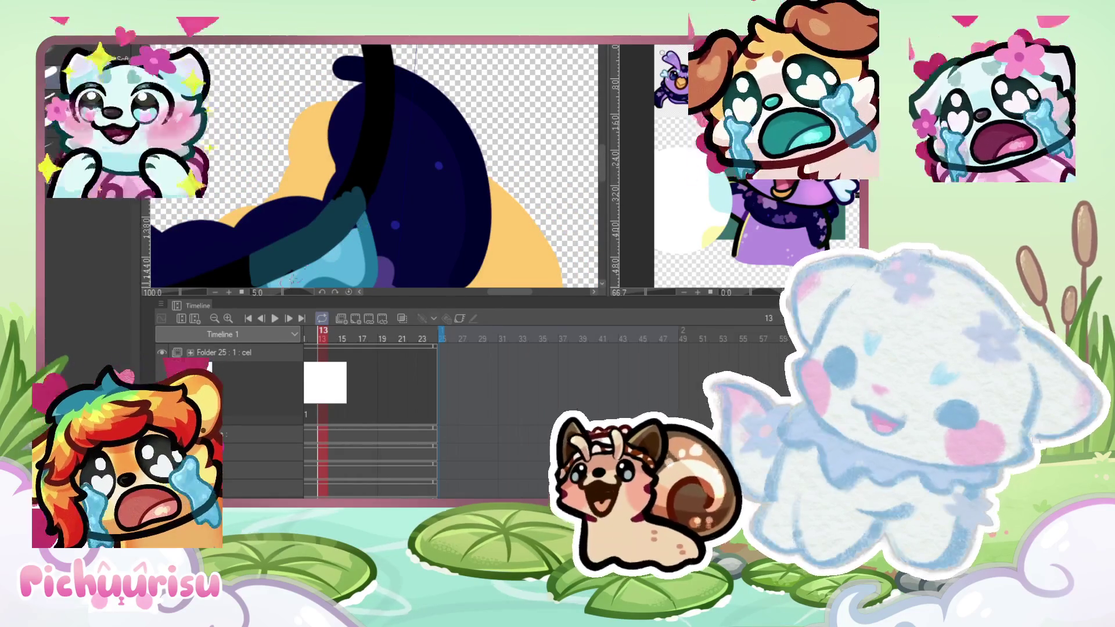
{"action": "scroll", "coordinate": [359, 226], "scroll_direction": "down", "scroll_amount": 3}
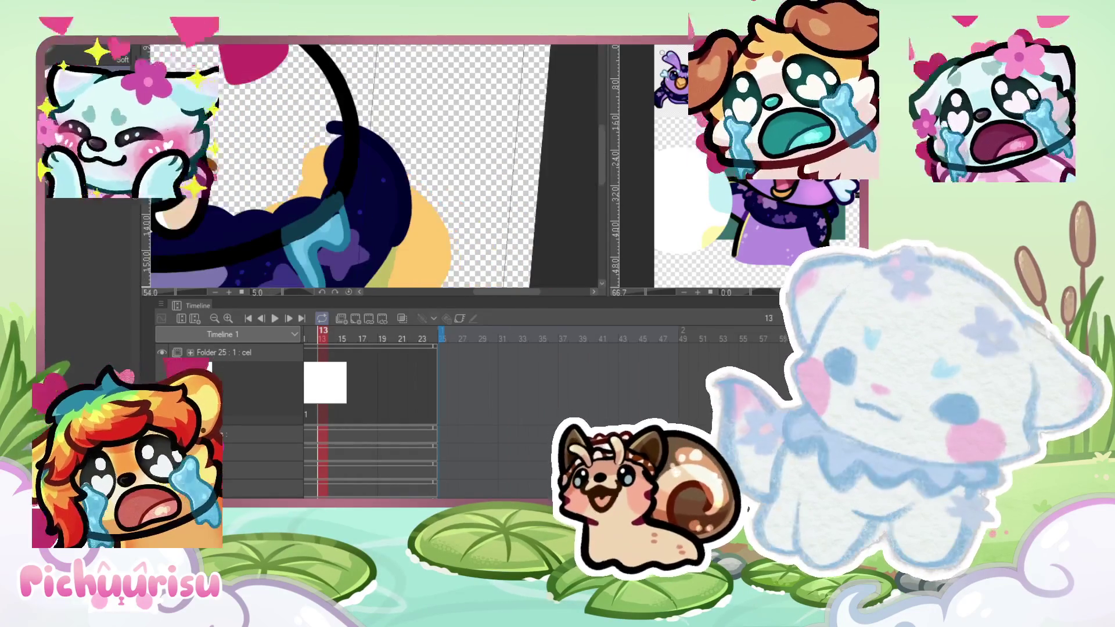
{"action": "scroll", "coordinate": [352, 157], "scroll_direction": "up", "scroll_amount": 3}
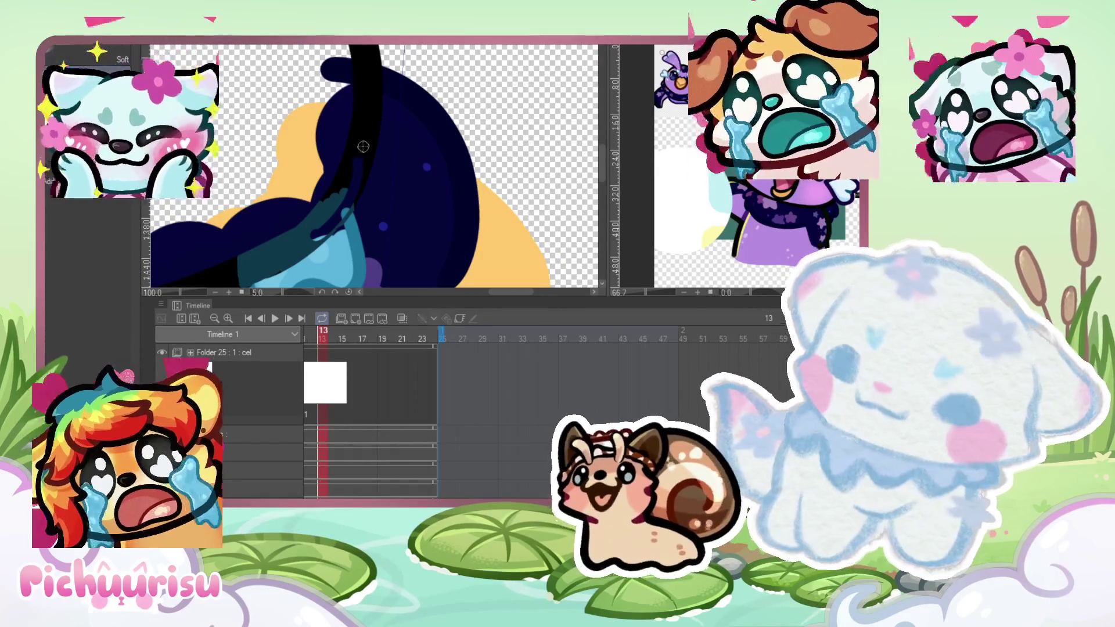
Step: Compare the teal tear with and without the darker shading, leaving it removed
{"action": "key", "text": "ctrl+z"}
{"action": "key", "text": "ctrl+y"}
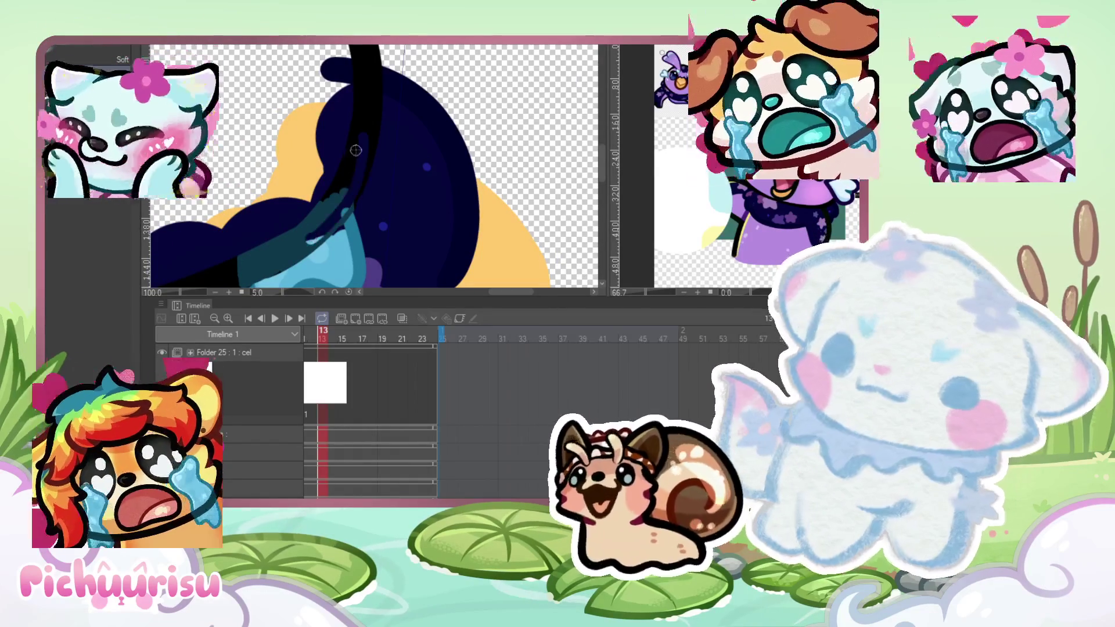
{"action": "key", "text": "ctrl+z"}
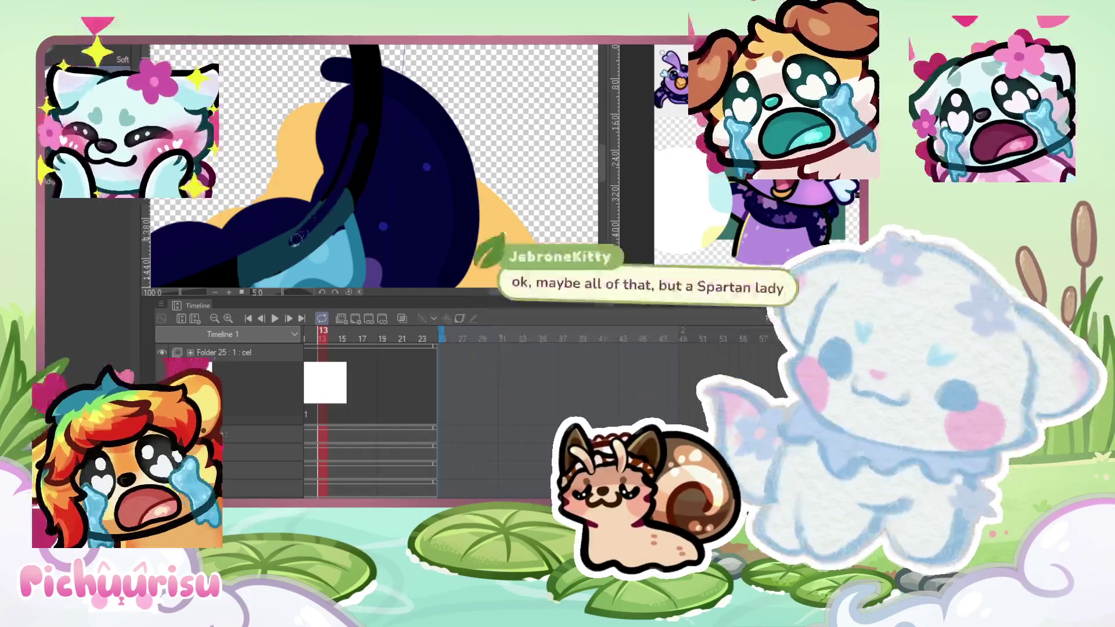
{"action": "key", "text": "ctrl+y"}
{"action": "key", "text": "ctrl+z"}
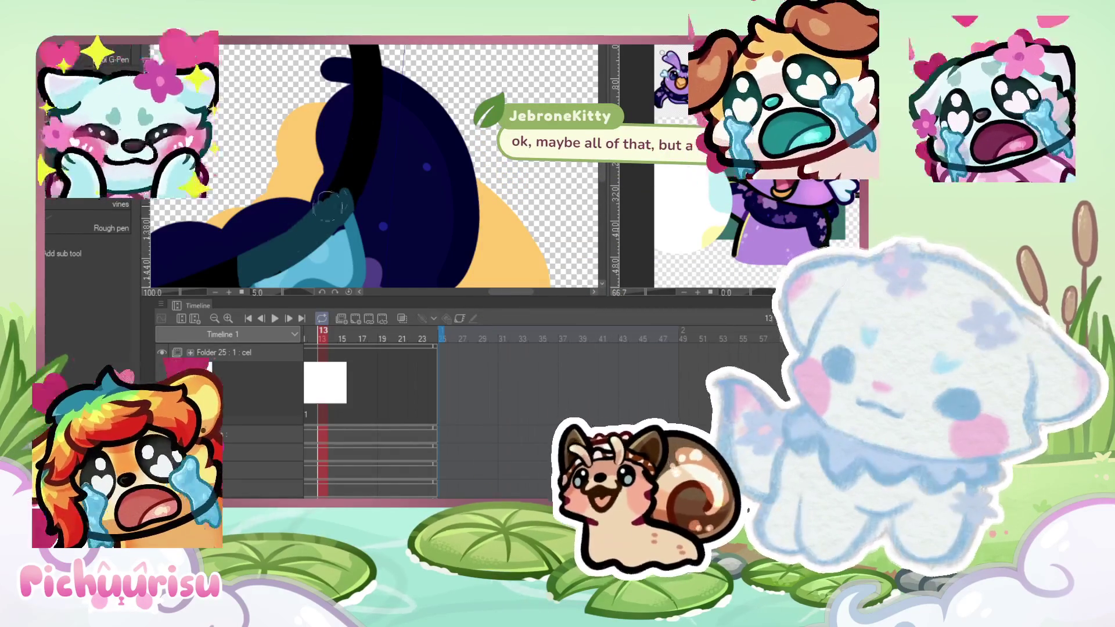
{"action": "scroll", "coordinate": [343, 200], "scroll_direction": "up", "scroll_amount": 2}
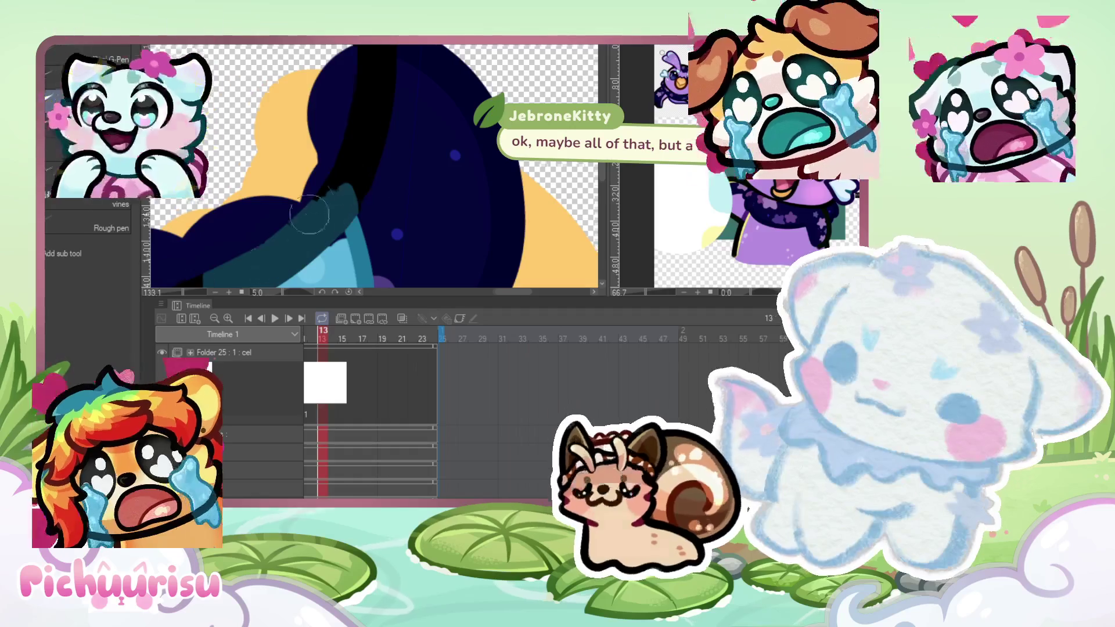
{"action": "scroll", "coordinate": [312, 230], "scroll_direction": "down", "scroll_amount": 5}
{"action": "scroll", "coordinate": [197, 105], "scroll_direction": "up", "scroll_amount": 1}
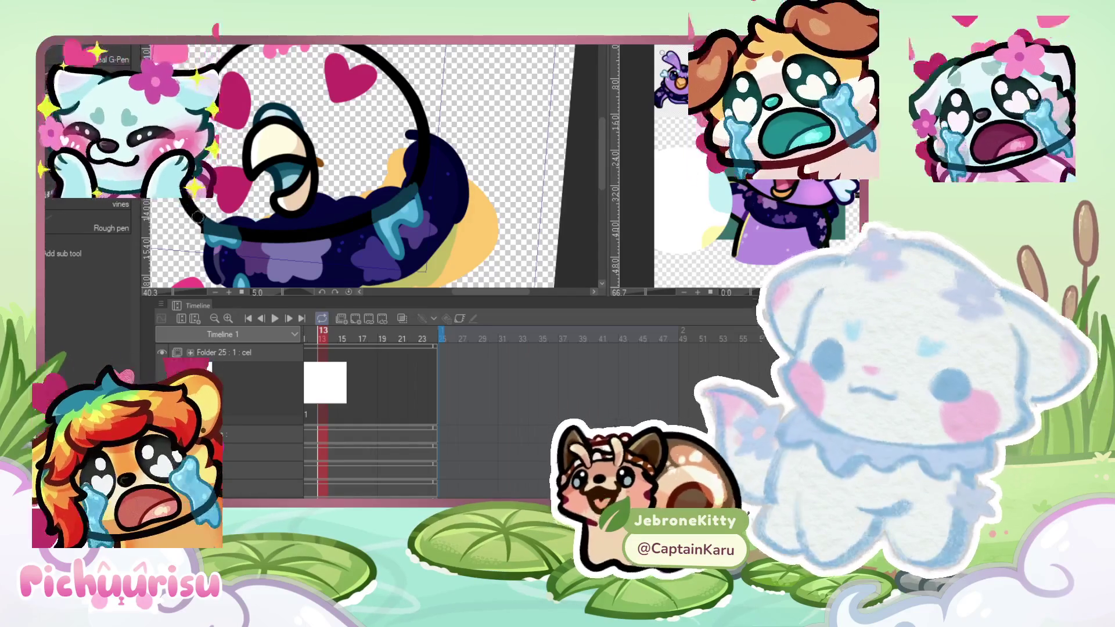
{"action": "scroll", "coordinate": [197, 216], "scroll_direction": "up", "scroll_amount": 5}
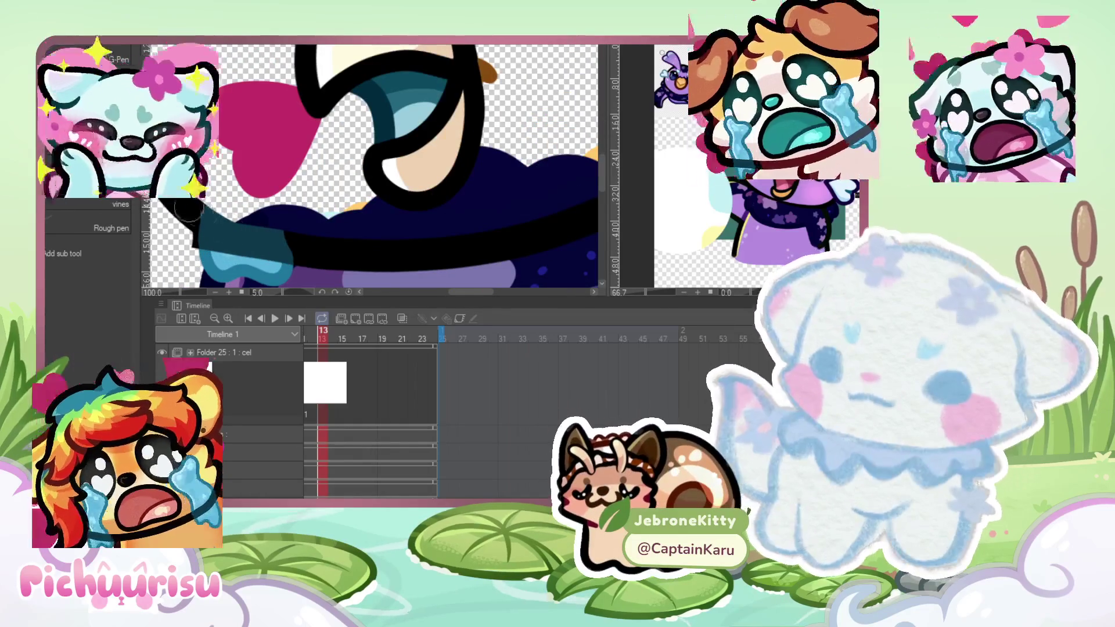
{"action": "scroll", "coordinate": [196, 215], "scroll_direction": "up", "scroll_amount": 1}
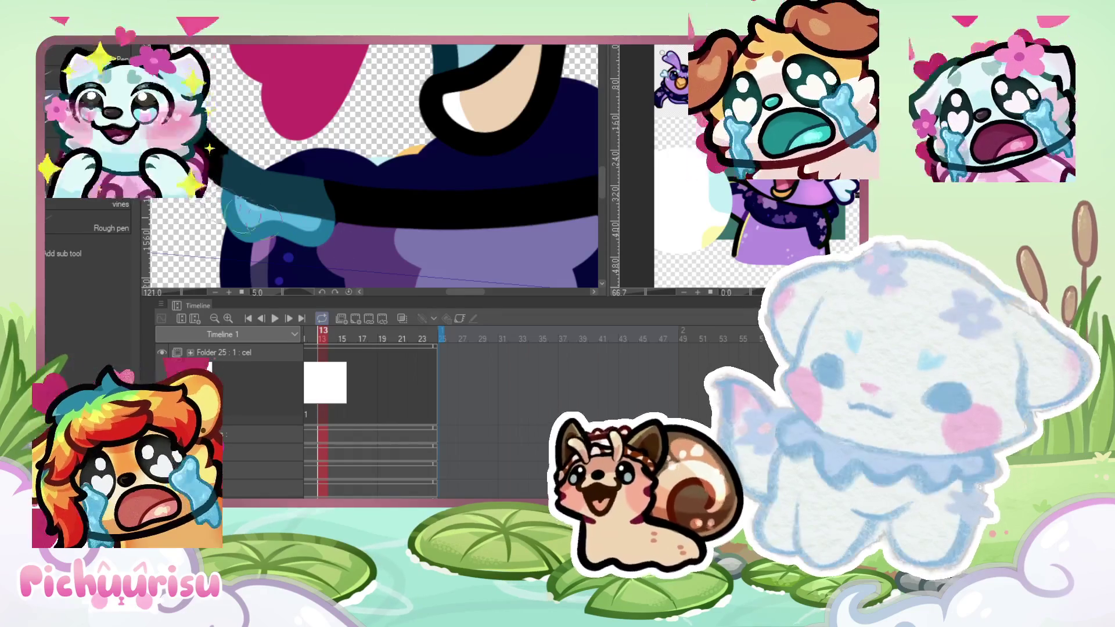
{"action": "scroll", "coordinate": [227, 212], "scroll_direction": "down", "scroll_amount": 3}
{"action": "scroll", "coordinate": [216, 120], "scroll_direction": "up", "scroll_amount": 3}
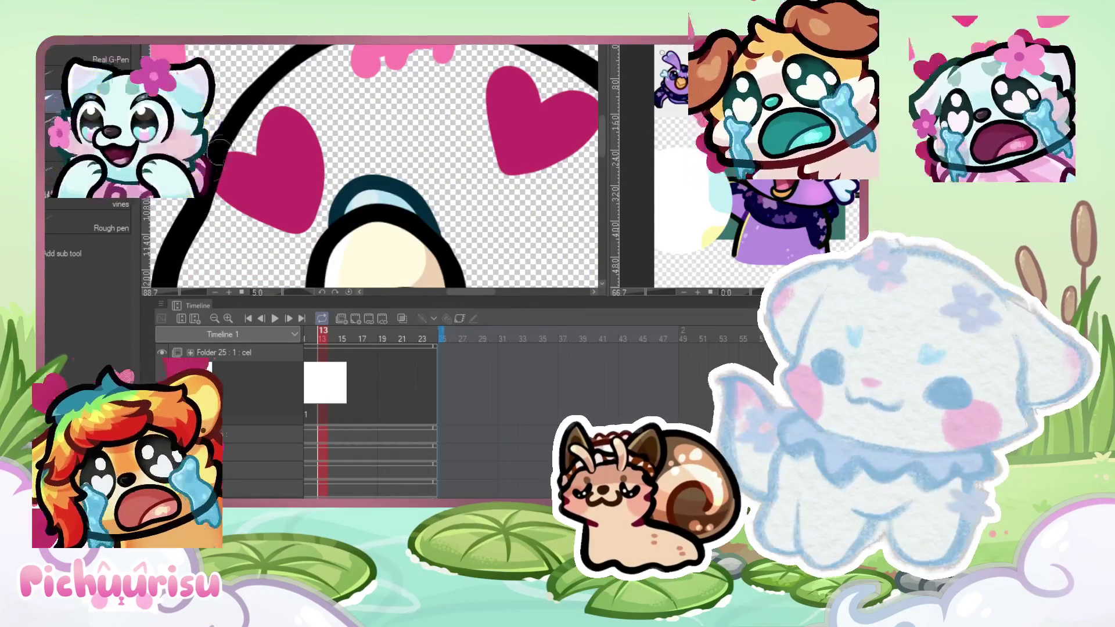
{"action": "scroll", "coordinate": [222, 148], "scroll_direction": "up", "scroll_amount": 2}
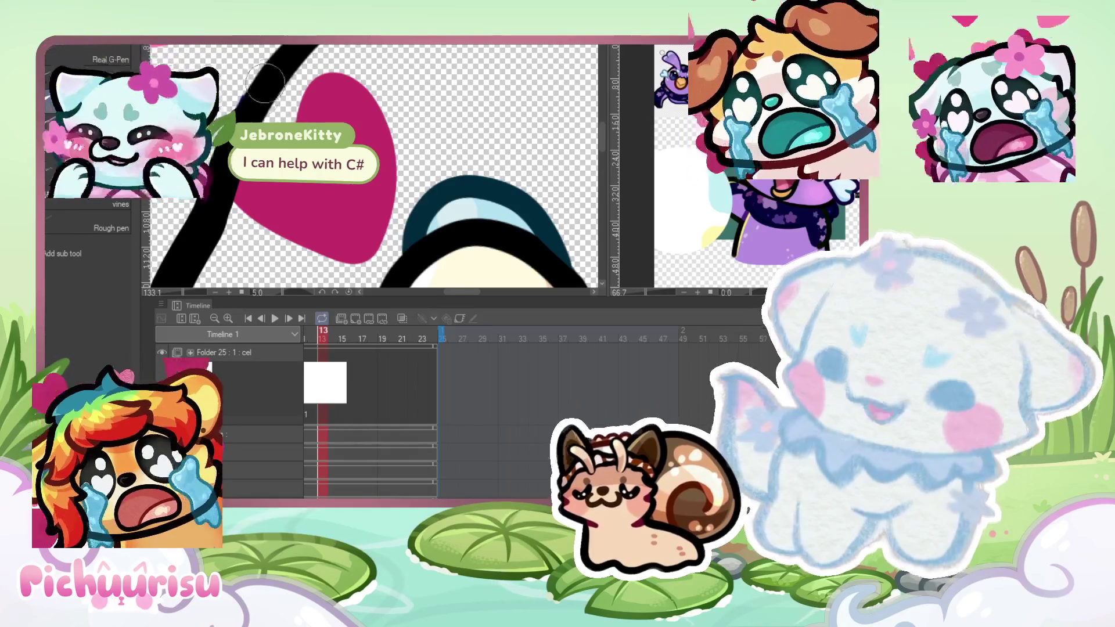
{"action": "scroll", "coordinate": [261, 73], "scroll_direction": "down", "scroll_amount": 2}
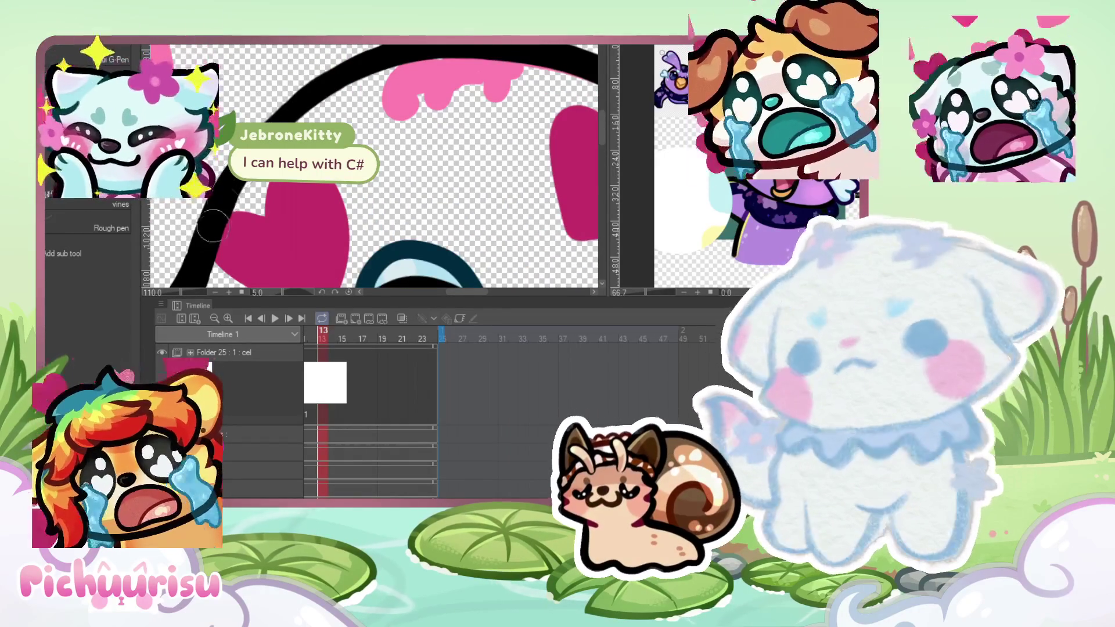
{"action": "scroll", "coordinate": [223, 200], "scroll_direction": "down", "scroll_amount": 2}
{"action": "scroll", "coordinate": [230, 193], "scroll_direction": "up", "scroll_amount": 1}
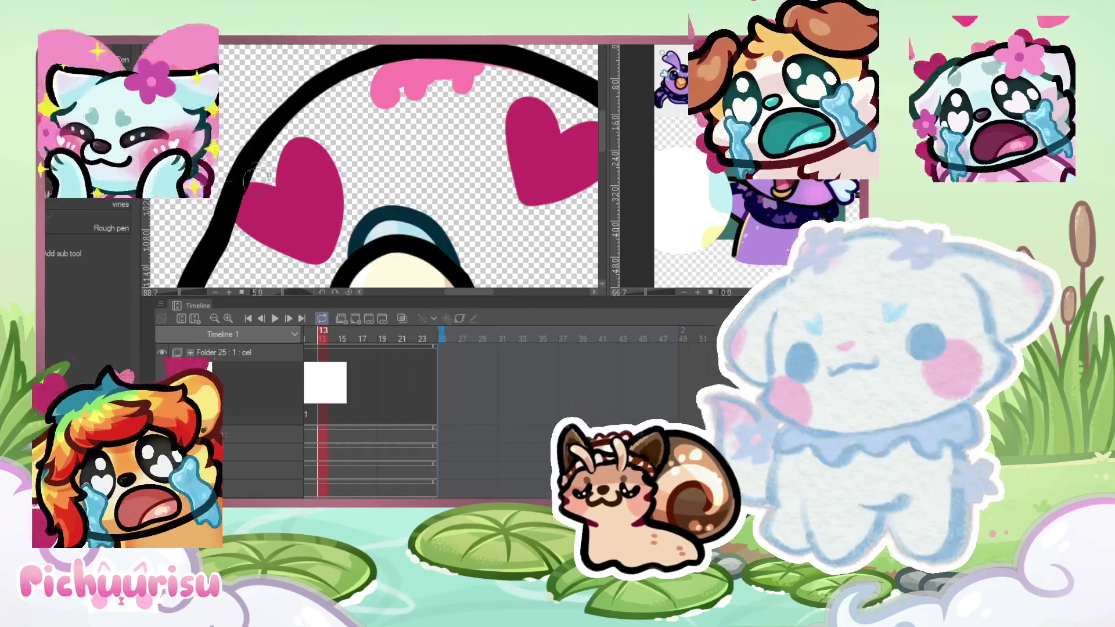
{"action": "scroll", "coordinate": [230, 193], "scroll_direction": "down", "scroll_amount": 5}
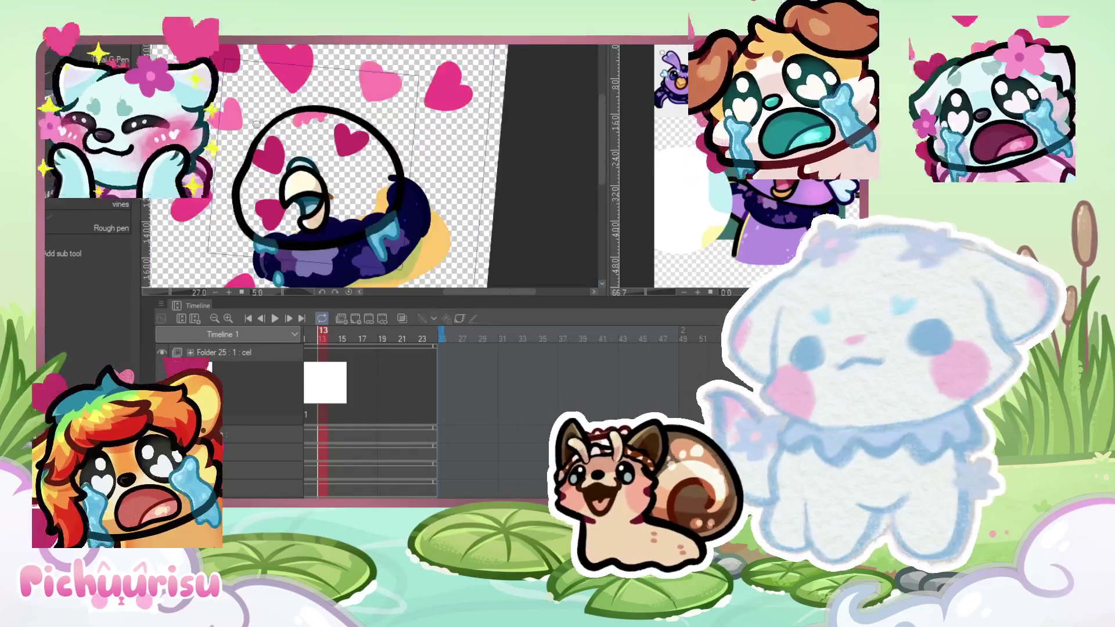
{"action": "scroll", "coordinate": [257, 124], "scroll_direction": "up", "scroll_amount": 1}
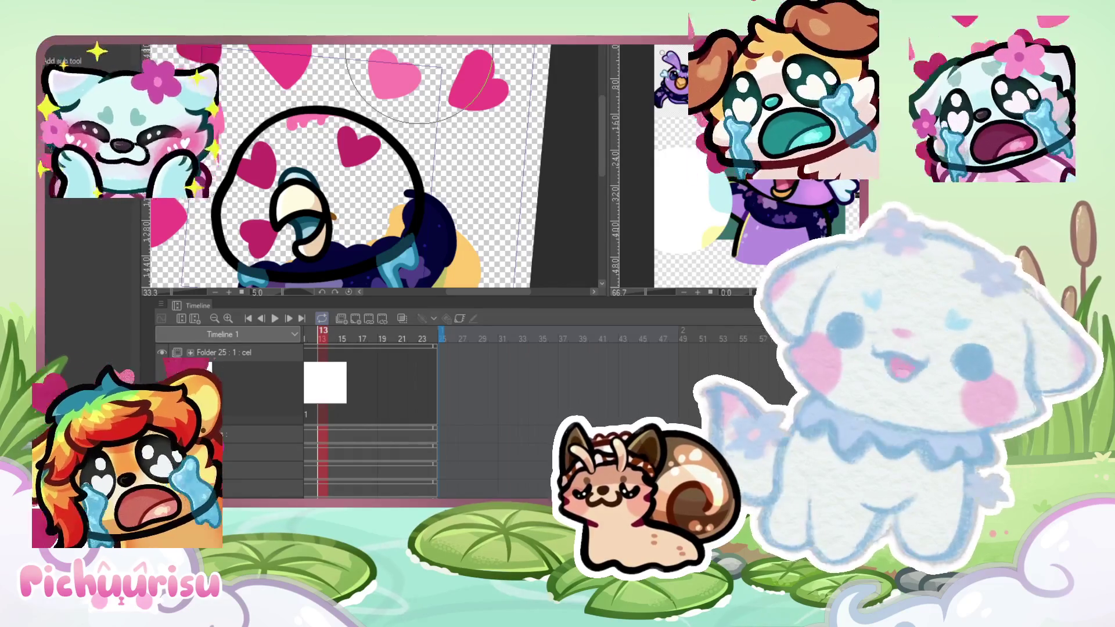
{"action": "scroll", "coordinate": [419, 55], "scroll_direction": "down", "scroll_amount": 2}
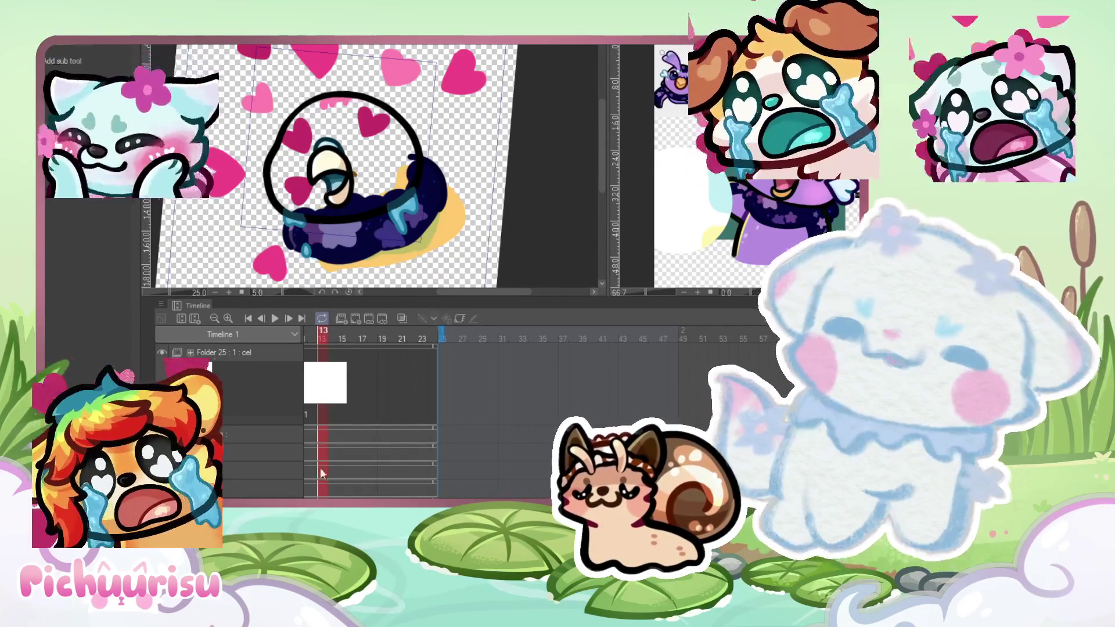
{"action": "left_click", "coordinate": [312, 337]}
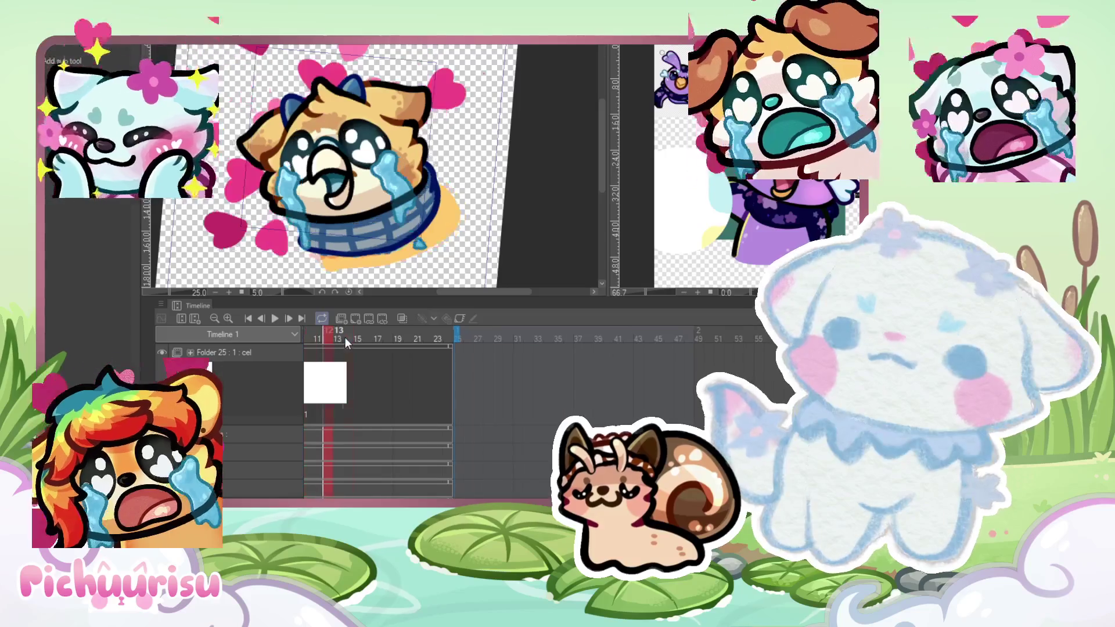
{"action": "left_click", "coordinate": [345, 337]}
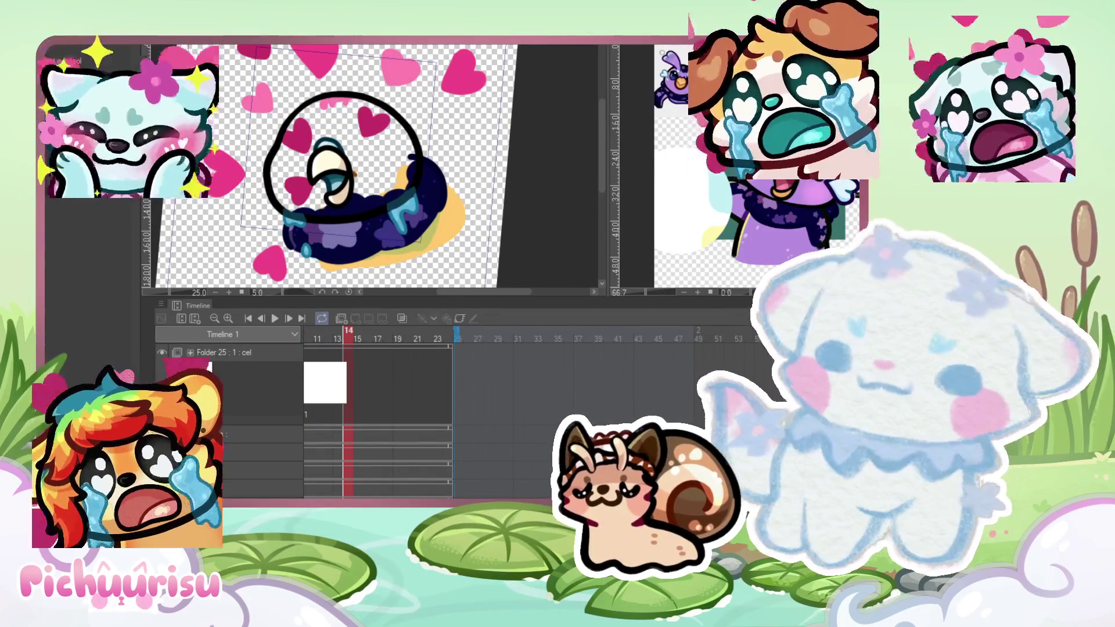
{"action": "scroll", "coordinate": [302, 418], "scroll_direction": "up", "scroll_amount": 5}
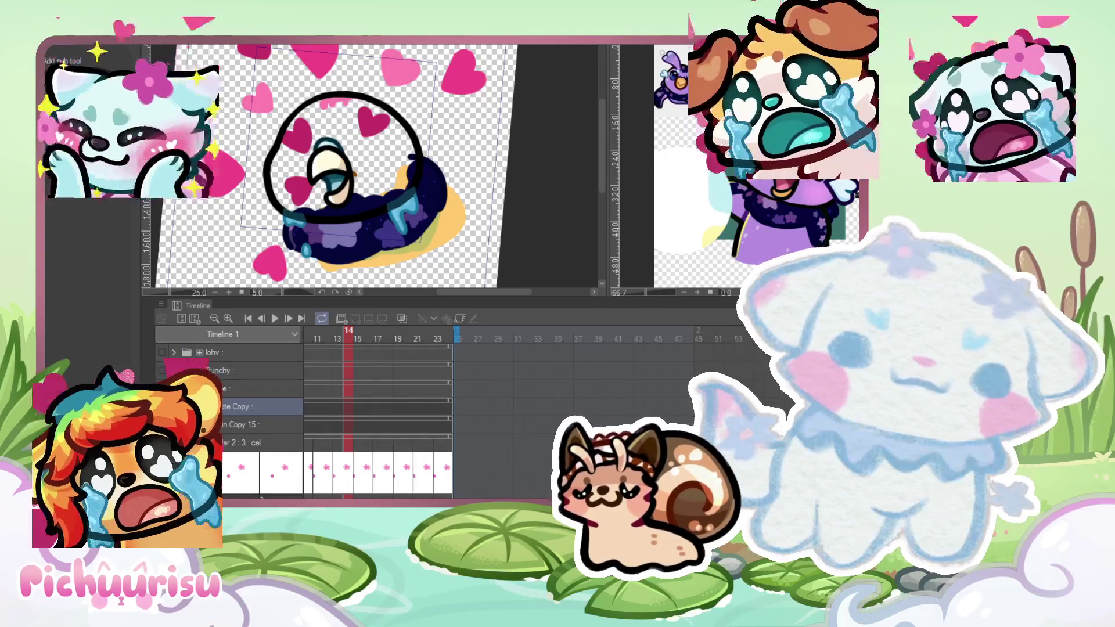
{"action": "left_click", "coordinate": [329, 487]}
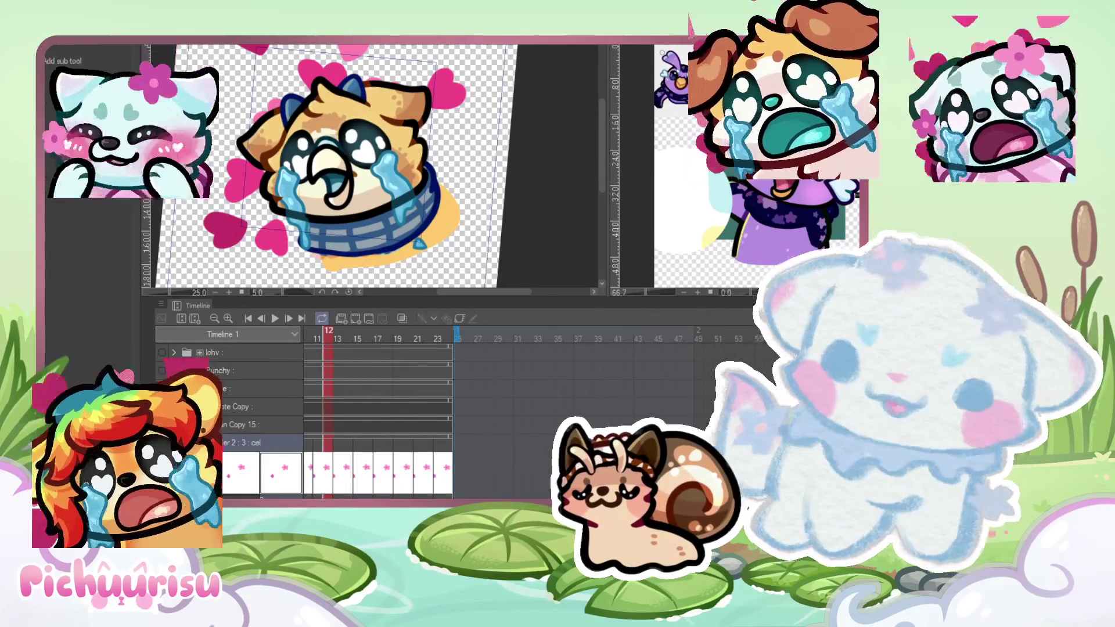
{"action": "left_click", "coordinate": [339, 473]}
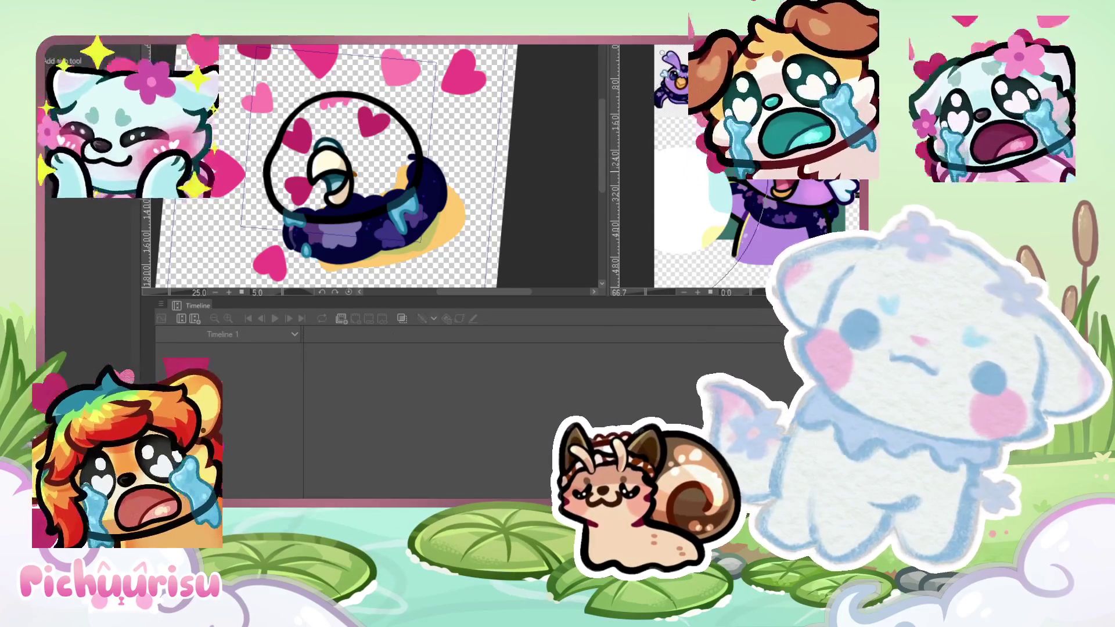
Step: Paint purple across the chibi's face around the heart-shaped eyes and tears
{"action": "scroll", "coordinate": [374, 142], "scroll_direction": "up", "scroll_amount": 3}
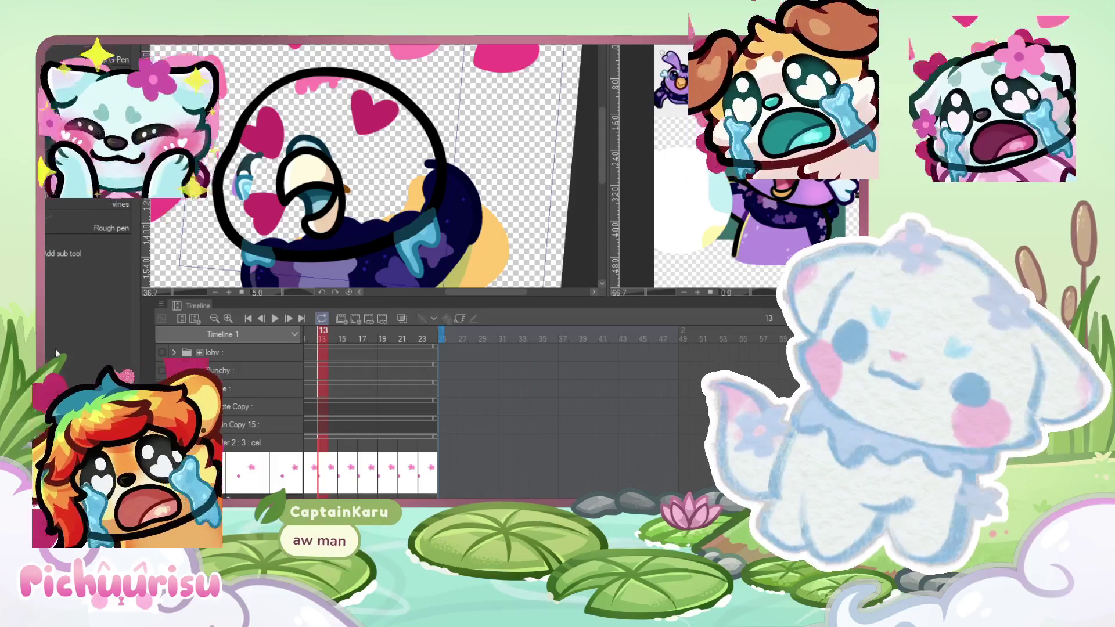
{"action": "mouse_move", "coordinate": [232, 190]}
{"action": "left_mouse_down"}
{"action": "mouse_move", "coordinate": [285, 227]}
{"action": "mouse_move", "coordinate": [395, 221]}
{"action": "mouse_move", "coordinate": [357, 237]}
{"action": "mouse_move", "coordinate": [406, 217]}
{"action": "mouse_move", "coordinate": [424, 186]}
{"action": "mouse_move", "coordinate": [357, 84]}
{"action": "mouse_move", "coordinate": [296, 84]}
{"action": "mouse_move", "coordinate": [262, 102]}
{"action": "mouse_move", "coordinate": [314, 175]}
{"action": "mouse_move", "coordinate": [349, 116]}
{"action": "mouse_move", "coordinate": [363, 196]}
{"action": "mouse_move", "coordinate": [386, 125]}
{"action": "mouse_move", "coordinate": [317, 104]}
{"action": "mouse_move", "coordinate": [273, 107]}
{"action": "left_mouse_up"}
{"action": "scroll", "coordinate": [399, 128], "scroll_direction": "up", "scroll_amount": 1}
{"action": "scroll", "coordinate": [436, 113], "scroll_direction": "down", "scroll_amount": 4}
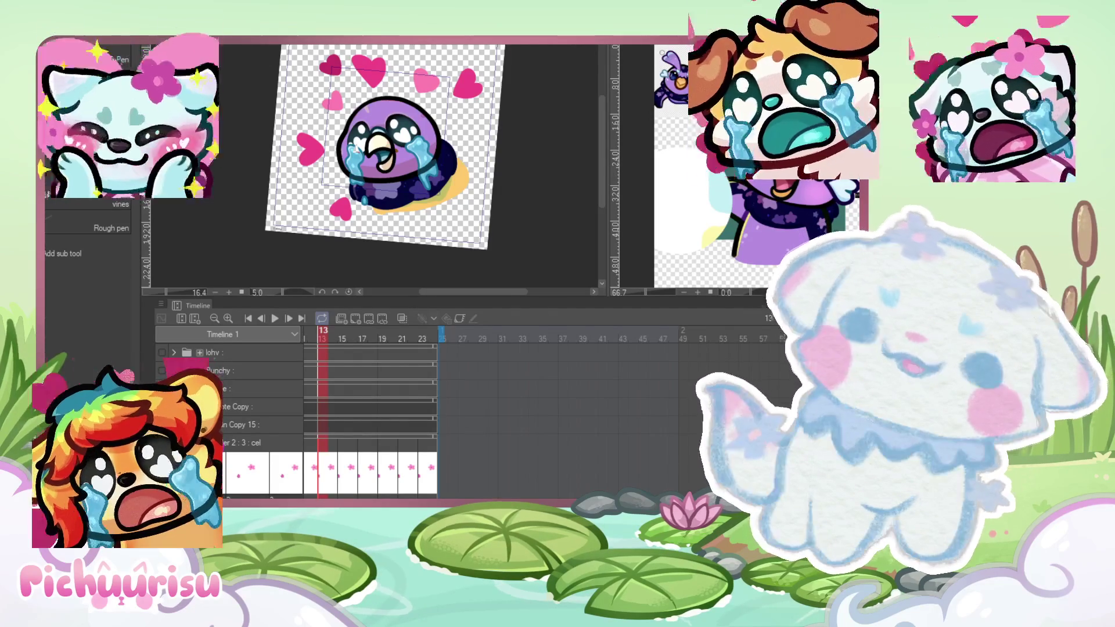
{"action": "scroll", "coordinate": [324, 116], "scroll_direction": "up", "scroll_amount": 2}
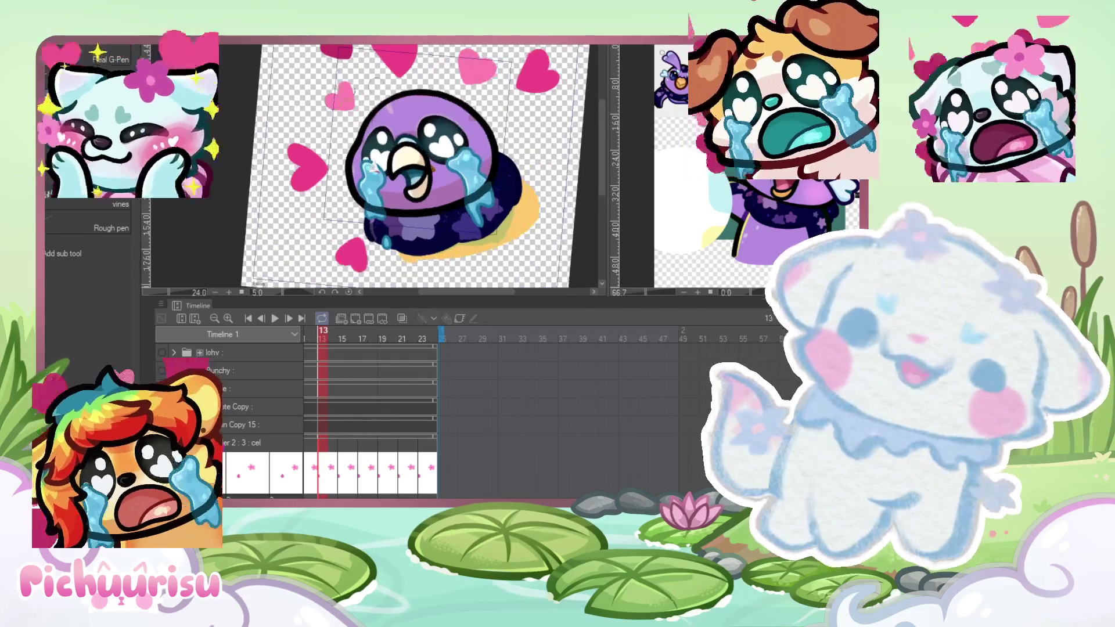
Step: Zoom in on the character's eyes and swap the Mechanical pencil for the Real G-Pen
{"action": "scroll", "coordinate": [386, 120], "scroll_direction": "up", "scroll_amount": 2}
{"action": "scroll", "coordinate": [433, 135], "scroll_direction": "up", "scroll_amount": 2}
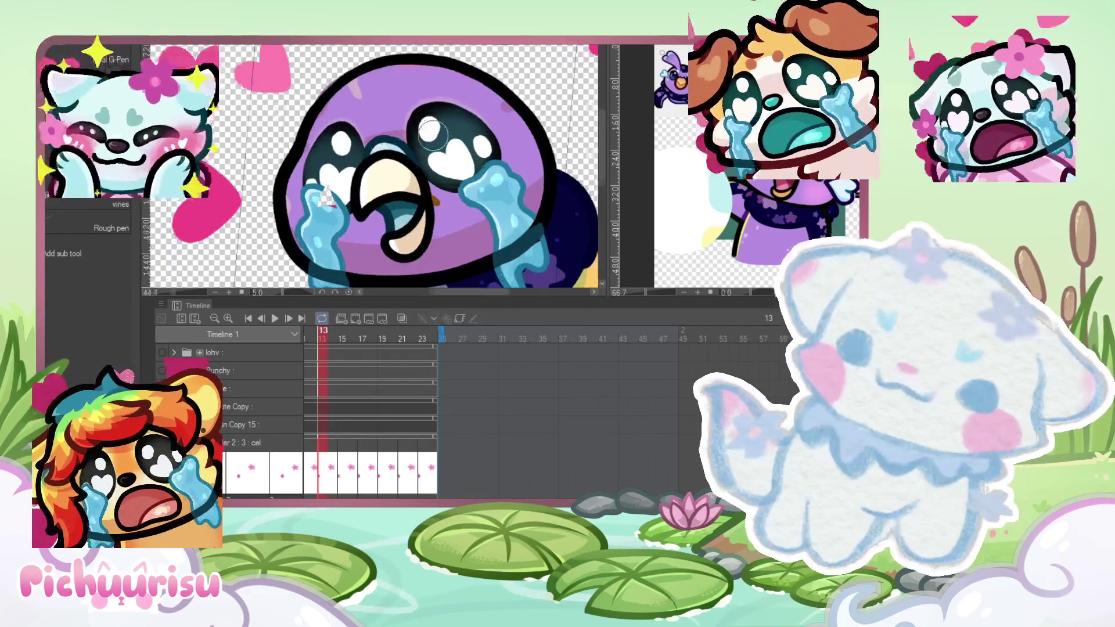
{"action": "scroll", "coordinate": [410, 139], "scroll_direction": "down", "scroll_amount": 2}
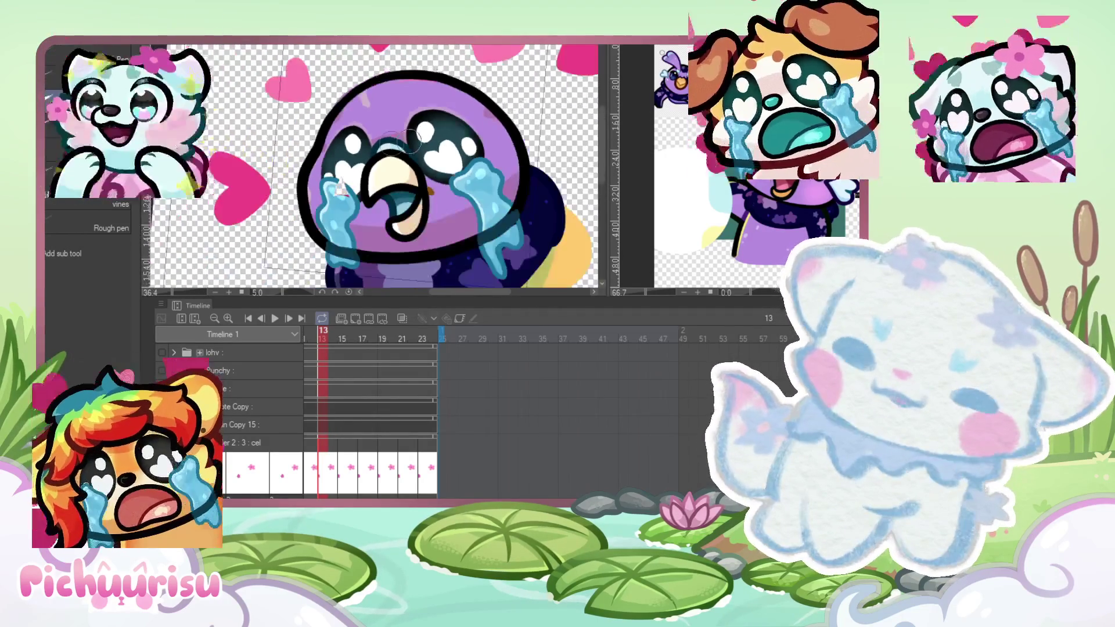
{"action": "scroll", "coordinate": [407, 140], "scroll_direction": "up", "scroll_amount": 2}
{"action": "scroll", "coordinate": [401, 141], "scroll_direction": "down", "scroll_amount": 2}
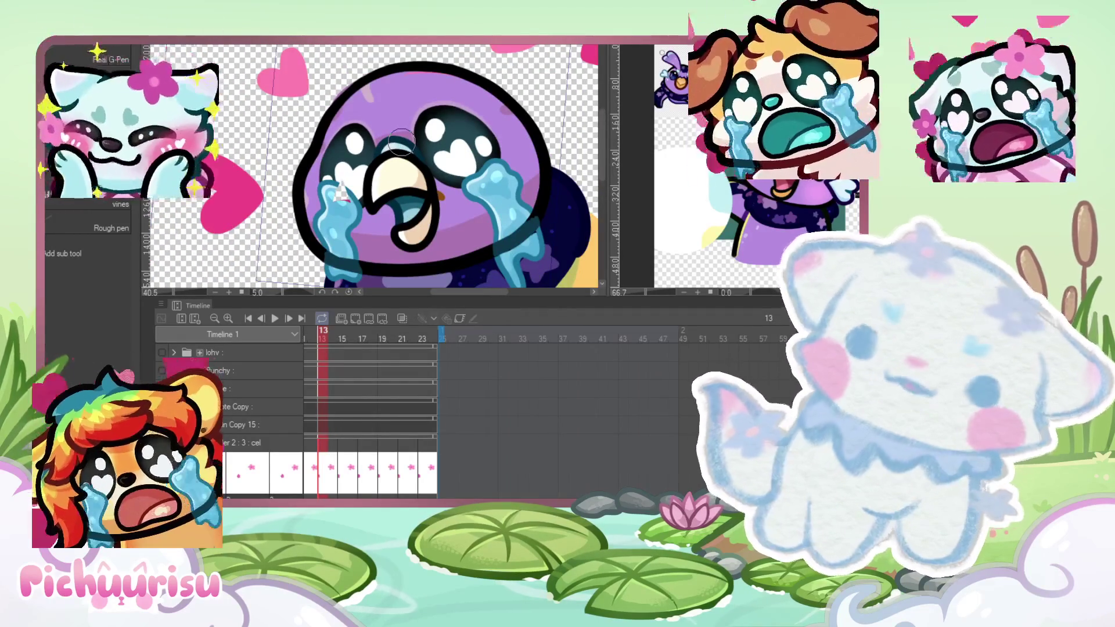
{"action": "scroll", "coordinate": [400, 141], "scroll_direction": "down", "scroll_amount": 2}
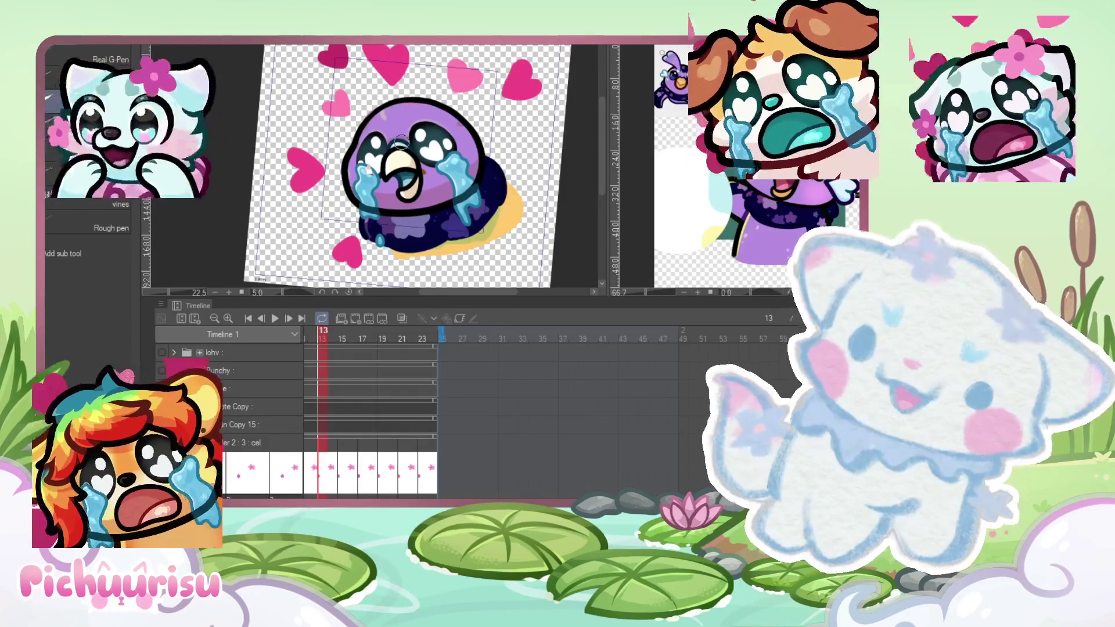
{"action": "scroll", "coordinate": [439, 118], "scroll_direction": "up", "scroll_amount": 1}
{"action": "scroll", "coordinate": [439, 117], "scroll_direction": "up", "scroll_amount": 2}
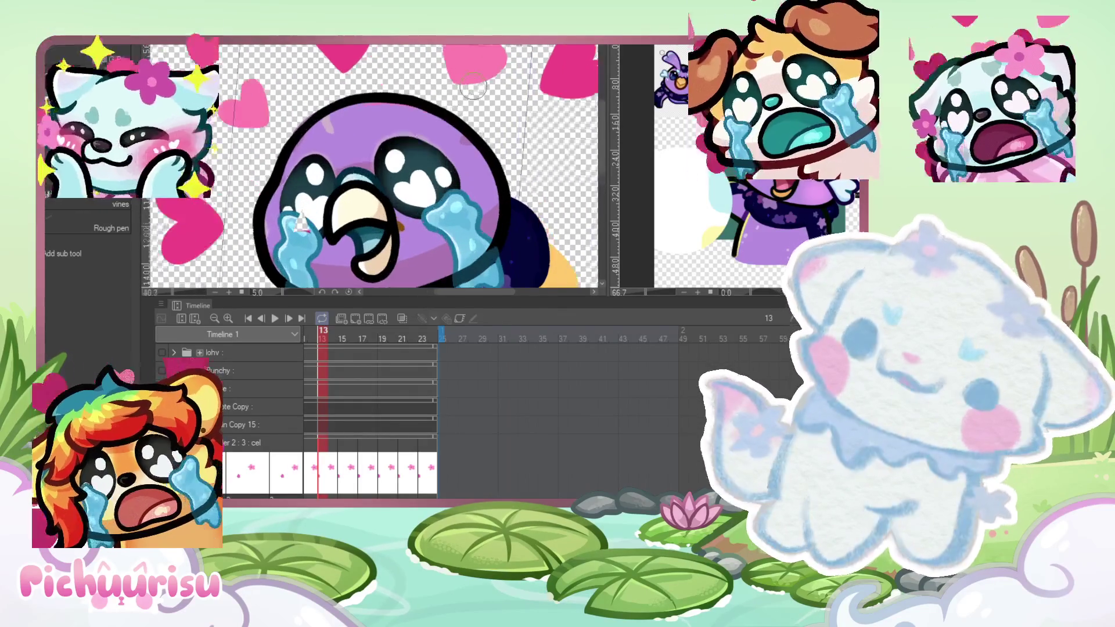
{"action": "scroll", "coordinate": [412, 101], "scroll_direction": "up", "scroll_amount": 1}
{"action": "scroll", "coordinate": [413, 101], "scroll_direction": "down", "scroll_amount": 2}
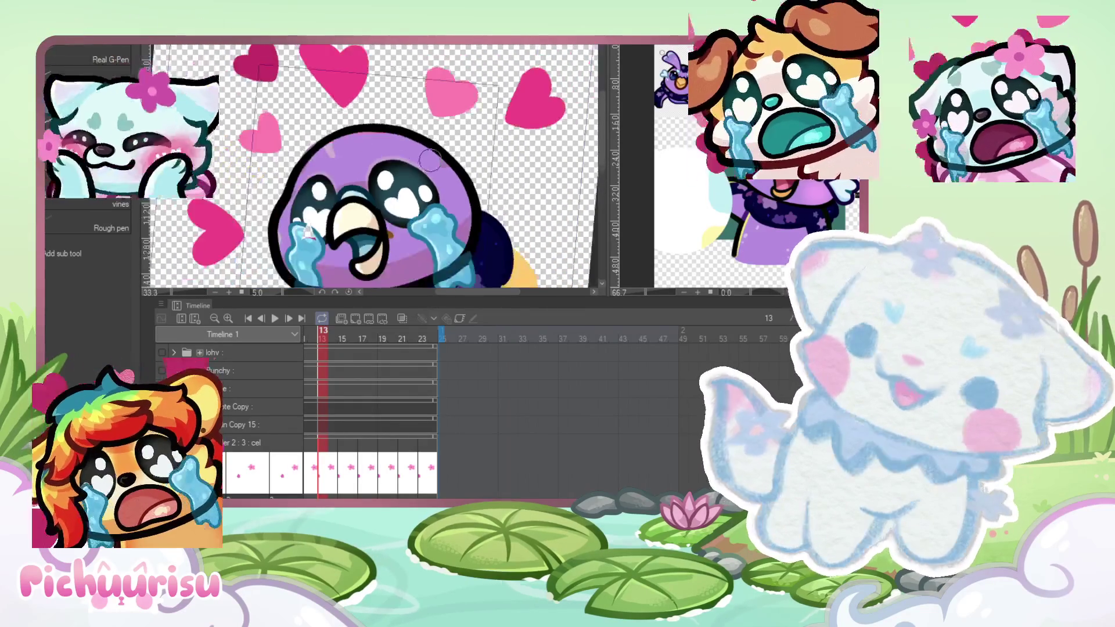
{"action": "scroll", "coordinate": [407, 110], "scroll_direction": "up", "scroll_amount": 2}
{"action": "scroll", "coordinate": [296, 148], "scroll_direction": "up", "scroll_amount": 1}
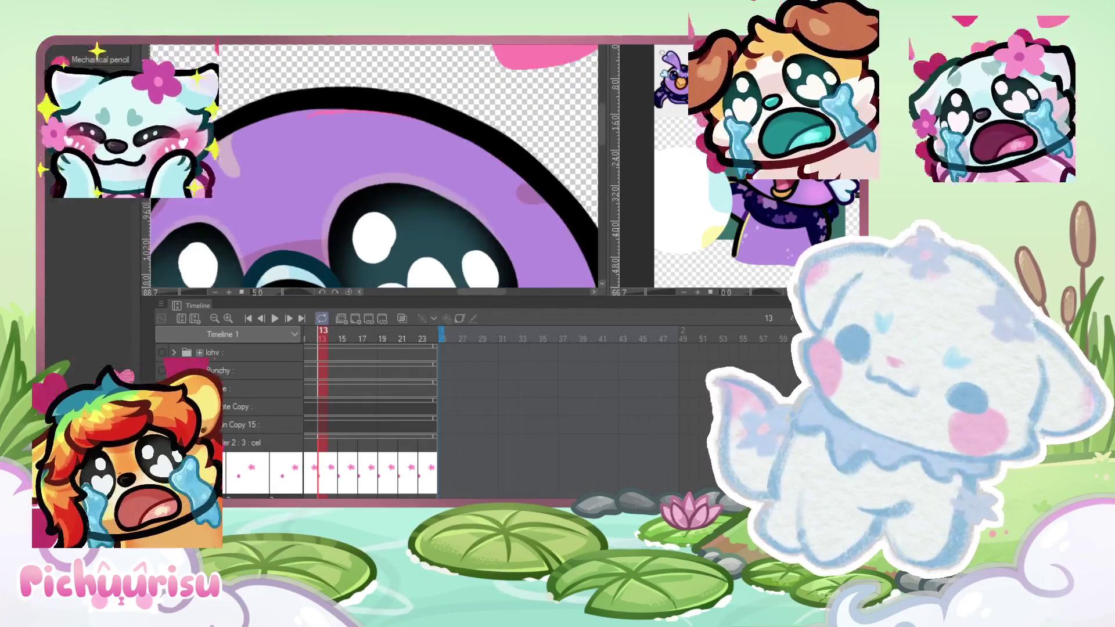
{"action": "key", "text": "p"}
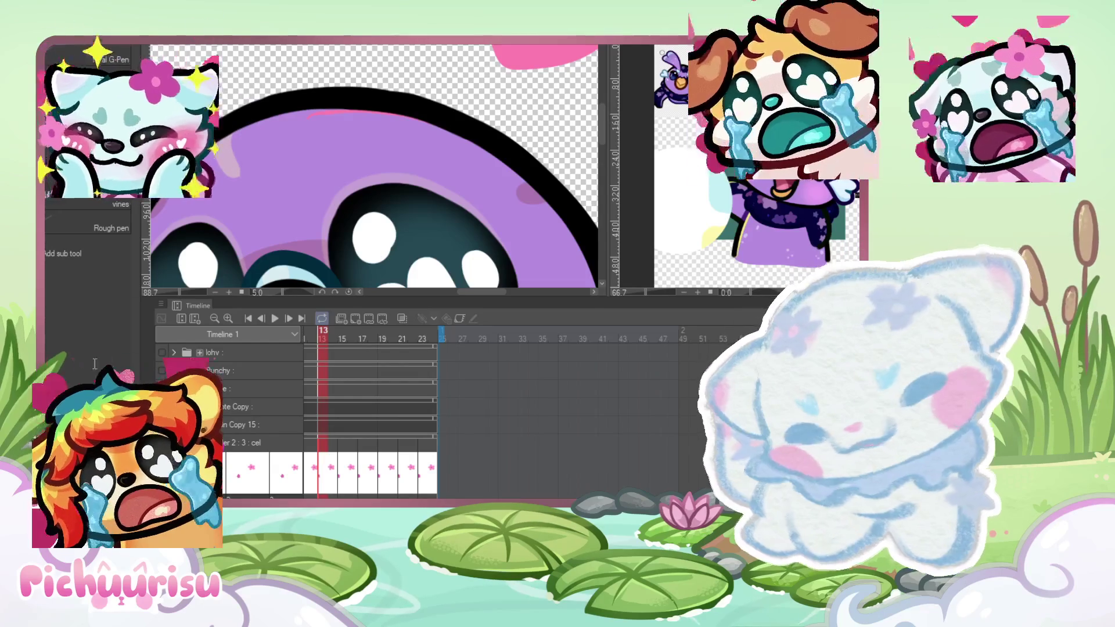
Step: Try first antenna strokes on the purple head, undoing the looped attempts
{"action": "mouse_move", "coordinate": [332, 174]}
{"action": "left_mouse_down"}
{"action": "mouse_move", "coordinate": [348, 170]}
{"action": "mouse_move", "coordinate": [351, 108]}
{"action": "mouse_move", "coordinate": [330, 173]}
{"action": "left_mouse_up"}
{"action": "scroll", "coordinate": [348, 163], "scroll_direction": "down", "scroll_amount": 3}
{"action": "scroll", "coordinate": [348, 163], "scroll_direction": "up", "scroll_amount": 4}
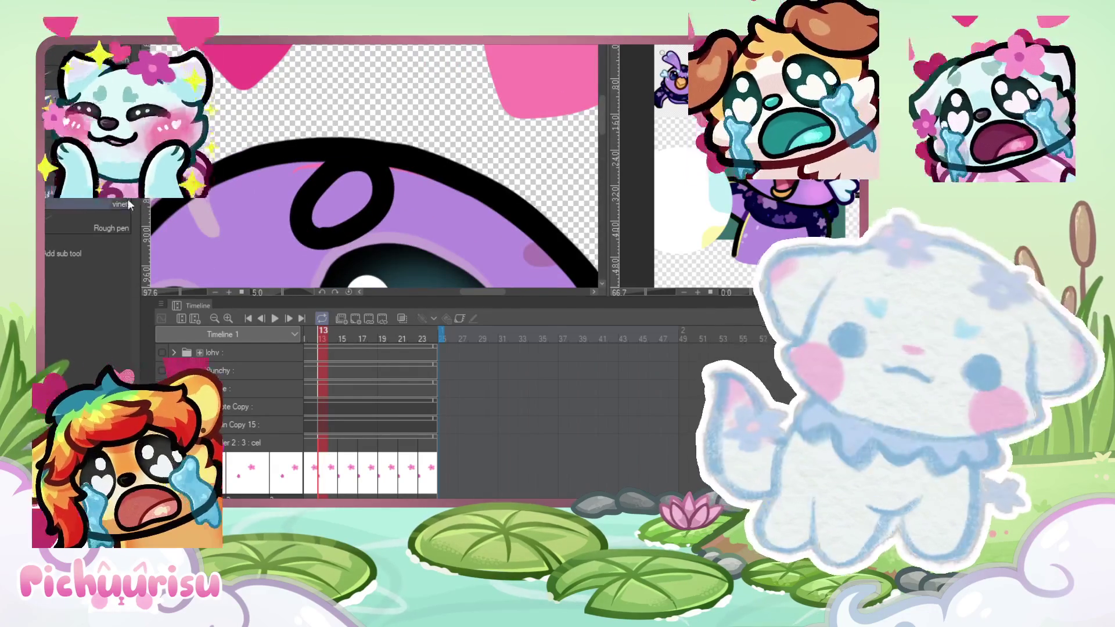
{"action": "key", "text": "ctrl+z"}
{"action": "scroll", "coordinate": [256, 262], "scroll_direction": "down", "scroll_amount": 3}
{"action": "mouse_move", "coordinate": [307, 218]}
{"action": "left_mouse_down"}
{"action": "mouse_move", "coordinate": [308, 208]}
{"action": "mouse_move", "coordinate": [509, 148]}
{"action": "mouse_move", "coordinate": [331, 232]}
{"action": "left_mouse_up"}
{"action": "scroll", "coordinate": [329, 124], "scroll_direction": "down", "scroll_amount": 3}
{"action": "scroll", "coordinate": [329, 124], "scroll_direction": "up", "scroll_amount": 3}
{"action": "key", "text": "ctrl+z"}
Step: Draw the antenna that ends in a heart-shaped loop at its tip
{"action": "key", "text": "ctrl+z"}
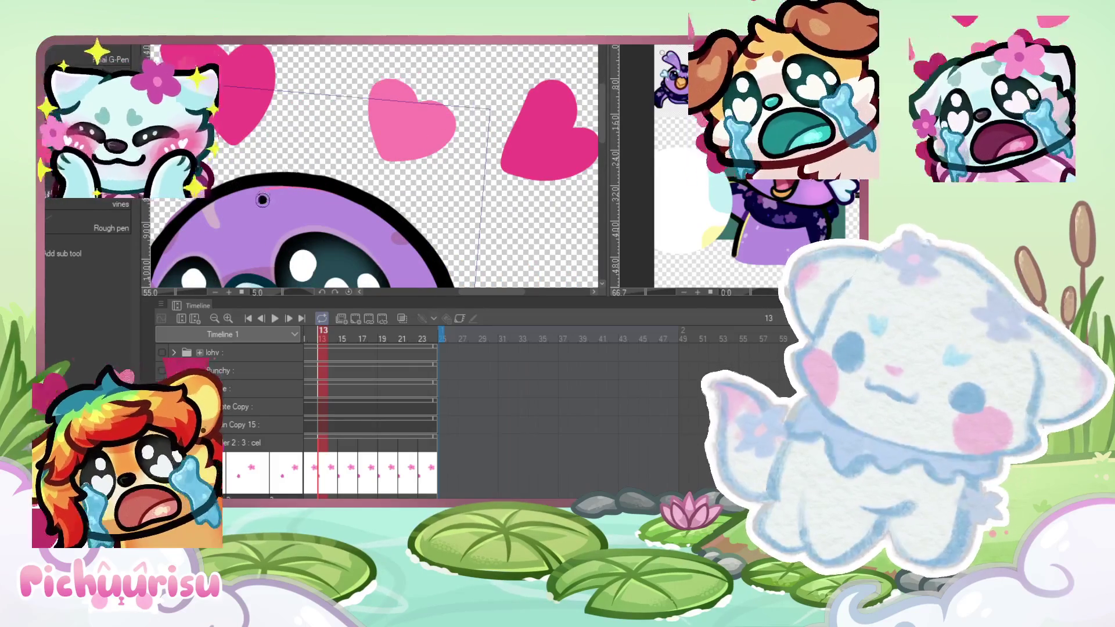
{"action": "left_click_drag", "start_coordinate": [263, 200], "coordinate": [450, 152]}
{"action": "key", "text": "ctrl+z"}
{"action": "mouse_move", "coordinate": [266, 208]}
{"action": "left_mouse_down"}
{"action": "mouse_move", "coordinate": [278, 177]}
{"action": "mouse_move", "coordinate": [457, 98]}
{"action": "mouse_move", "coordinate": [389, 183]}
{"action": "mouse_move", "coordinate": [288, 215]}
{"action": "left_mouse_up"}
{"action": "key", "text": "ctrl+z"}
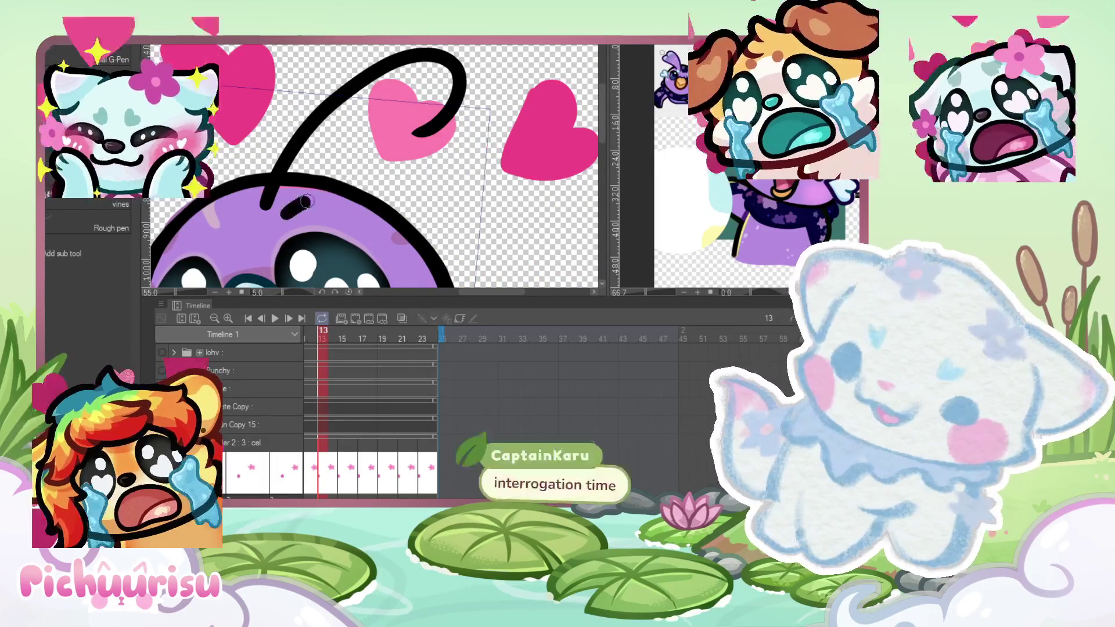
{"action": "key", "text": "ctrl+z"}
{"action": "mouse_move", "coordinate": [292, 211]}
{"action": "left_mouse_down"}
{"action": "mouse_move", "coordinate": [459, 177]}
{"action": "mouse_move", "coordinate": [430, 127]}
{"action": "left_mouse_up"}
Step: Redraw the curly left antenna so it loops further out from the head
{"action": "scroll", "coordinate": [460, 186], "scroll_direction": "up", "scroll_amount": 5}
{"action": "scroll", "coordinate": [460, 186], "scroll_direction": "down", "scroll_amount": 1}
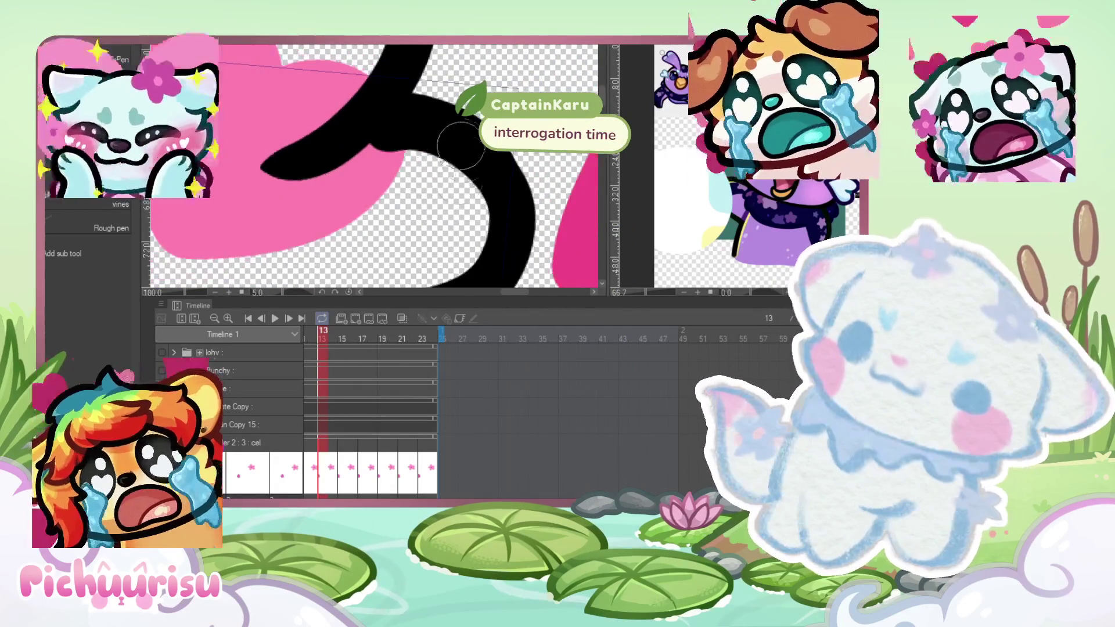
{"action": "scroll", "coordinate": [464, 211], "scroll_direction": "down", "scroll_amount": 8}
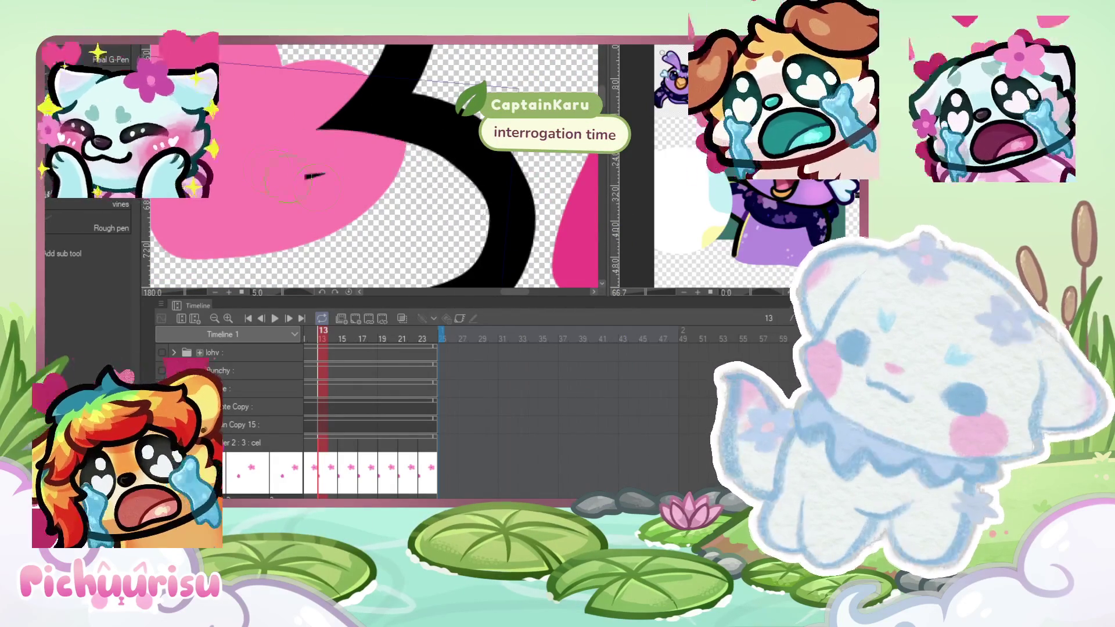
{"action": "scroll", "coordinate": [392, 110], "scroll_direction": "down", "scroll_amount": 1}
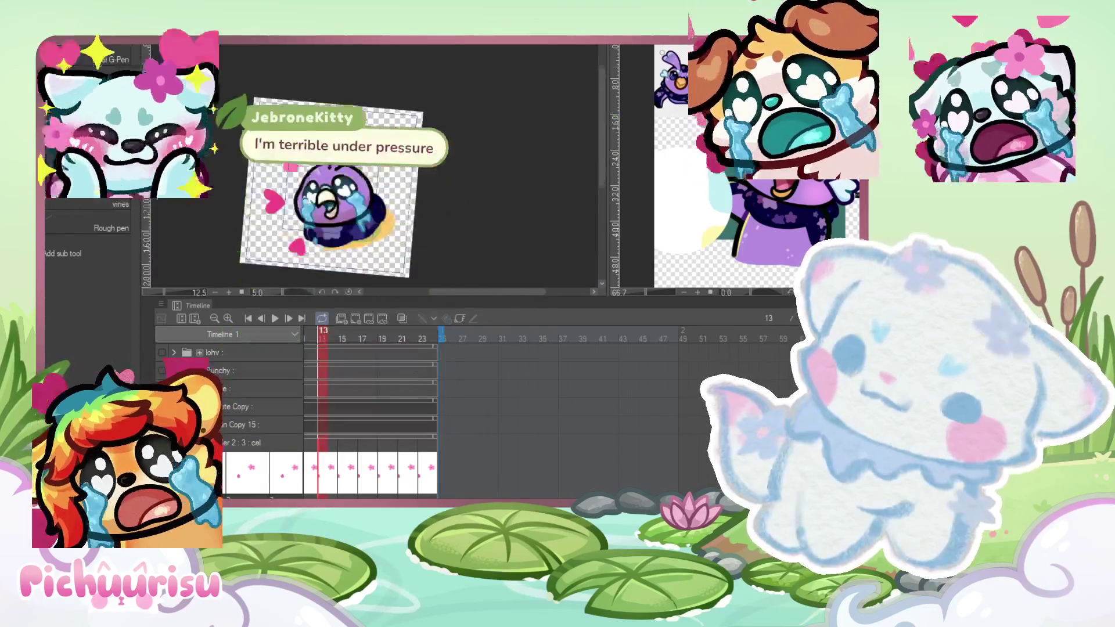
{"action": "scroll", "coordinate": [393, 109], "scroll_direction": "up", "scroll_amount": 4}
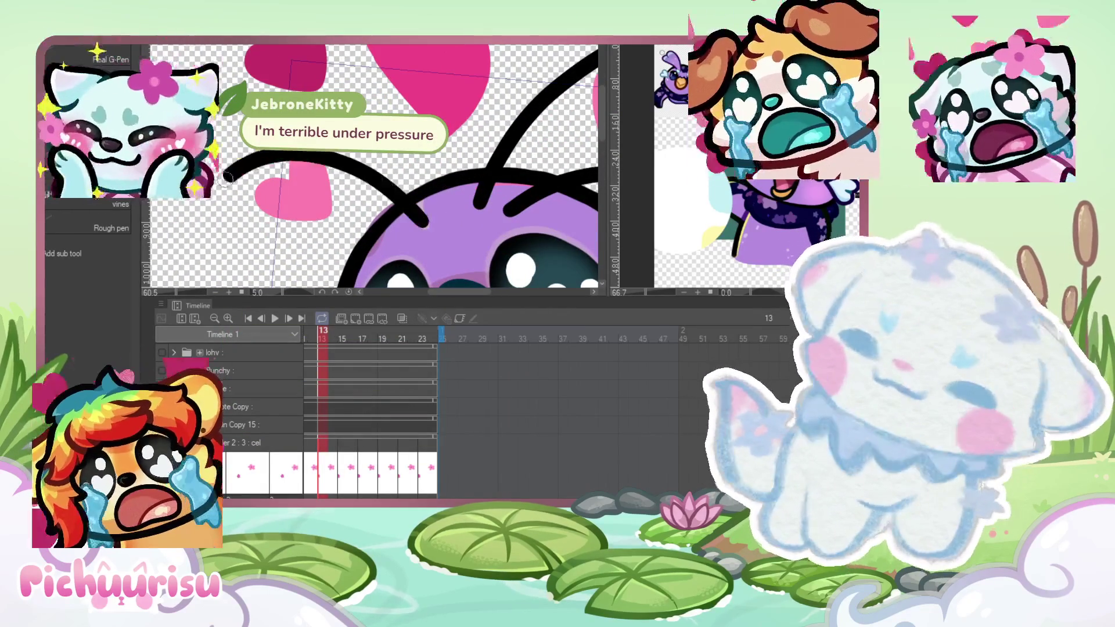
{"action": "scroll", "coordinate": [254, 188], "scroll_direction": "up", "scroll_amount": 1}
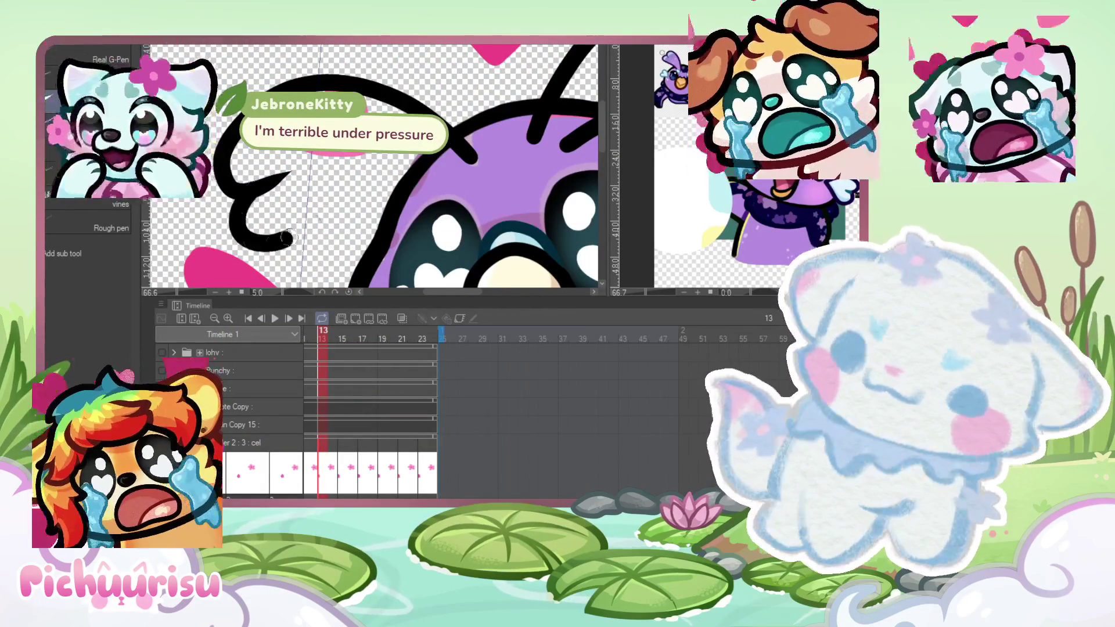
{"action": "scroll", "coordinate": [356, 87], "scroll_direction": "down", "scroll_amount": 2}
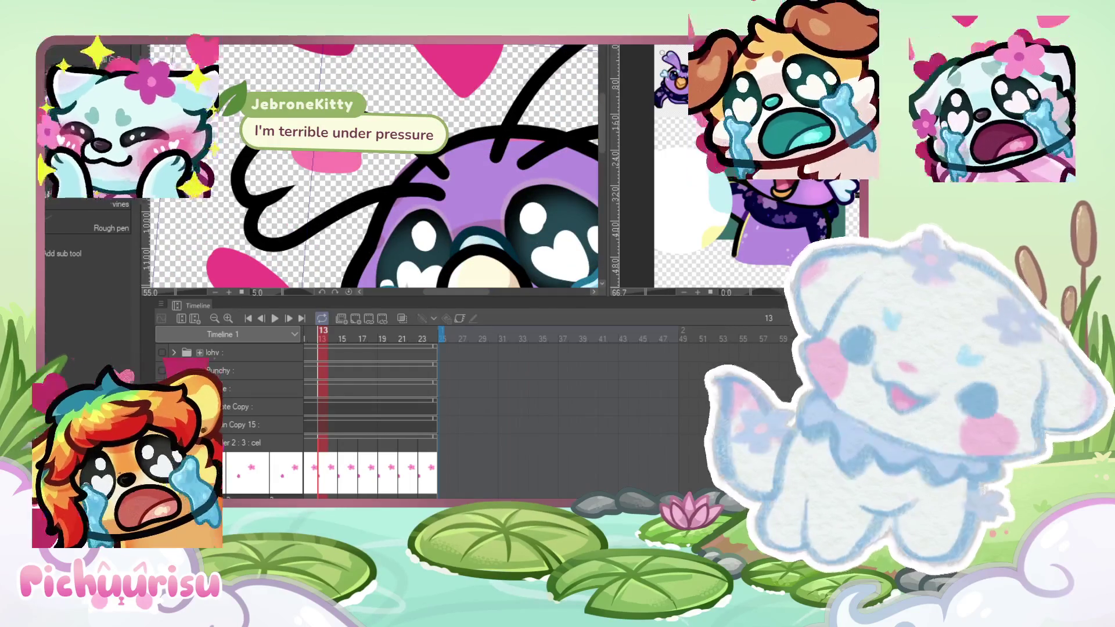
{"action": "key", "text": "ctrl+z"}
{"action": "left_click_drag", "start_coordinate": [437, 158], "coordinate": [300, 180]}
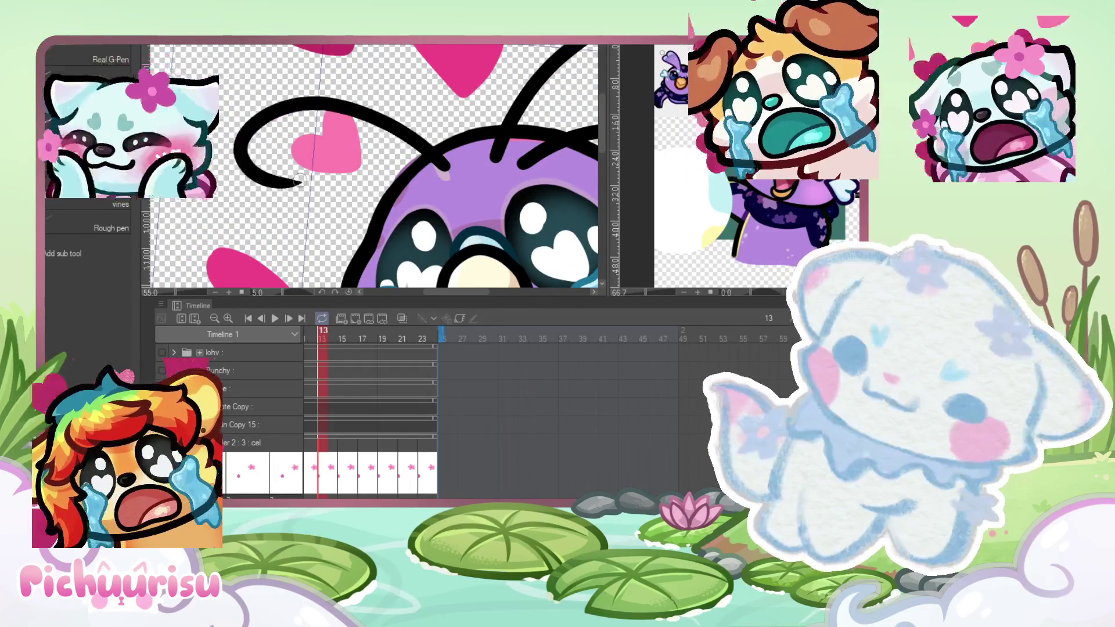
{"action": "key", "text": "ctrl+z"}
{"action": "mouse_move", "coordinate": [441, 165]}
{"action": "left_mouse_down"}
{"action": "mouse_move", "coordinate": [256, 114]}
{"action": "mouse_move", "coordinate": [288, 180]}
{"action": "left_mouse_up"}
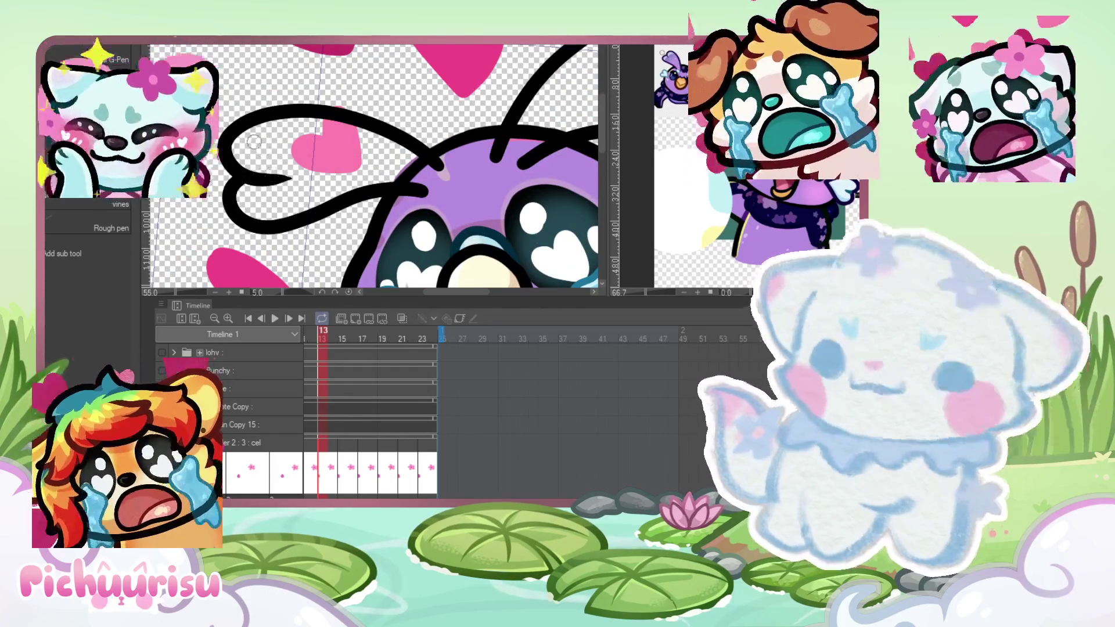
{"action": "scroll", "coordinate": [237, 216], "scroll_direction": "down", "scroll_amount": 3}
{"action": "scroll", "coordinate": [255, 145], "scroll_direction": "up", "scroll_amount": 4}
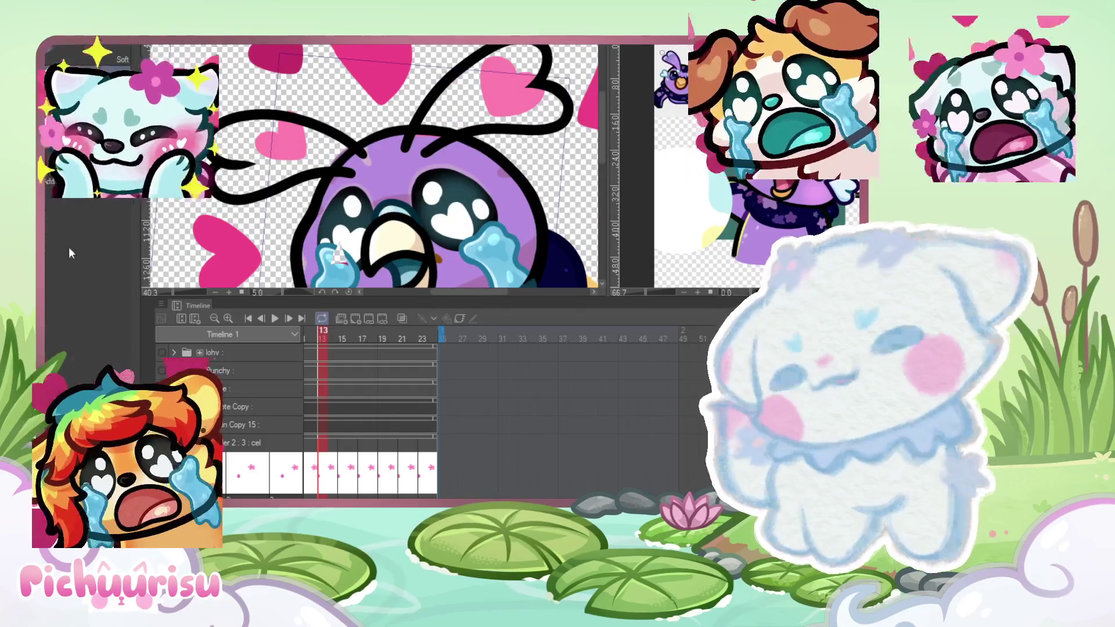
Step: Paint purple over the black strokes' crossing and the diagonal stroke on the head
{"action": "scroll", "coordinate": [241, 163], "scroll_direction": "up", "scroll_amount": 4}
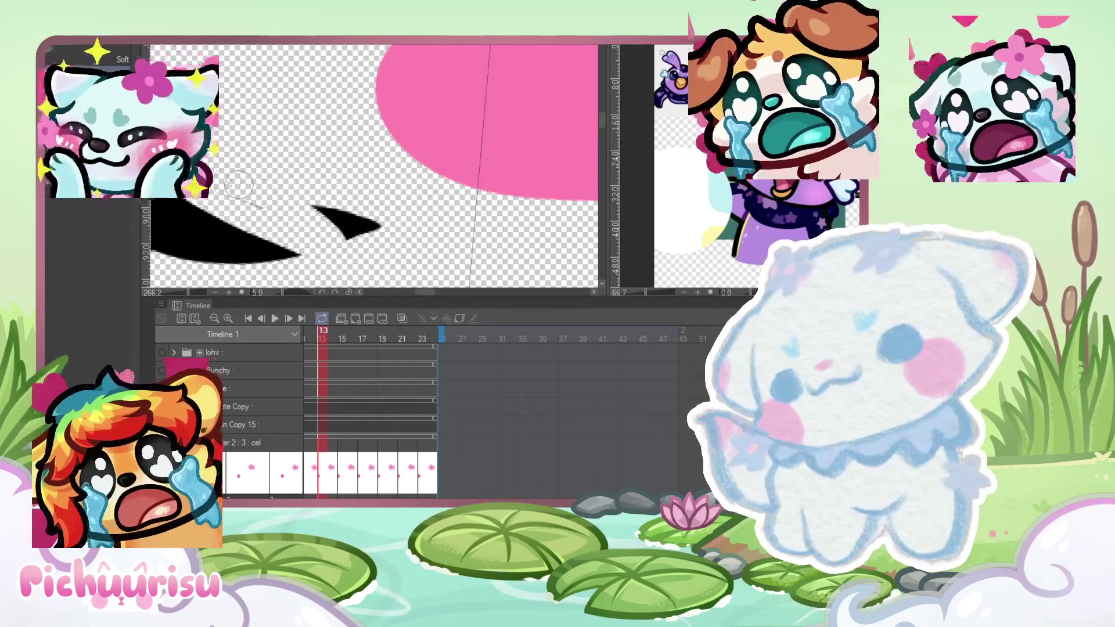
{"action": "scroll", "coordinate": [305, 206], "scroll_direction": "down", "scroll_amount": 3}
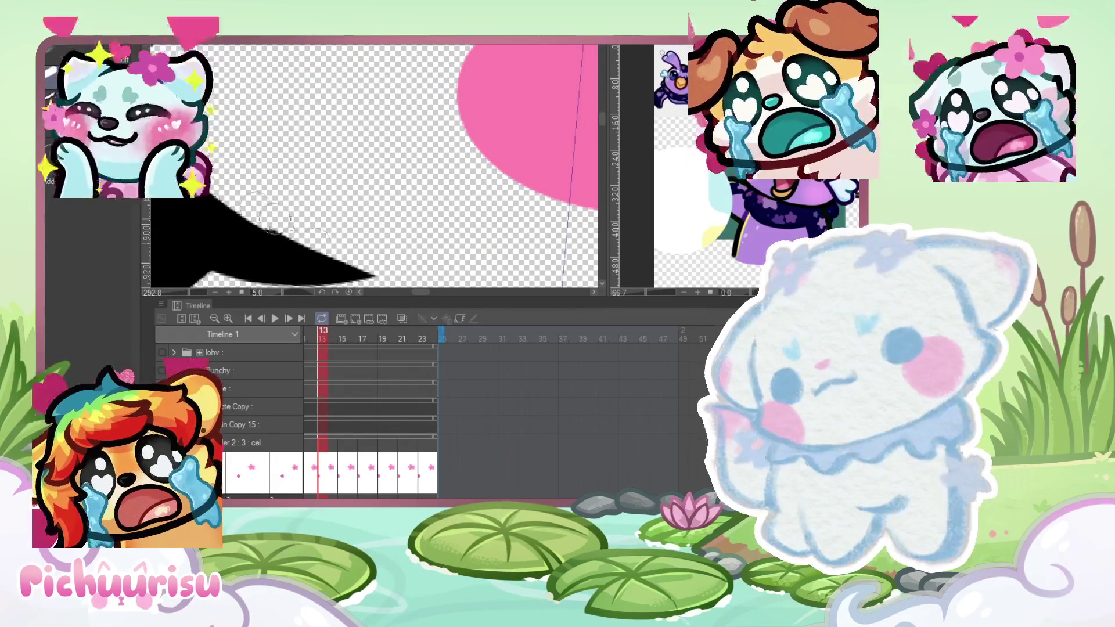
{"action": "scroll", "coordinate": [261, 180], "scroll_direction": "down", "scroll_amount": 2}
{"action": "scroll", "coordinate": [392, 183], "scroll_direction": "up", "scroll_amount": 5}
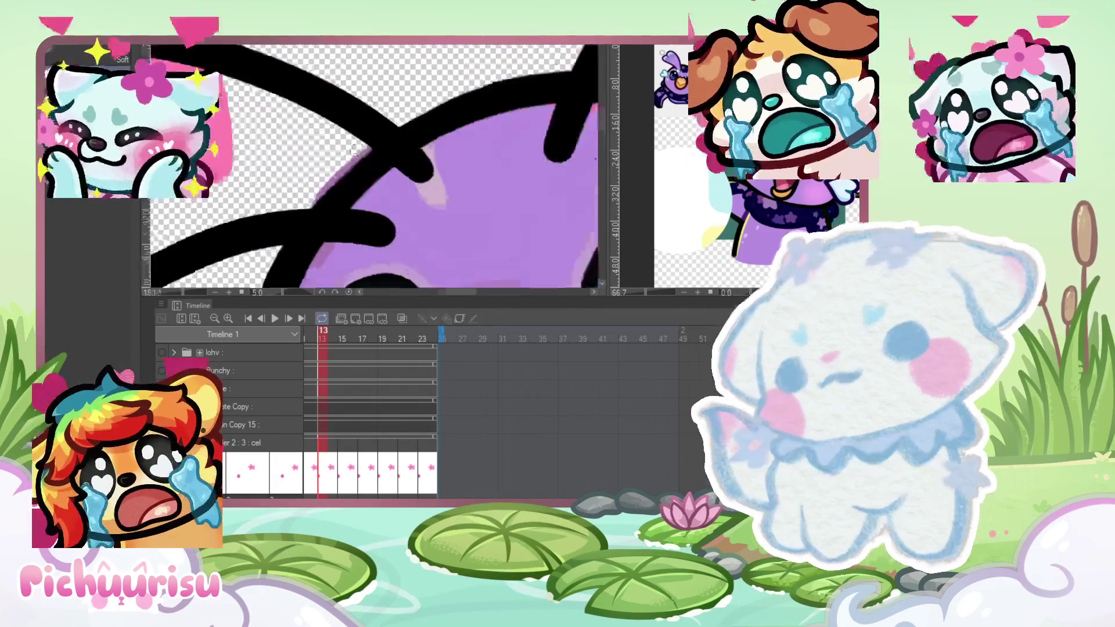
{"action": "mouse_move", "coordinate": [392, 183]}
{"action": "left_mouse_down"}
{"action": "mouse_move", "coordinate": [366, 136]}
{"action": "mouse_move", "coordinate": [406, 169]}
{"action": "mouse_move", "coordinate": [388, 160]}
{"action": "left_mouse_up"}
{"action": "key", "text": "ctrl+z"}
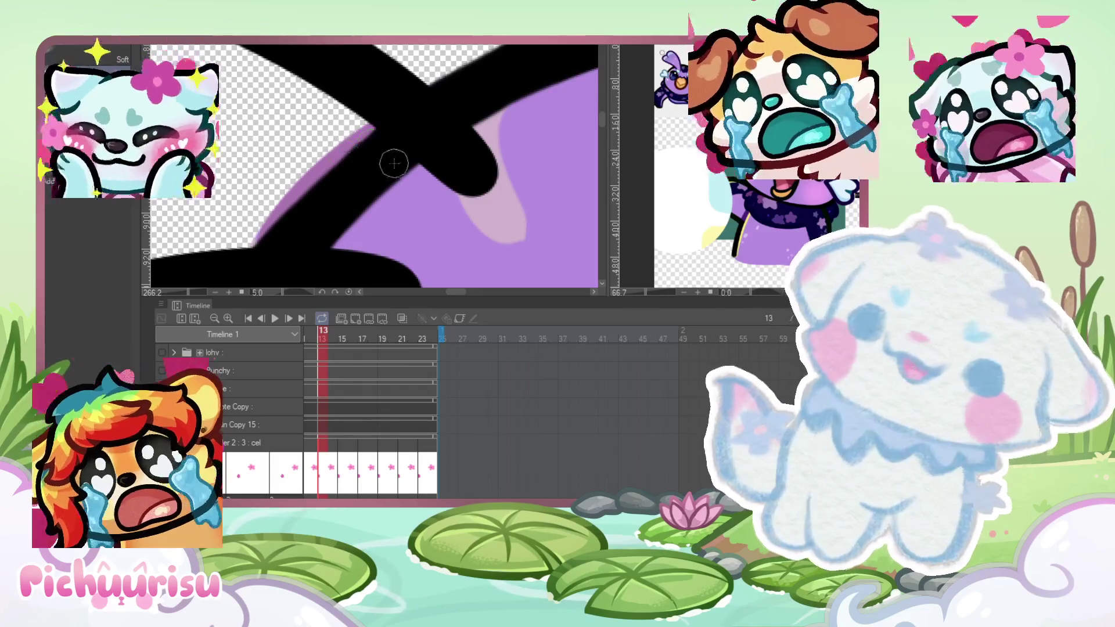
{"action": "left_click_drag", "start_coordinate": [351, 131], "coordinate": [418, 187]}
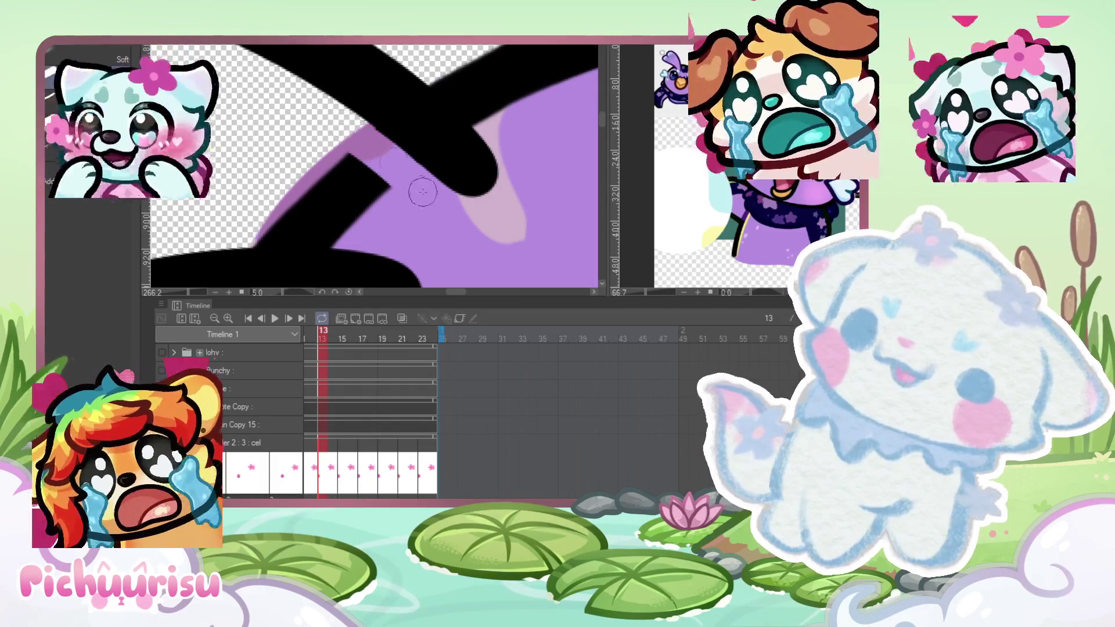
{"action": "scroll", "coordinate": [439, 207], "scroll_direction": "up", "scroll_amount": 3}
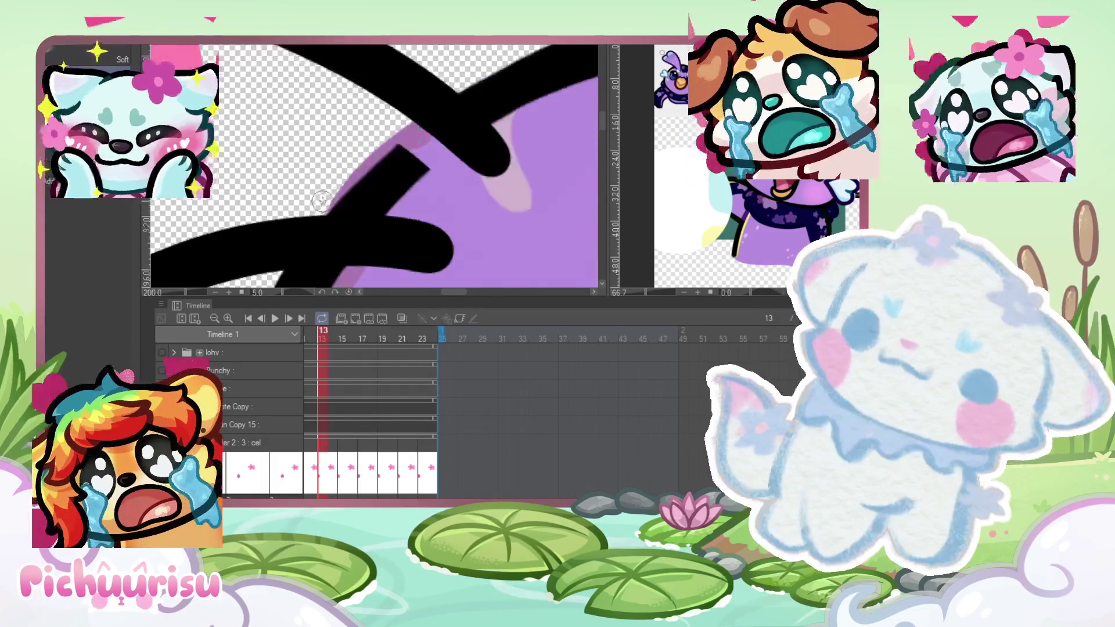
{"action": "mouse_move", "coordinate": [357, 202]}
{"action": "left_mouse_down"}
{"action": "mouse_move", "coordinate": [553, 236]}
{"action": "mouse_move", "coordinate": [360, 180]}
{"action": "mouse_move", "coordinate": [387, 136]}
{"action": "mouse_move", "coordinate": [480, 147]}
{"action": "left_mouse_up"}
Step: Erase part of the black stroke on the head and reshape the lower stroke's tip
{"action": "scroll", "coordinate": [480, 148], "scroll_direction": "down", "scroll_amount": 5}
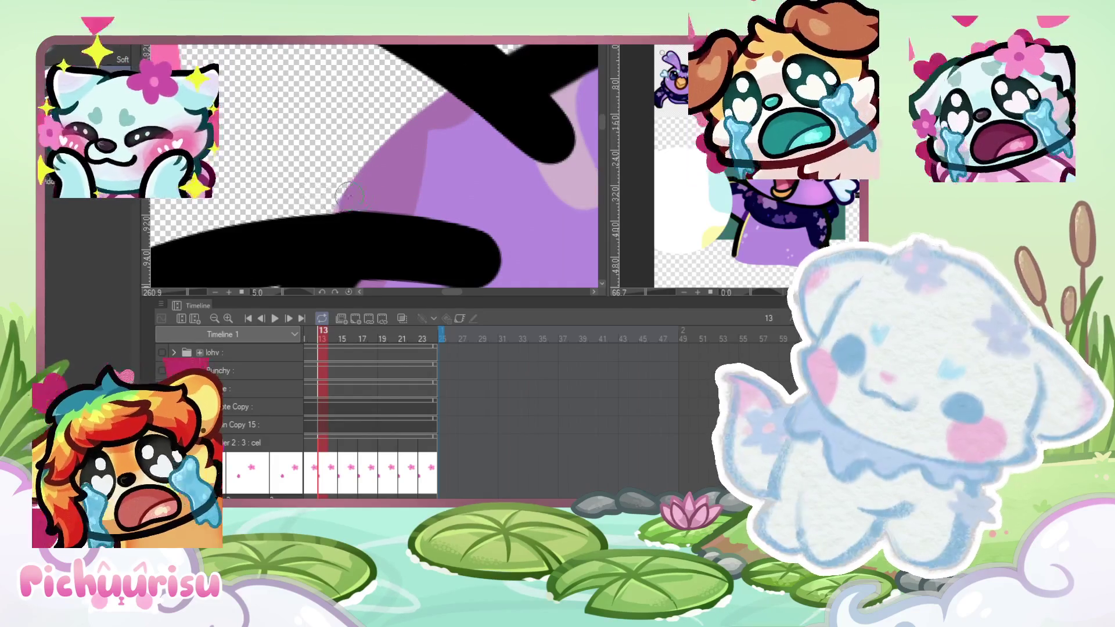
{"action": "scroll", "coordinate": [291, 200], "scroll_direction": "down", "scroll_amount": 5}
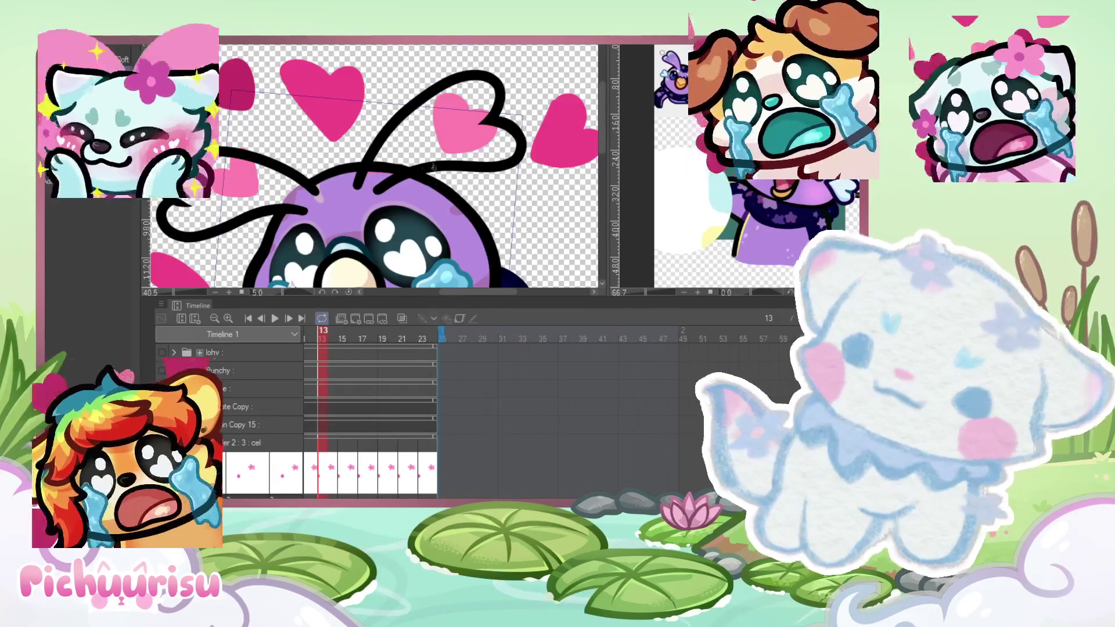
{"action": "scroll", "coordinate": [352, 214], "scroll_direction": "up", "scroll_amount": 4}
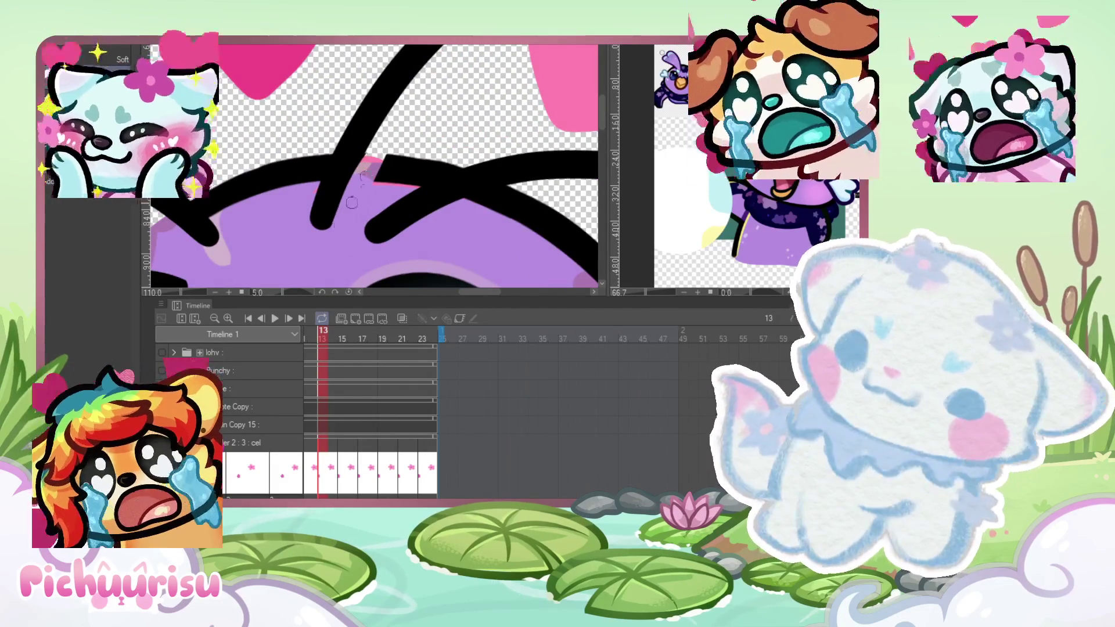
{"action": "mouse_move", "coordinate": [401, 178]}
{"action": "left_mouse_down"}
{"action": "mouse_move", "coordinate": [453, 163]}
{"action": "mouse_move", "coordinate": [401, 168]}
{"action": "mouse_move", "coordinate": [394, 157]}
{"action": "left_mouse_up"}
{"action": "scroll", "coordinate": [357, 232], "scroll_direction": "up", "scroll_amount": 5}
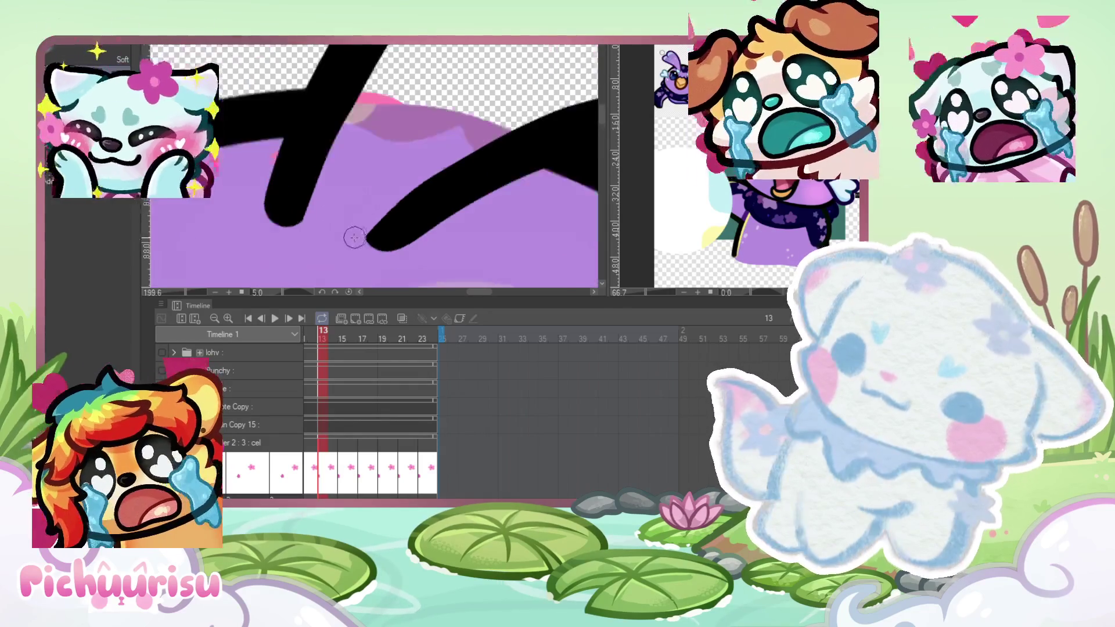
{"action": "left_click_drag", "start_coordinate": [356, 242], "coordinate": [430, 204]}
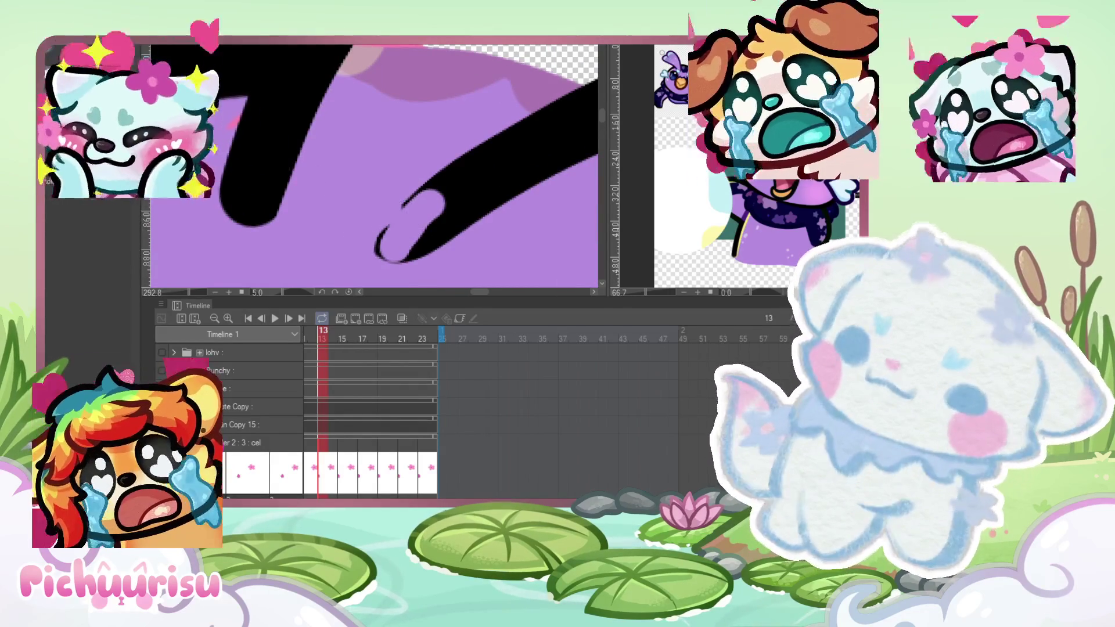
{"action": "key", "text": "p"}
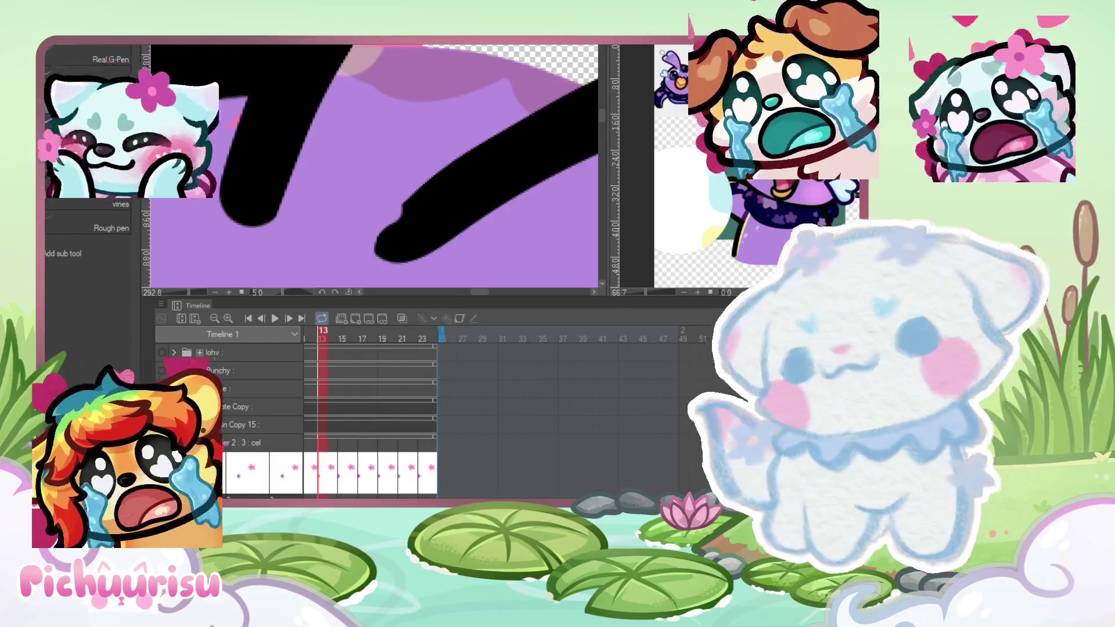
{"action": "scroll", "coordinate": [385, 232], "scroll_direction": "up", "scroll_amount": 2}
{"action": "key", "text": "ctrl+z"}
{"action": "scroll", "coordinate": [387, 226], "scroll_direction": "down", "scroll_amount": 5}
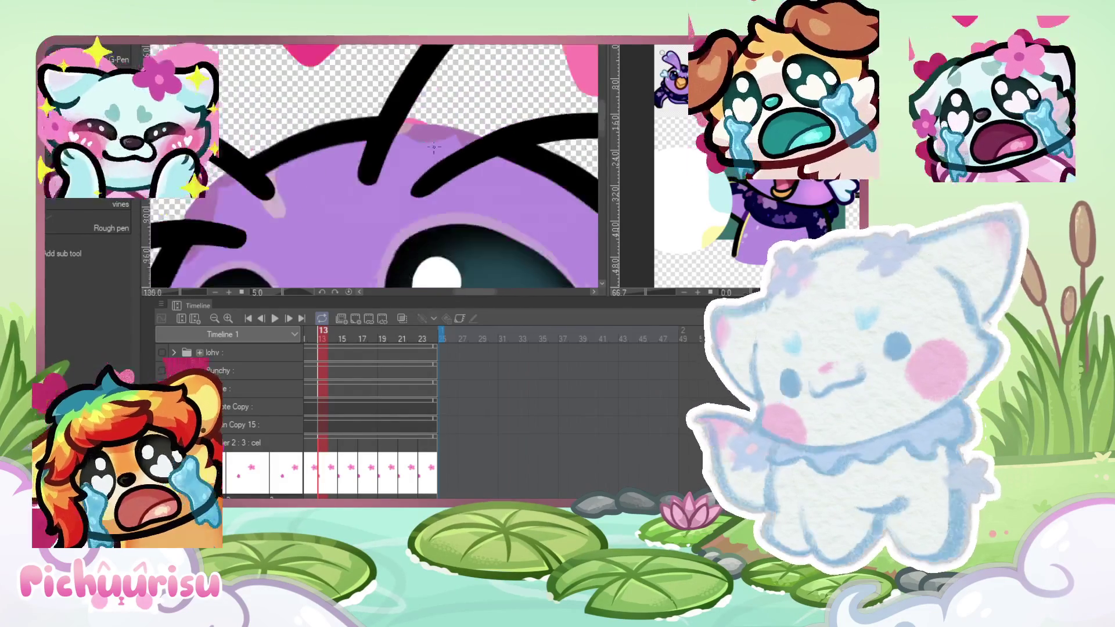
Step: Switch to the soft eraser and zoom out until the whole tilted page shows
{"action": "key", "text": "e"}
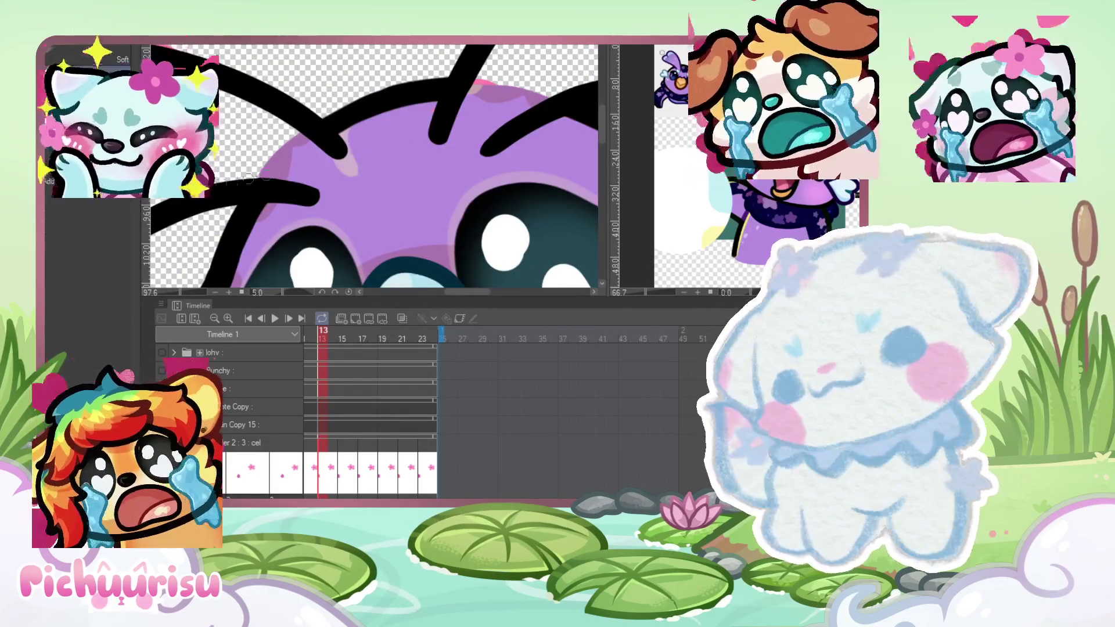
{"action": "scroll", "coordinate": [326, 200], "scroll_direction": "up", "scroll_amount": 4}
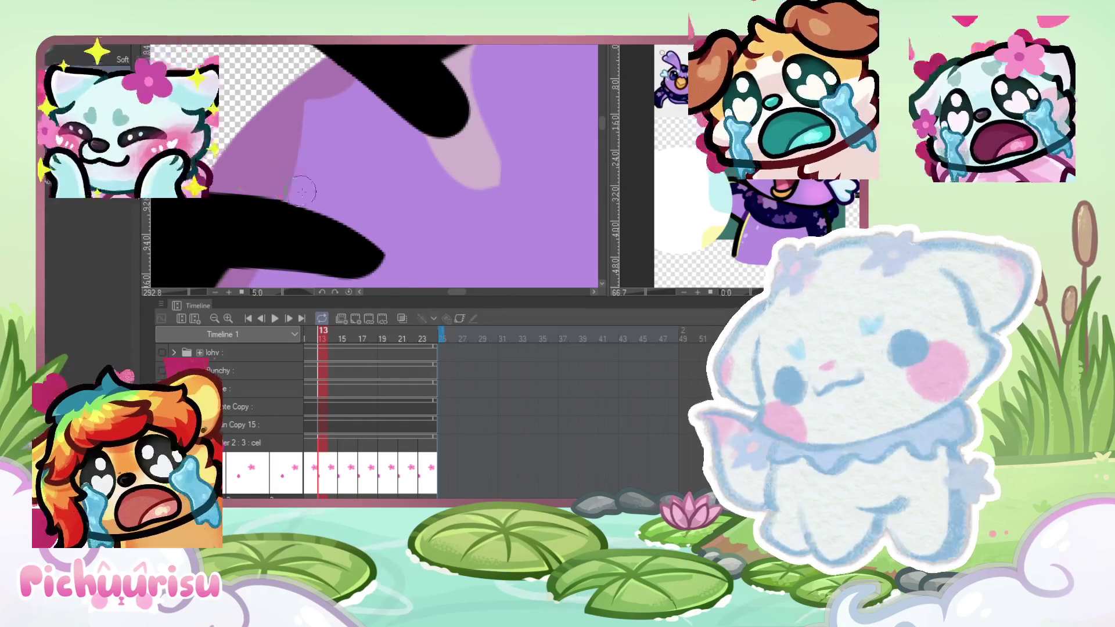
{"action": "scroll", "coordinate": [348, 203], "scroll_direction": "down", "scroll_amount": 2}
{"action": "scroll", "coordinate": [371, 215], "scroll_direction": "up", "scroll_amount": 1}
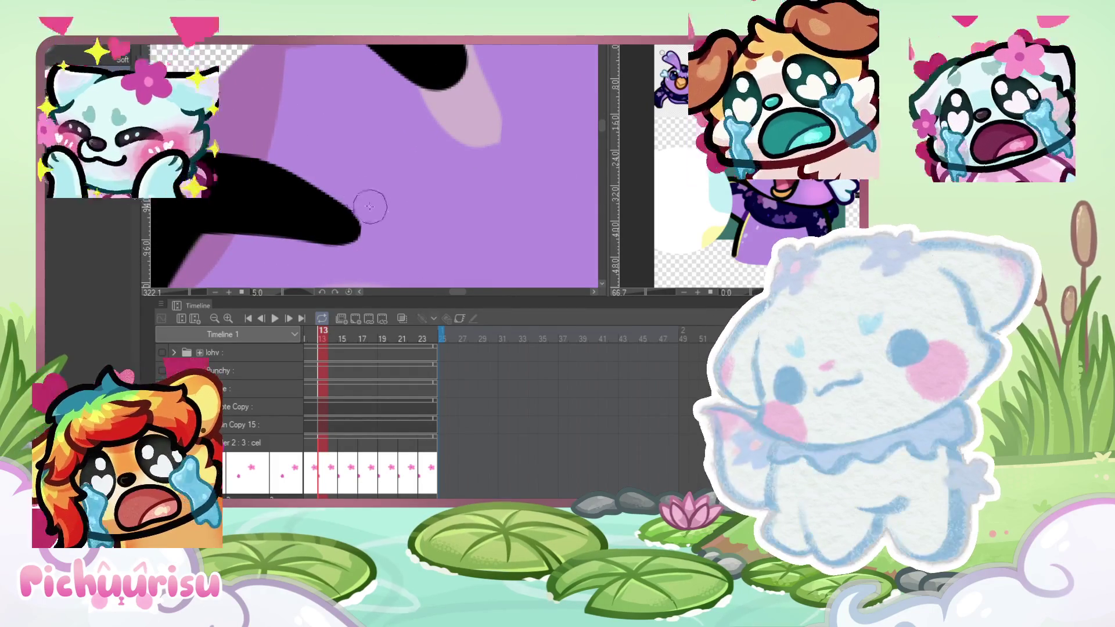
{"action": "scroll", "coordinate": [368, 199], "scroll_direction": "down", "scroll_amount": 6}
{"action": "scroll", "coordinate": [331, 126], "scroll_direction": "up", "scroll_amount": 5}
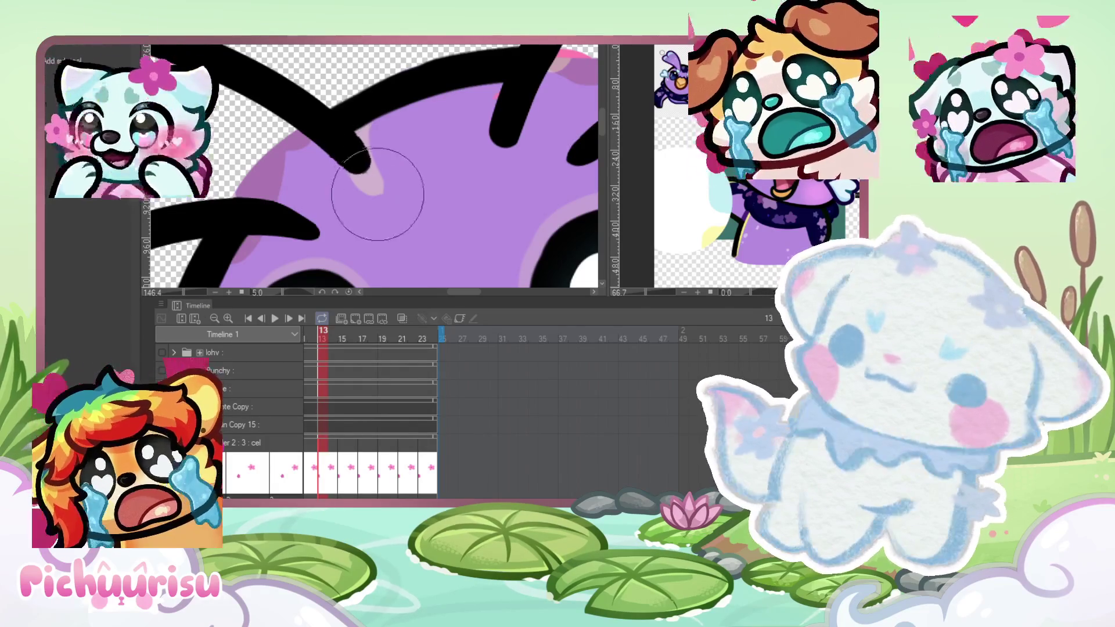
{"action": "scroll", "coordinate": [372, 148], "scroll_direction": "down", "scroll_amount": 5}
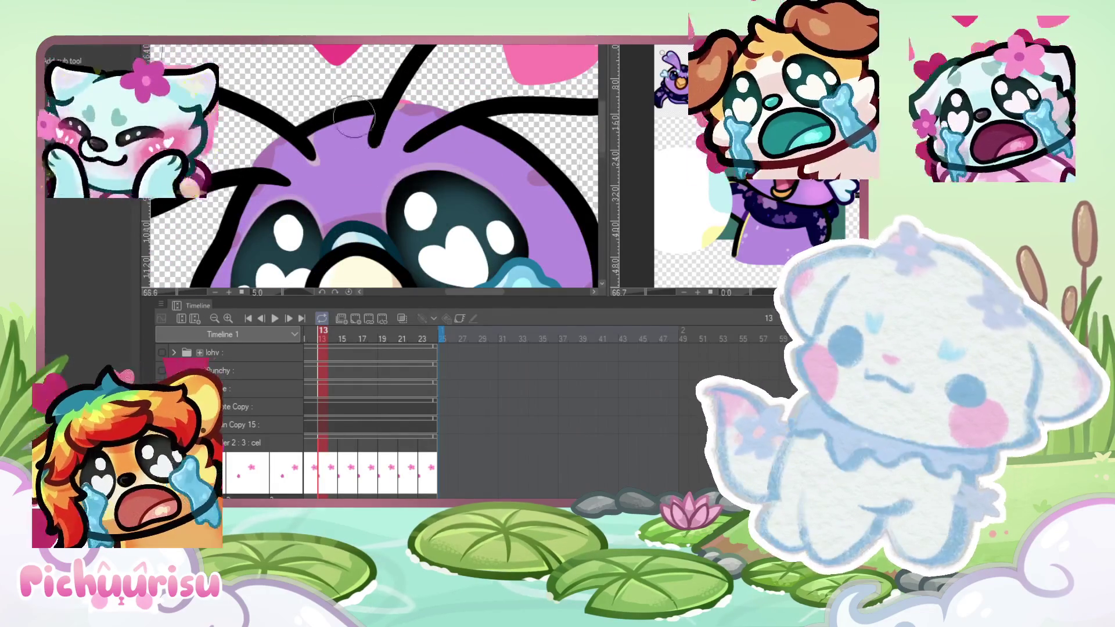
{"action": "scroll", "coordinate": [279, 164], "scroll_direction": "down", "scroll_amount": 3}
{"action": "scroll", "coordinate": [280, 165], "scroll_direction": "down", "scroll_amount": 2}
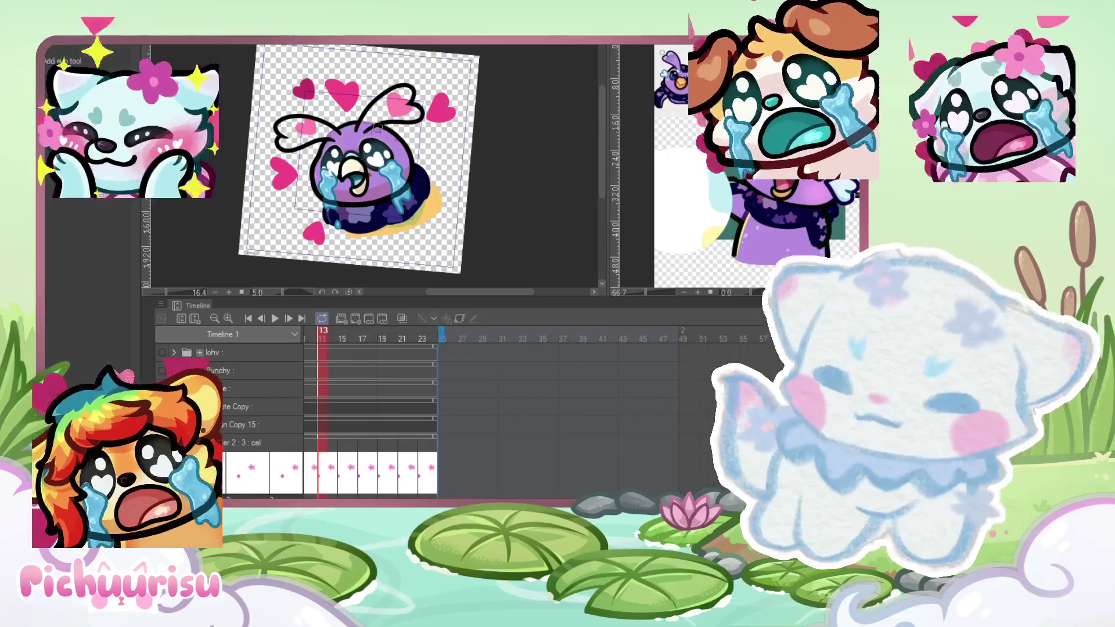
{"action": "scroll", "coordinate": [385, 123], "scroll_direction": "down", "scroll_amount": 1}
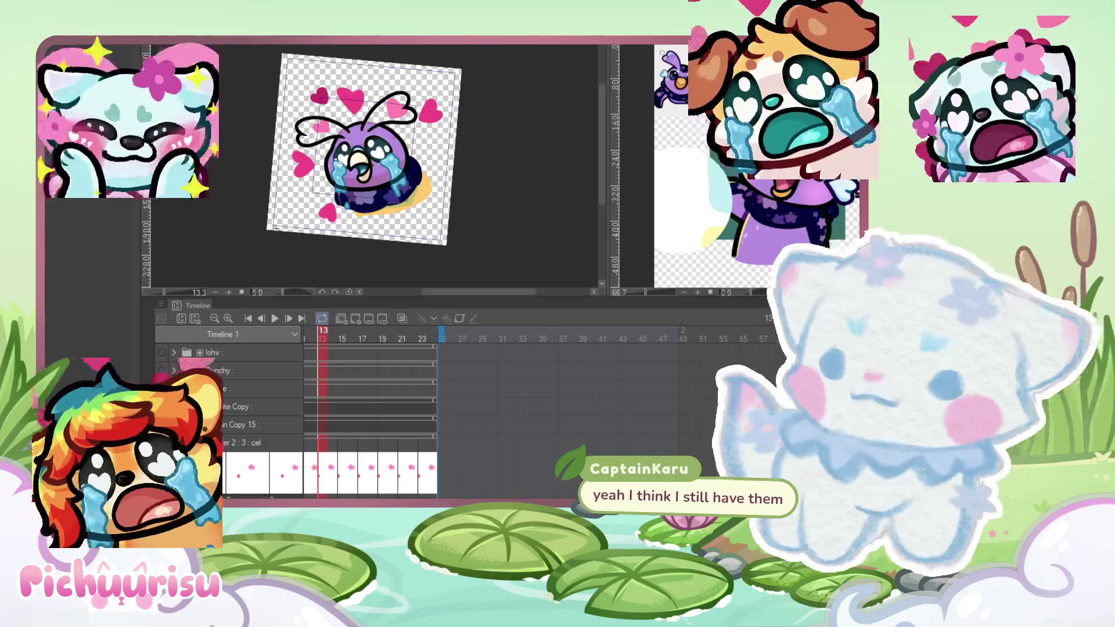
{"action": "scroll", "coordinate": [397, 148], "scroll_direction": "up", "scroll_amount": 8}
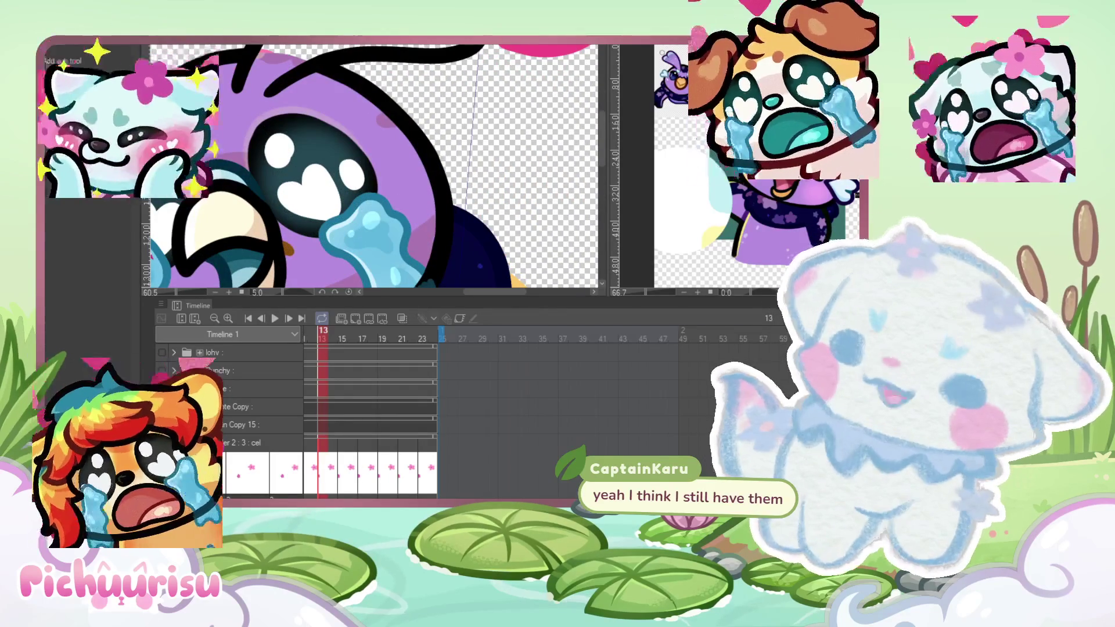
Step: Ink the antenna curling up from the head, redrawing after failed attempts
{"action": "scroll", "coordinate": [406, 134], "scroll_direction": "up", "scroll_amount": 1}
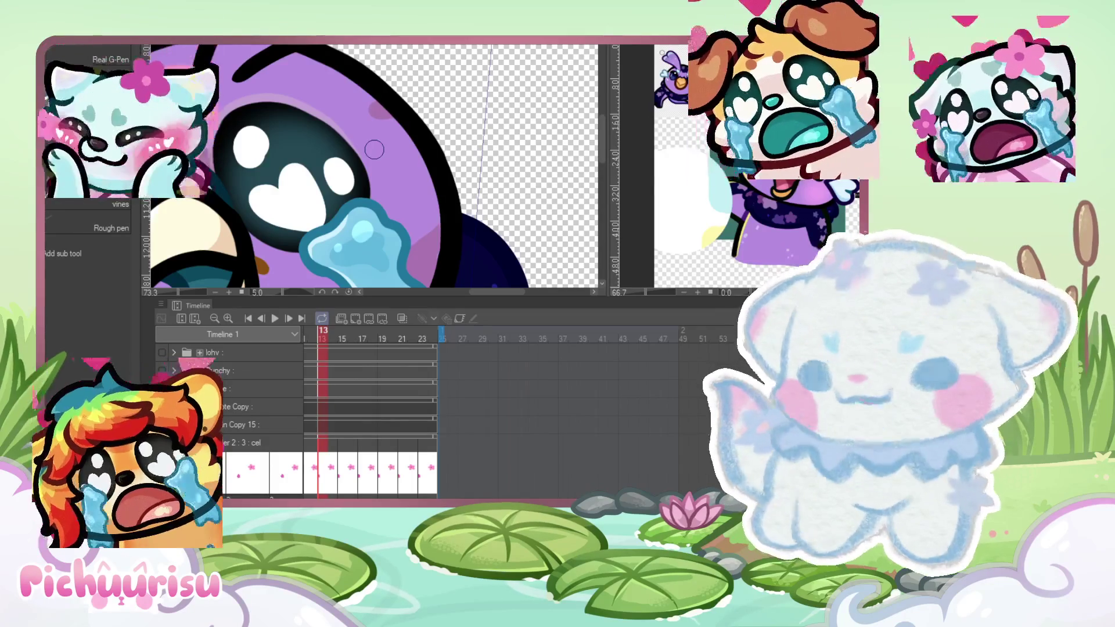
{"action": "mouse_move", "coordinate": [348, 231]}
{"action": "left_mouse_down"}
{"action": "mouse_move", "coordinate": [361, 190]}
{"action": "mouse_move", "coordinate": [475, 173]}
{"action": "mouse_move", "coordinate": [343, 227]}
{"action": "left_mouse_up"}
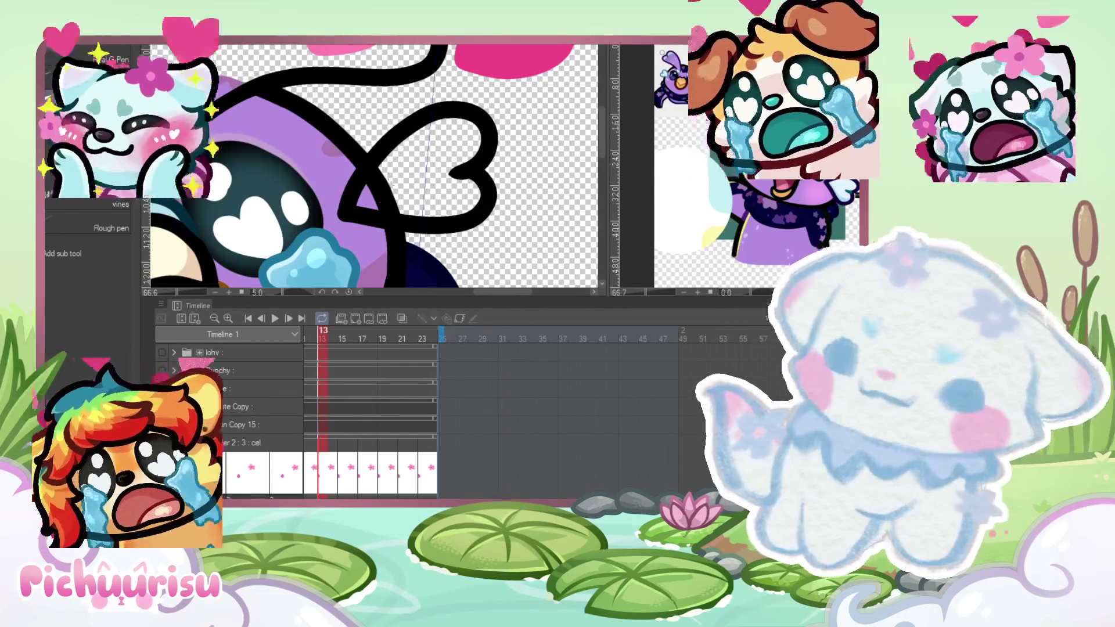
{"action": "key", "text": "ctrl+z"}
{"action": "key", "text": "ctrl+z"}
{"action": "mouse_move", "coordinate": [349, 227]}
{"action": "left_mouse_down"}
{"action": "mouse_move", "coordinate": [374, 191]}
{"action": "mouse_move", "coordinate": [365, 174]}
{"action": "mouse_move", "coordinate": [441, 181]}
{"action": "mouse_move", "coordinate": [352, 221]}
{"action": "mouse_move", "coordinate": [404, 229]}
{"action": "mouse_move", "coordinate": [444, 168]}
{"action": "left_mouse_up"}
{"action": "key", "text": "ctrl+z"}
{"action": "key", "text": "ctrl+z"}
{"action": "left_click_drag", "start_coordinate": [352, 225], "coordinate": [476, 177]}
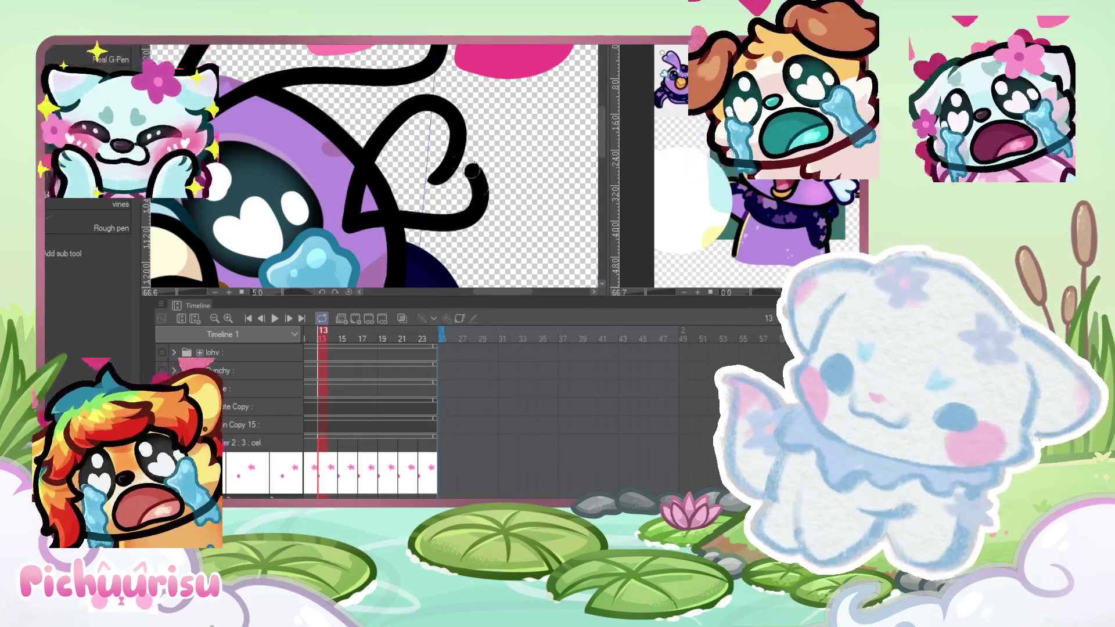
Step: Erase the stray black spike inside the antenna's heart tip
{"action": "scroll", "coordinate": [457, 181], "scroll_direction": "up", "scroll_amount": 3}
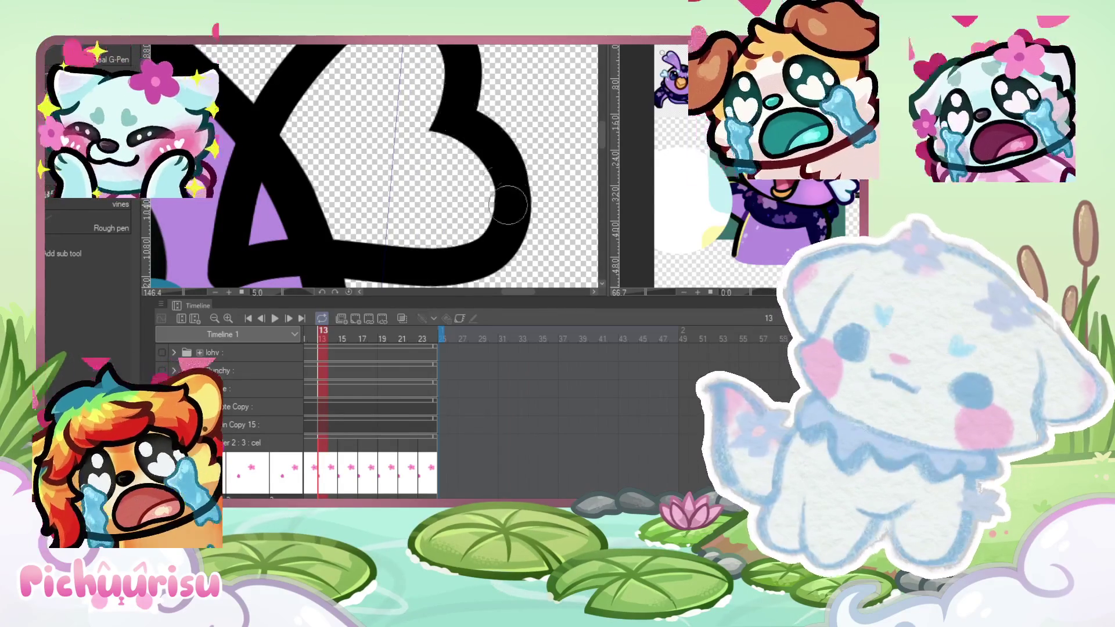
{"action": "scroll", "coordinate": [397, 144], "scroll_direction": "down", "scroll_amount": 3}
{"action": "scroll", "coordinate": [390, 154], "scroll_direction": "up", "scroll_amount": 3}
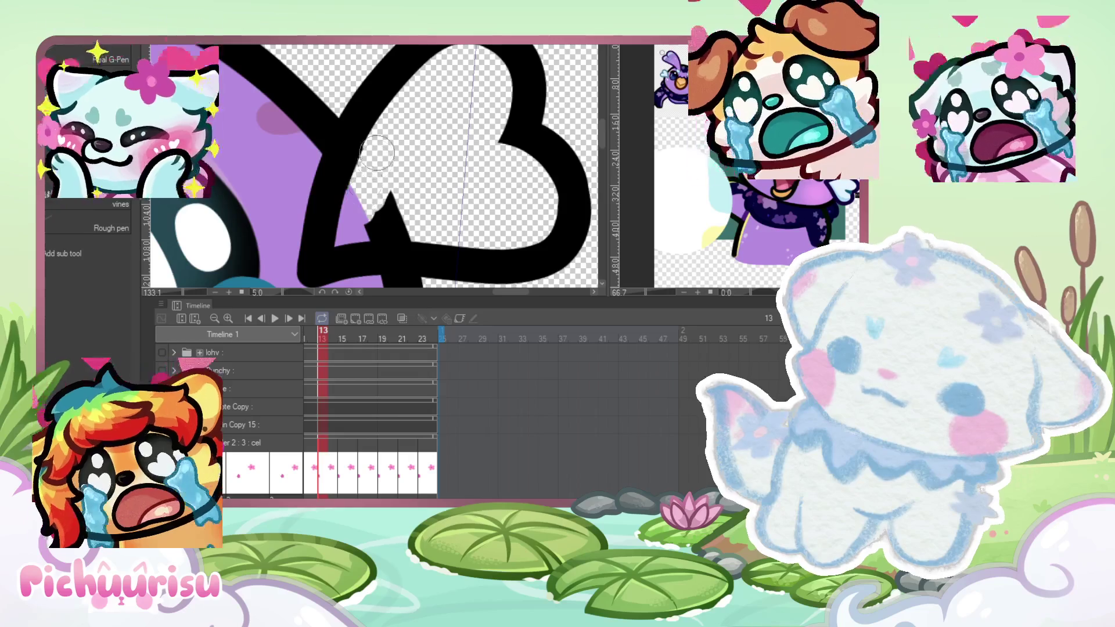
{"action": "scroll", "coordinate": [405, 177], "scroll_direction": "up", "scroll_amount": 1}
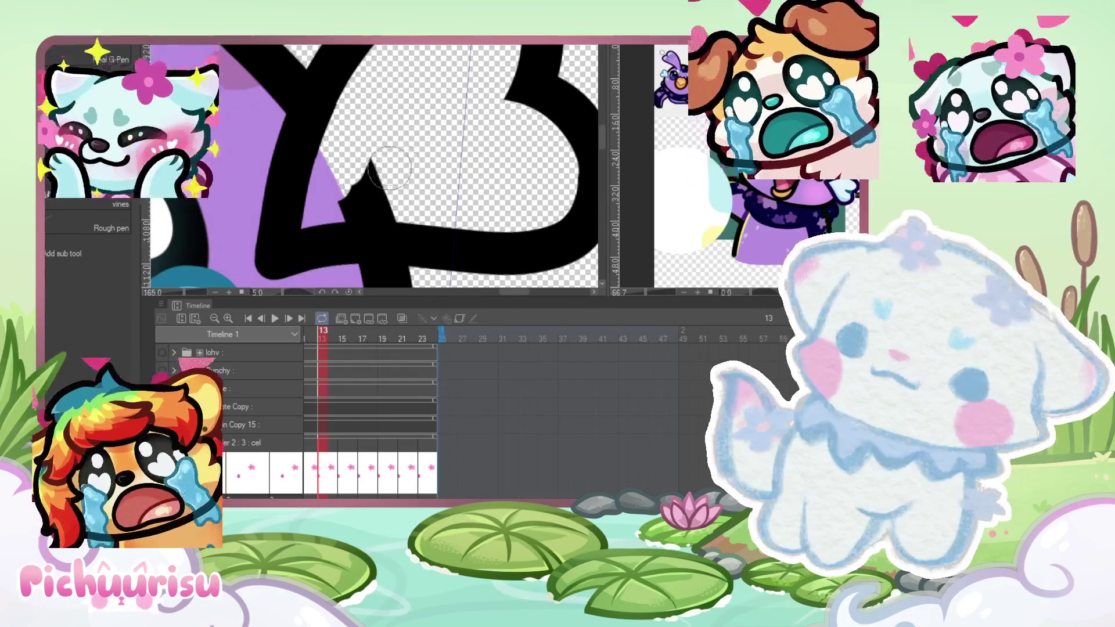
{"action": "scroll", "coordinate": [354, 205], "scroll_direction": "up", "scroll_amount": 2}
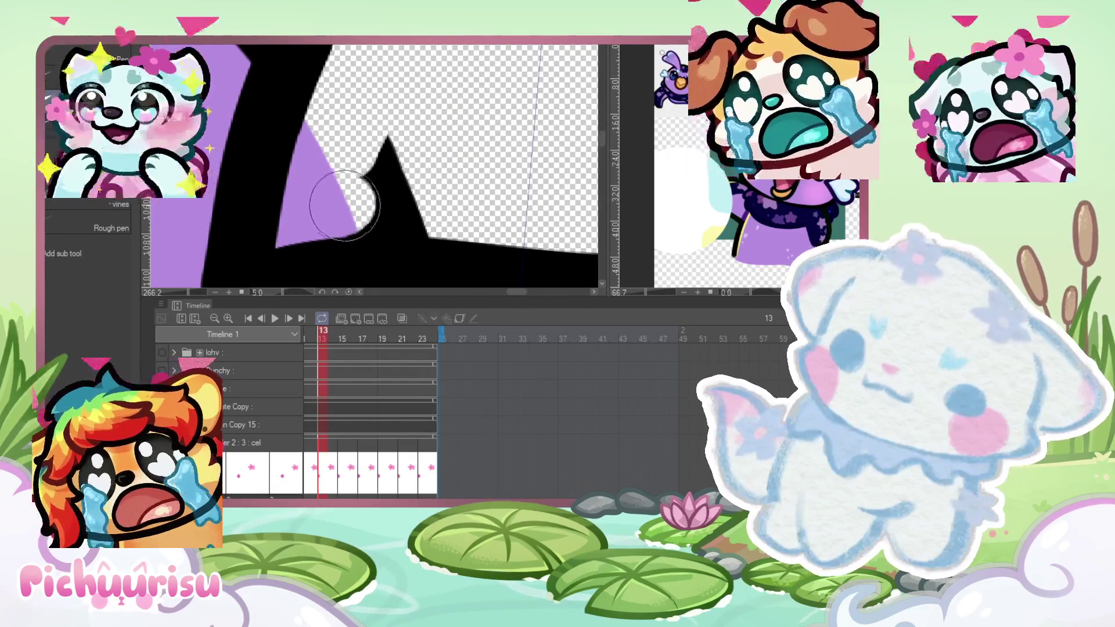
{"action": "left_click_drag", "start_coordinate": [366, 220], "coordinate": [435, 187]}
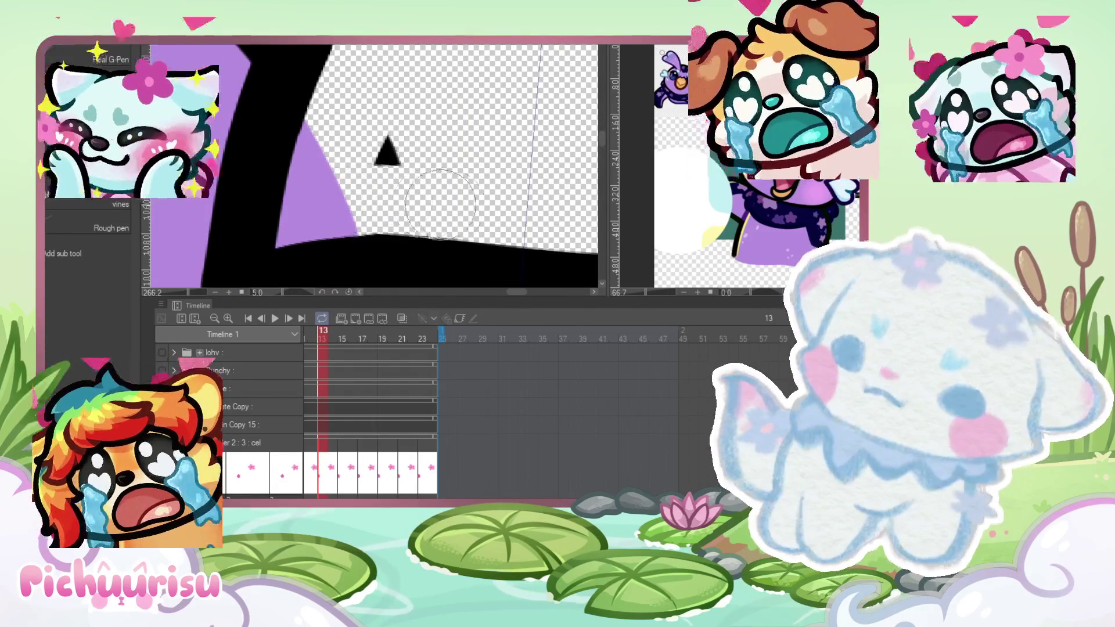
{"action": "scroll", "coordinate": [395, 145], "scroll_direction": "down", "scroll_amount": 4}
{"action": "scroll", "coordinate": [440, 132], "scroll_direction": "down", "scroll_amount": 5}
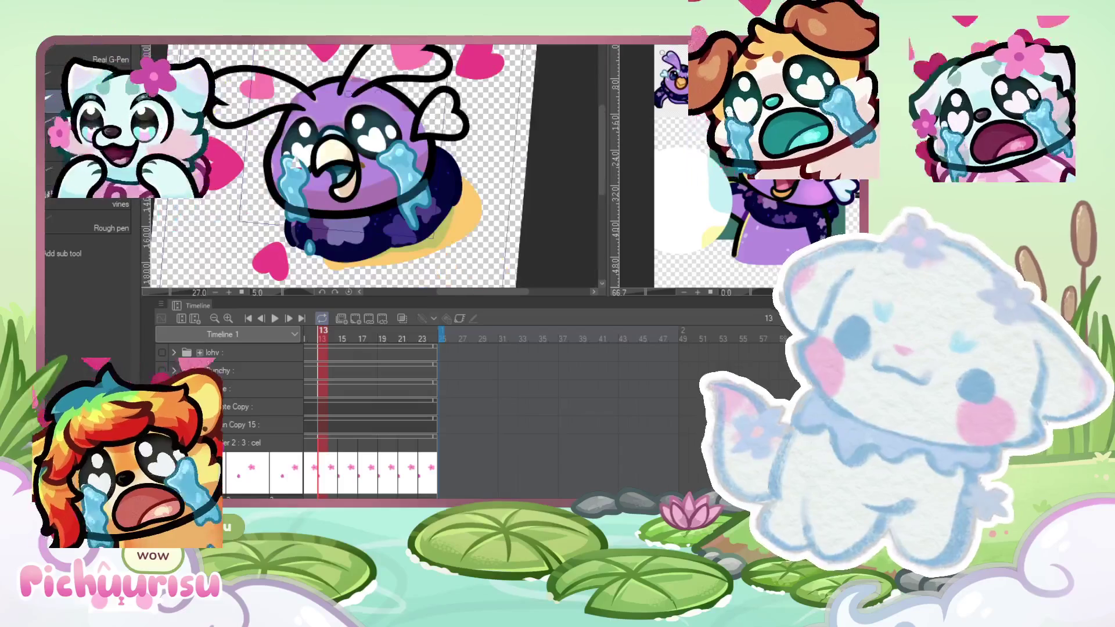
{"action": "scroll", "coordinate": [433, 119], "scroll_direction": "down", "scroll_amount": 2}
{"action": "scroll", "coordinate": [425, 108], "scroll_direction": "up", "scroll_amount": 2}
{"action": "scroll", "coordinate": [371, 133], "scroll_direction": "up", "scroll_amount": 1}
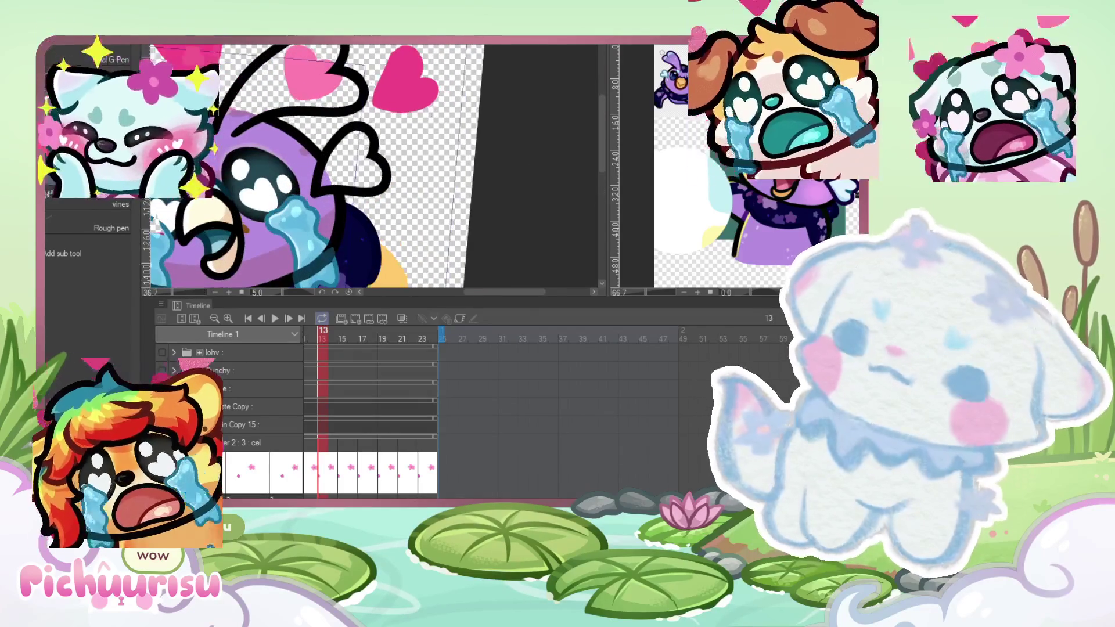
{"action": "scroll", "coordinate": [372, 132], "scroll_direction": "up", "scroll_amount": 2}
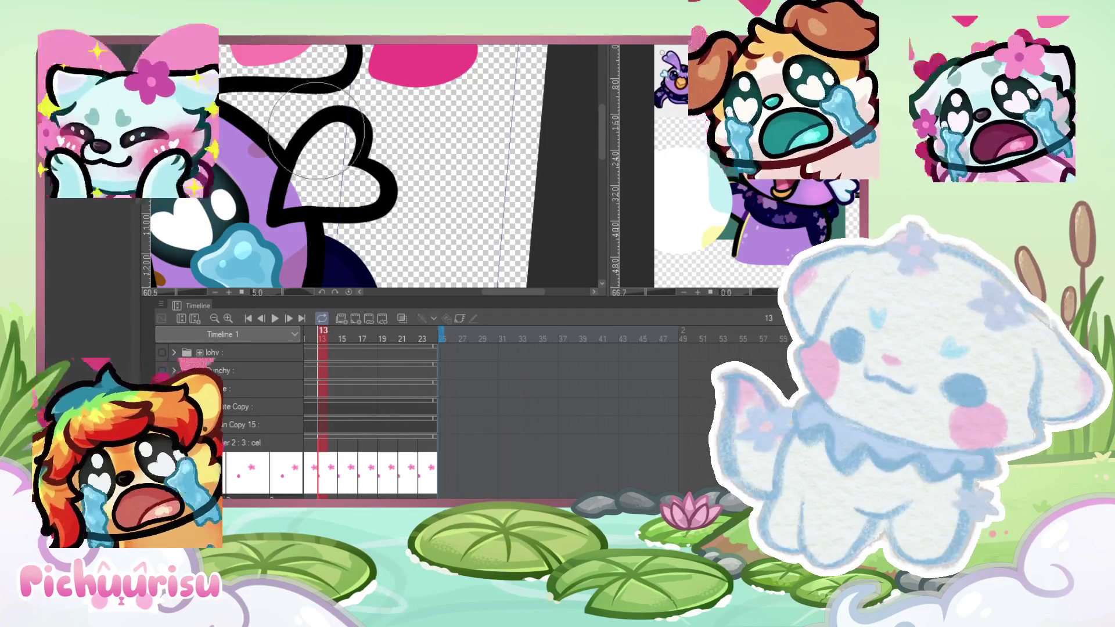
Step: Zoom in and out to inspect the redrawn heart-tipped antenna
{"action": "scroll", "coordinate": [390, 165], "scroll_direction": "up", "scroll_amount": 1}
{"action": "scroll", "coordinate": [390, 164], "scroll_direction": "down", "scroll_amount": 5}
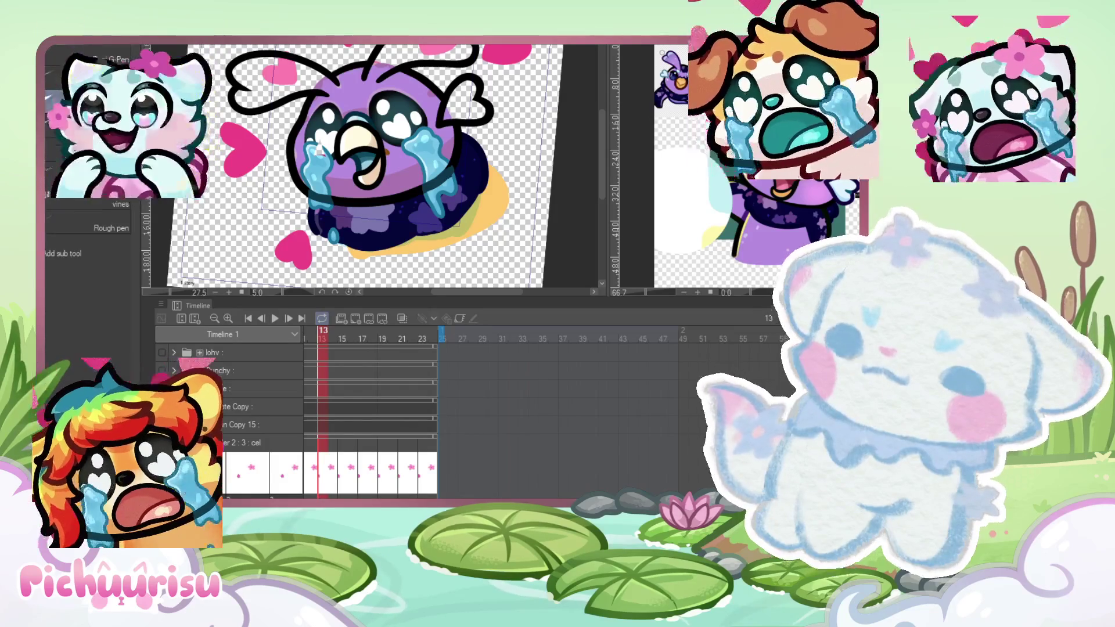
{"action": "scroll", "coordinate": [318, 151], "scroll_direction": "up", "scroll_amount": 4}
{"action": "scroll", "coordinate": [270, 120], "scroll_direction": "down", "scroll_amount": 2}
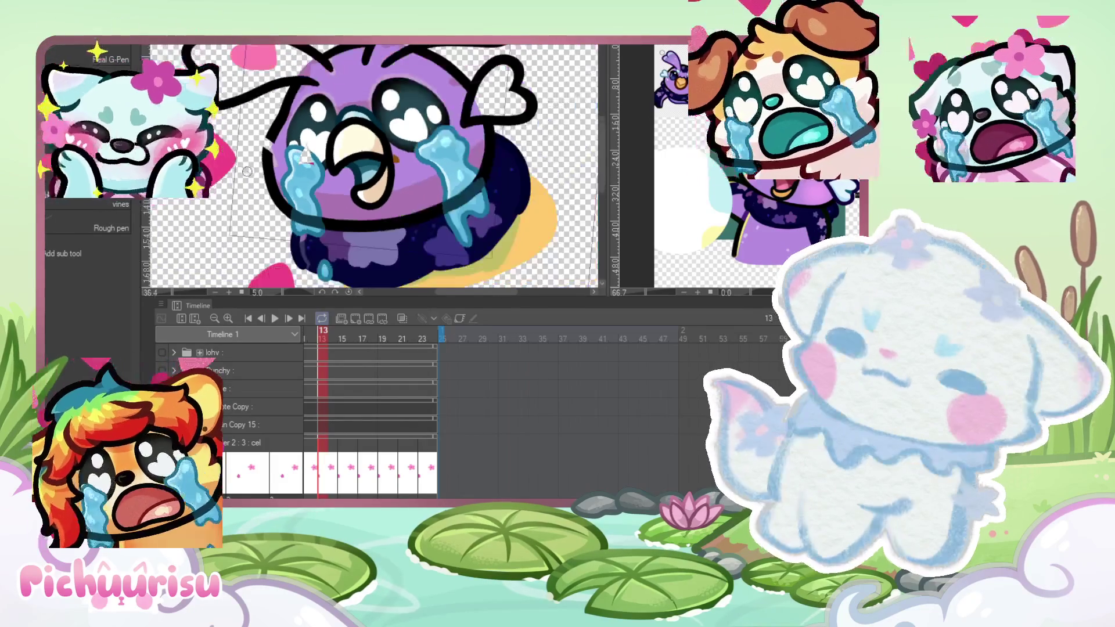
{"action": "scroll", "coordinate": [348, 163], "scroll_direction": "up", "scroll_amount": 3}
{"action": "scroll", "coordinate": [370, 178], "scroll_direction": "down", "scroll_amount": 1}
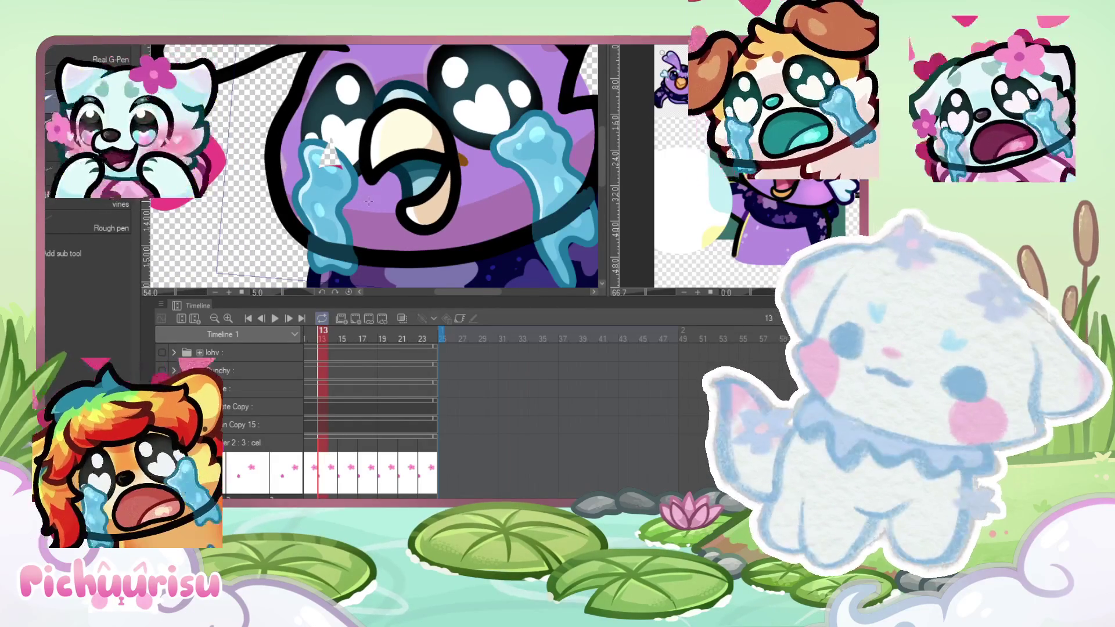
{"action": "scroll", "coordinate": [355, 190], "scroll_direction": "up", "scroll_amount": 1}
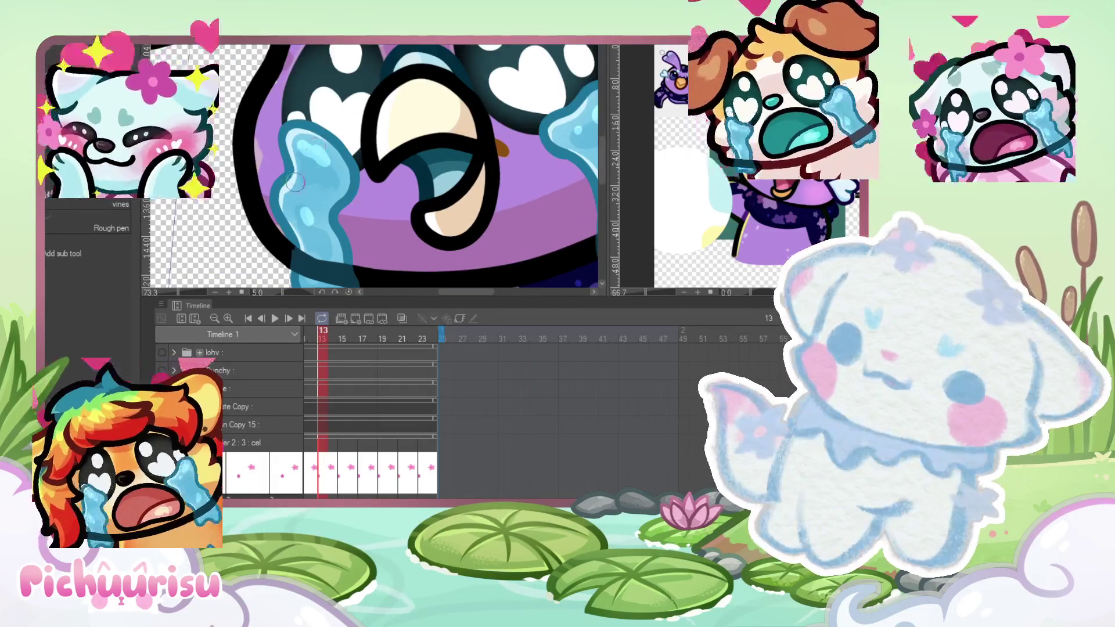
{"action": "scroll", "coordinate": [296, 182], "scroll_direction": "down", "scroll_amount": 2}
{"action": "scroll", "coordinate": [255, 110], "scroll_direction": "up", "scroll_amount": 1}
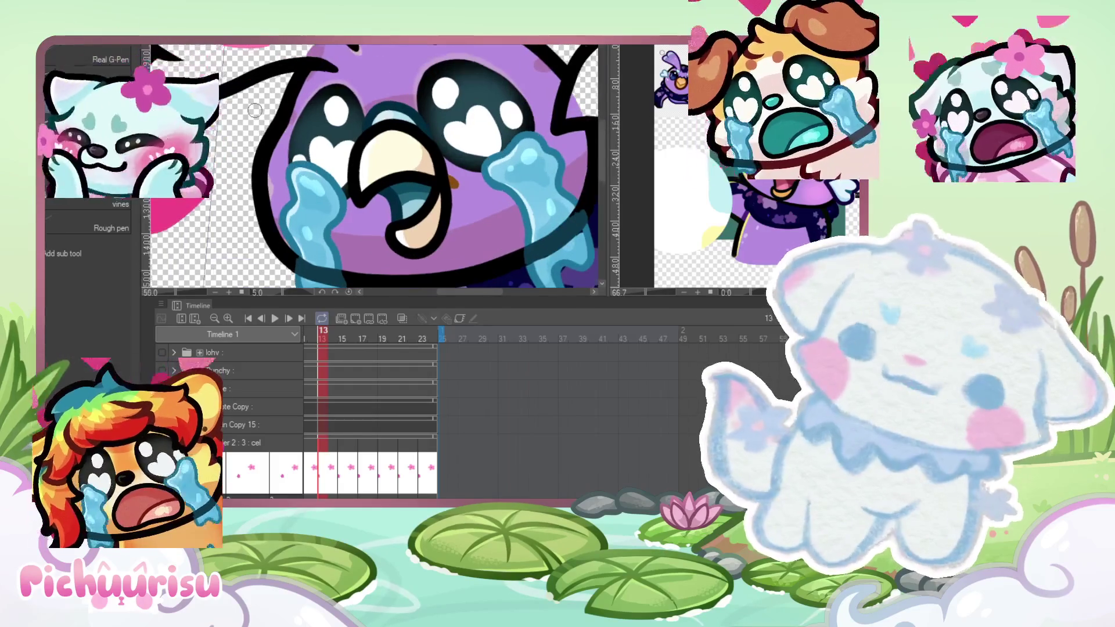
{"action": "scroll", "coordinate": [281, 175], "scroll_direction": "up", "scroll_amount": 1}
{"action": "scroll", "coordinate": [230, 179], "scroll_direction": "down", "scroll_amount": 2}
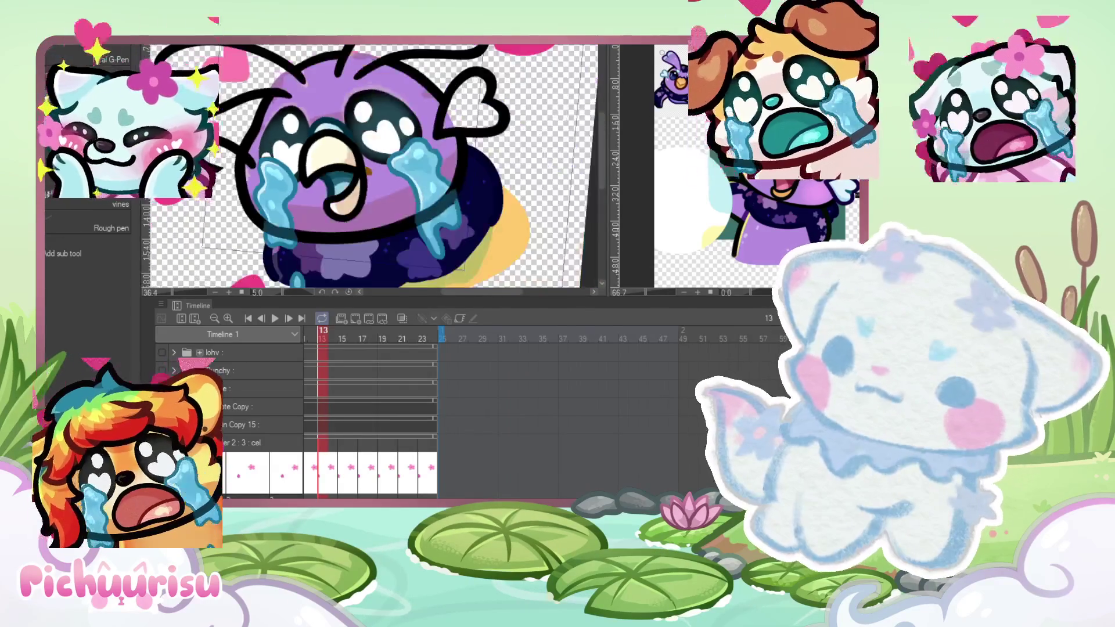
{"action": "scroll", "coordinate": [237, 145], "scroll_direction": "up", "scroll_amount": 2}
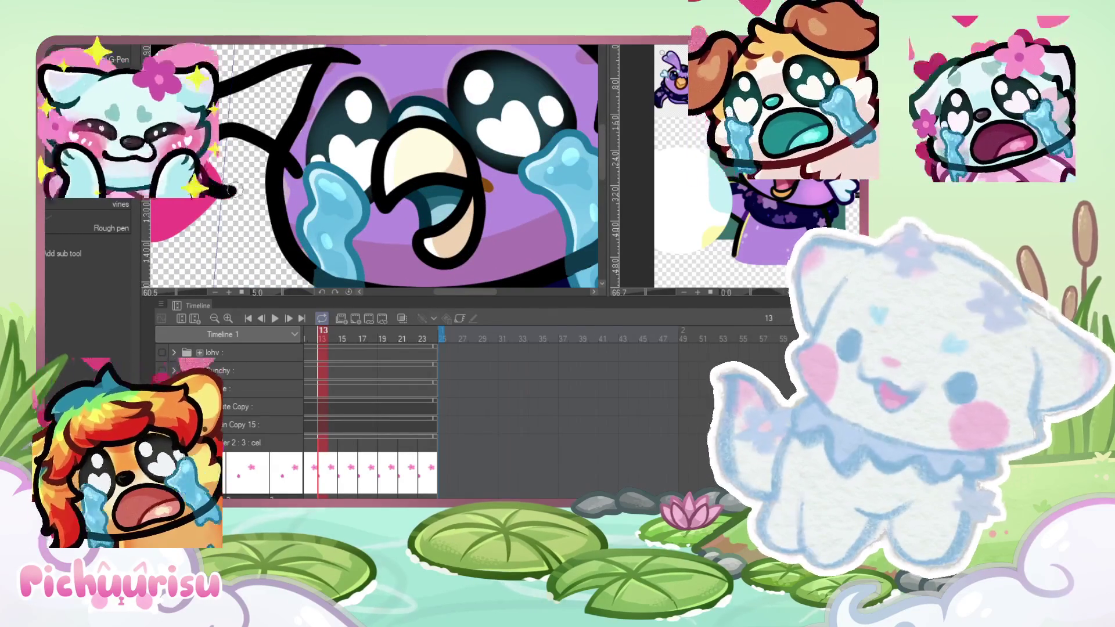
{"action": "left_click_drag", "start_coordinate": [289, 166], "coordinate": [234, 133]}
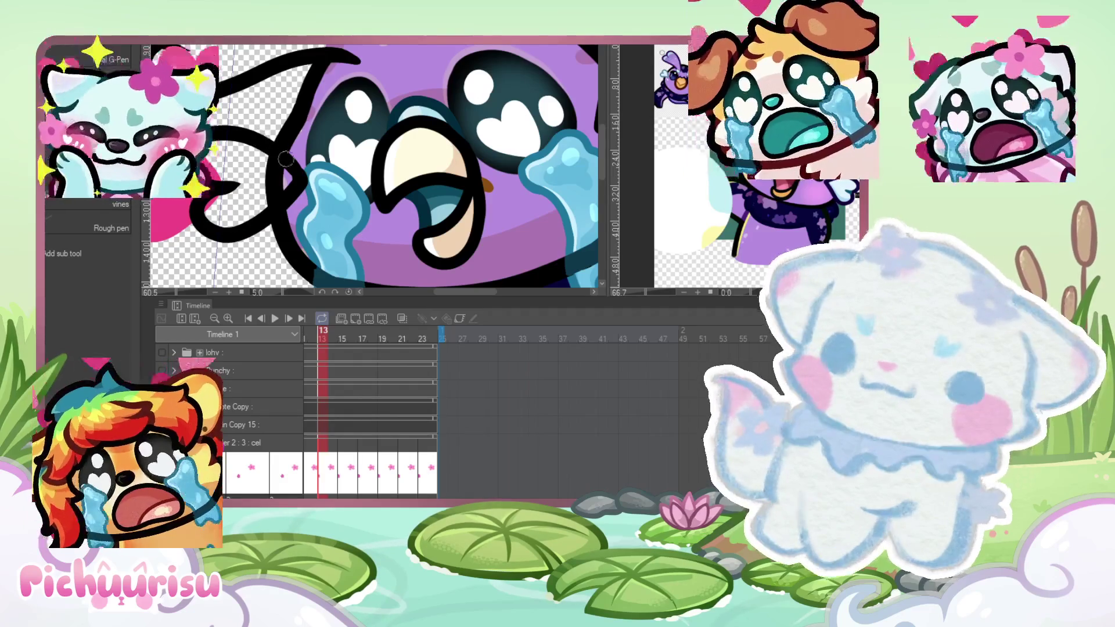
{"action": "scroll", "coordinate": [275, 141], "scroll_direction": "down", "scroll_amount": 3}
{"action": "scroll", "coordinate": [259, 137], "scroll_direction": "up", "scroll_amount": 5}
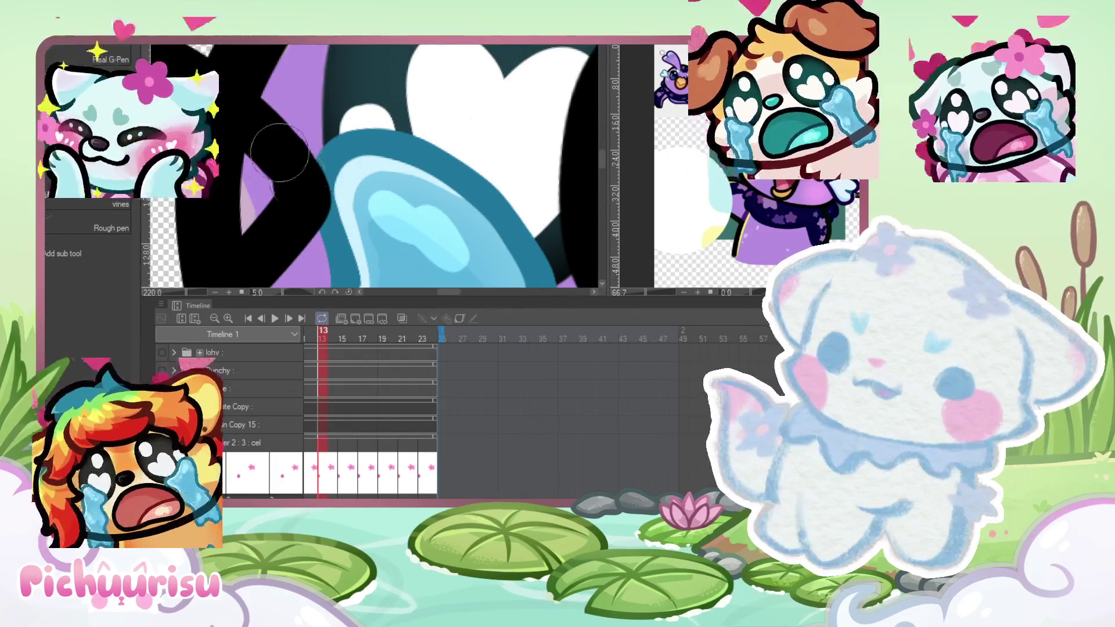
{"action": "scroll", "coordinate": [208, 208], "scroll_direction": "up", "scroll_amount": 3}
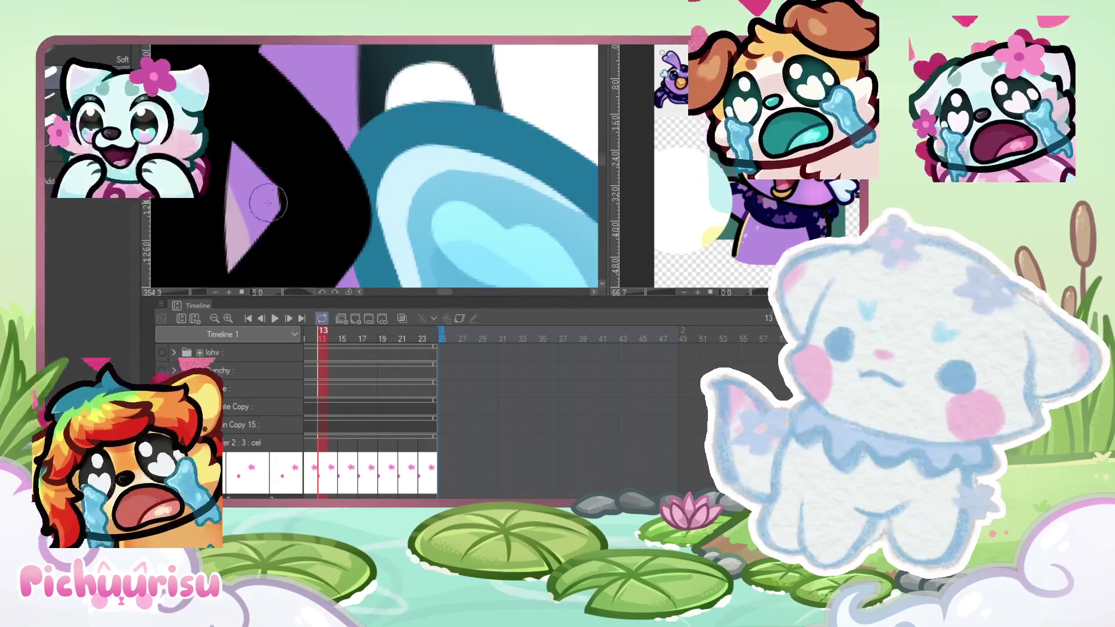
{"action": "scroll", "coordinate": [264, 197], "scroll_direction": "down", "scroll_amount": 2}
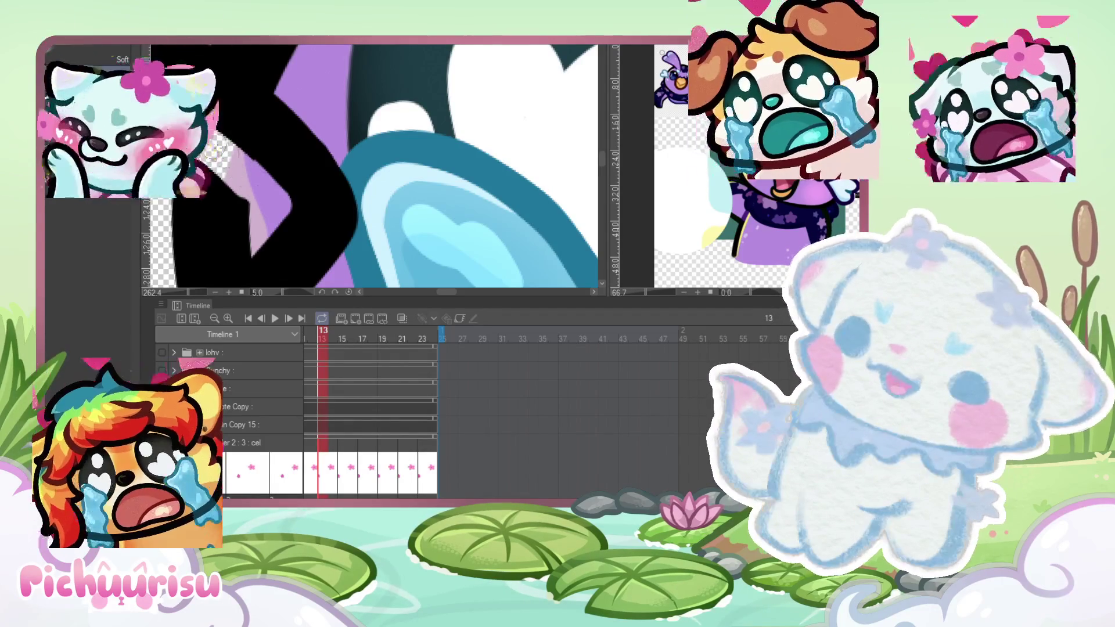
{"action": "left_click_drag", "start_coordinate": [372, 168], "coordinate": [395, 174]}
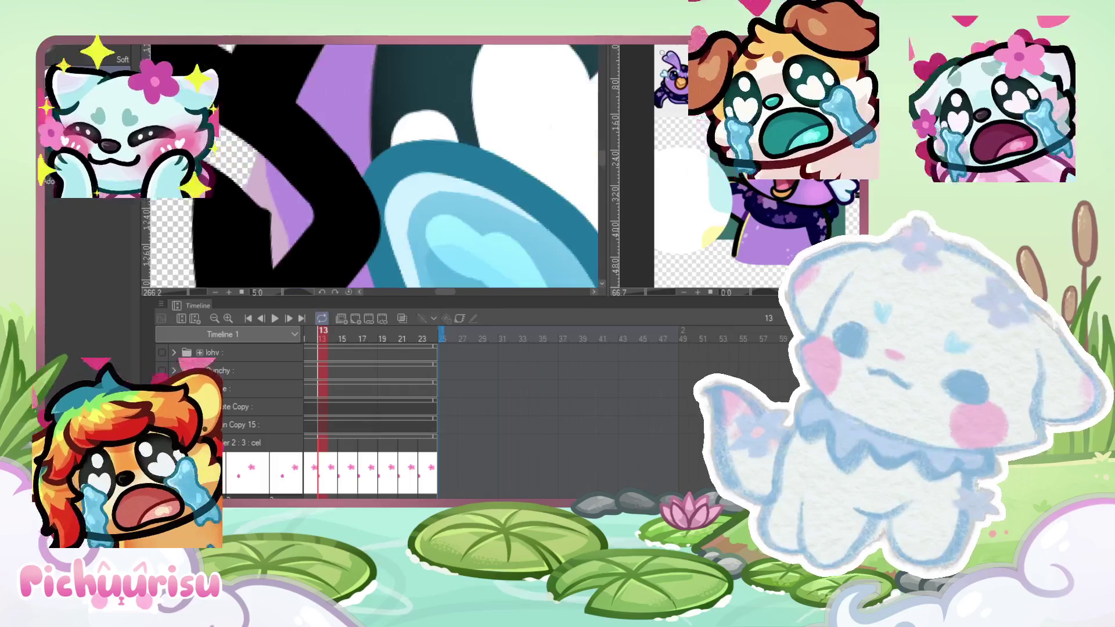
{"action": "scroll", "coordinate": [277, 192], "scroll_direction": "down", "scroll_amount": 3}
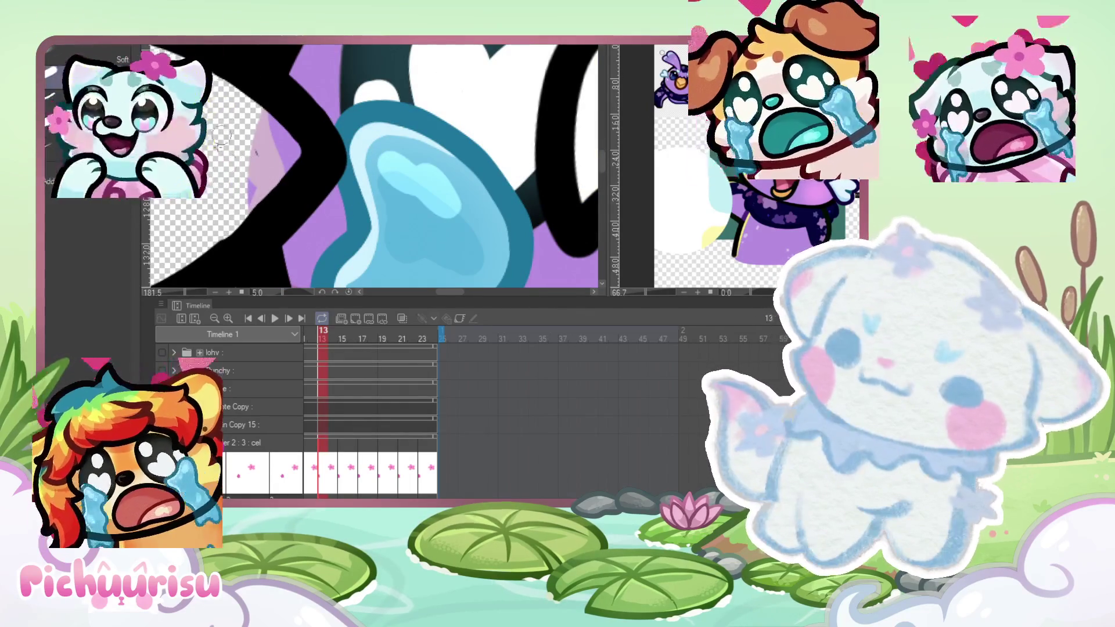
{"action": "scroll", "coordinate": [238, 138], "scroll_direction": "down", "scroll_amount": 1}
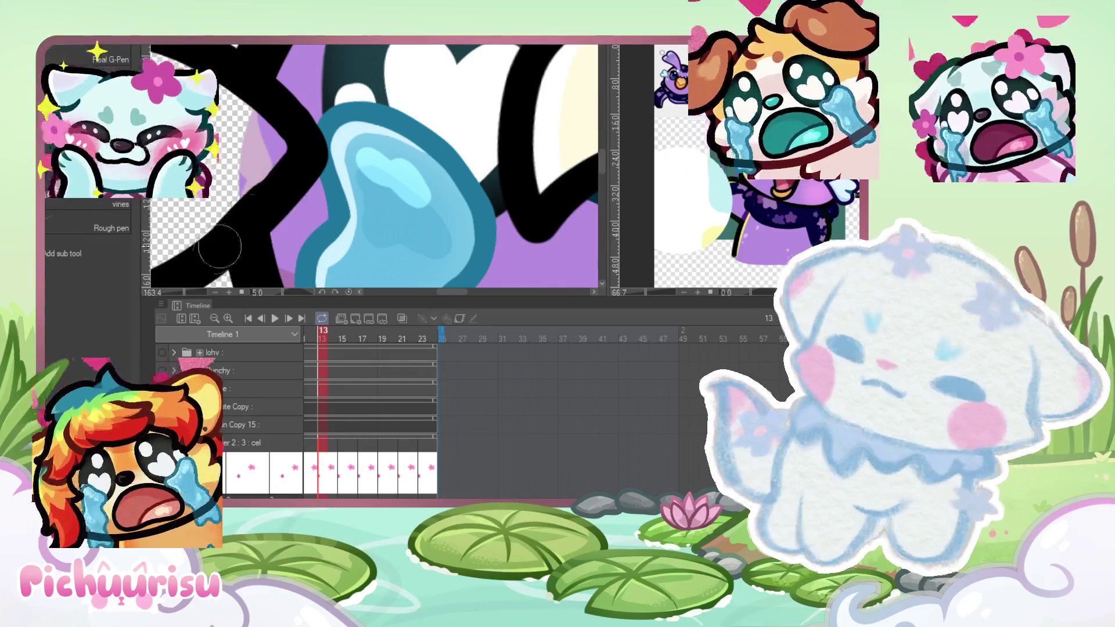
{"action": "scroll", "coordinate": [247, 160], "scroll_direction": "down", "scroll_amount": 5}
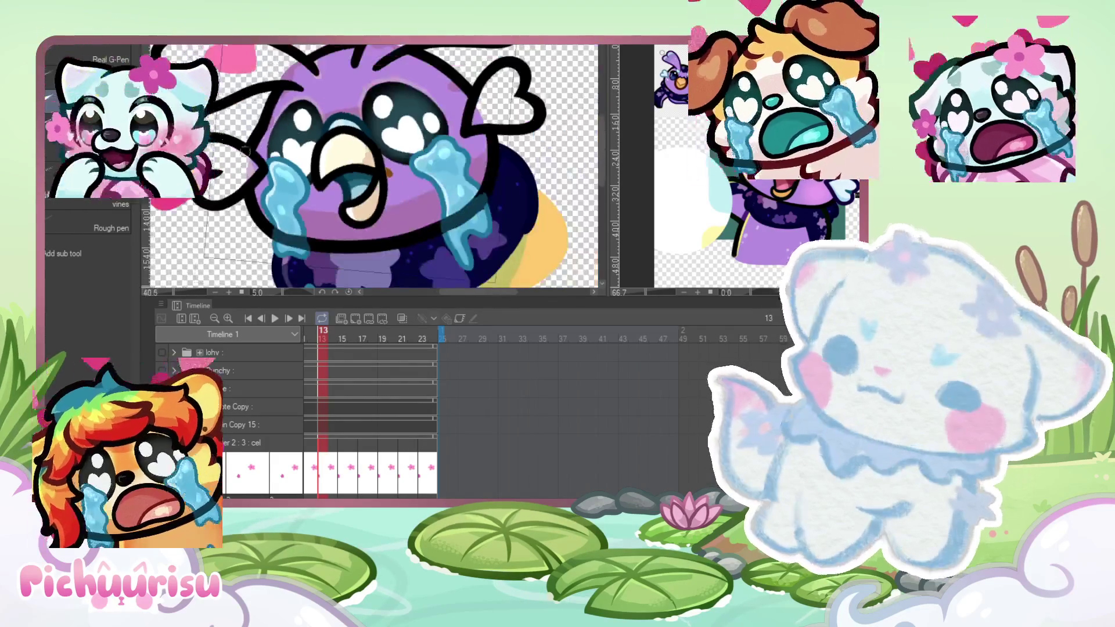
{"action": "scroll", "coordinate": [371, 169], "scroll_direction": "up", "scroll_amount": 3}
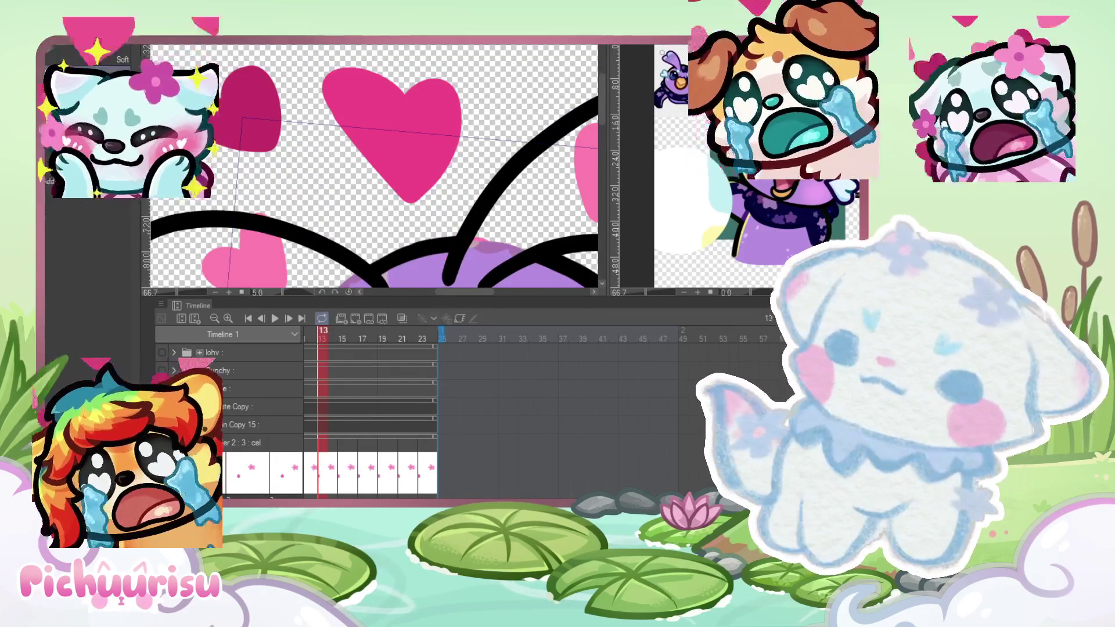
{"action": "scroll", "coordinate": [211, 209], "scroll_direction": "up", "scroll_amount": 5}
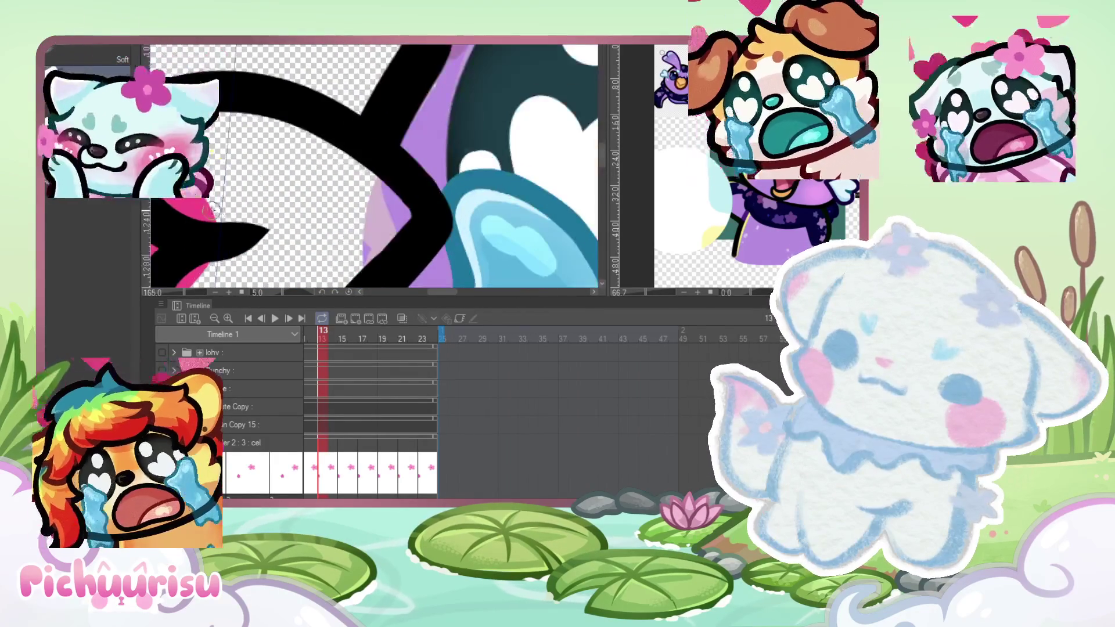
{"action": "scroll", "coordinate": [210, 272], "scroll_direction": "up", "scroll_amount": 2}
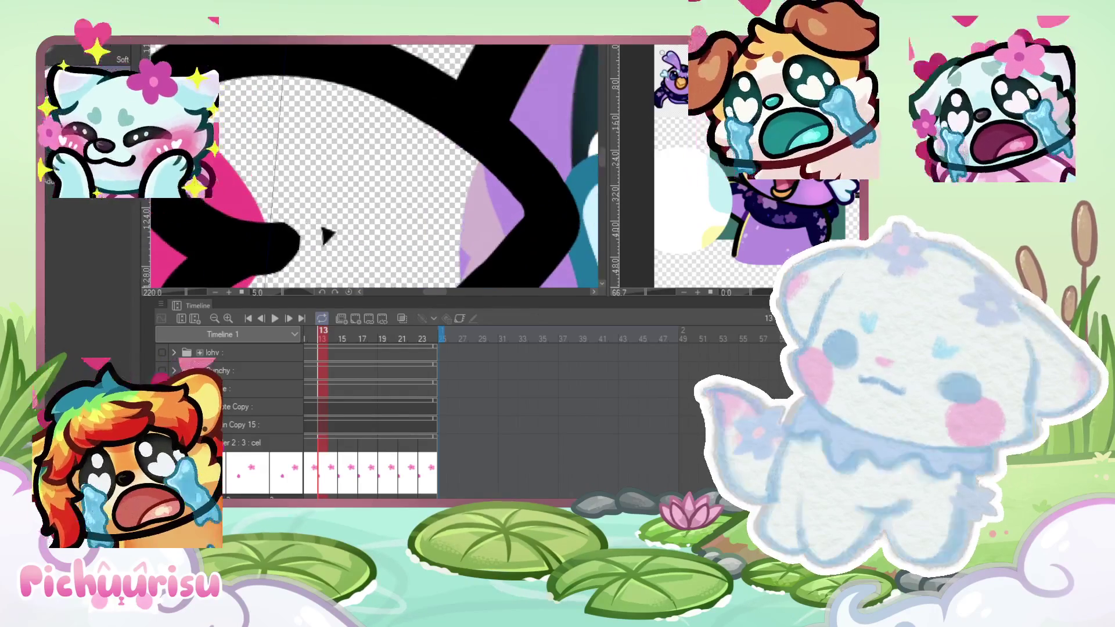
{"action": "scroll", "coordinate": [250, 264], "scroll_direction": "up", "scroll_amount": 1}
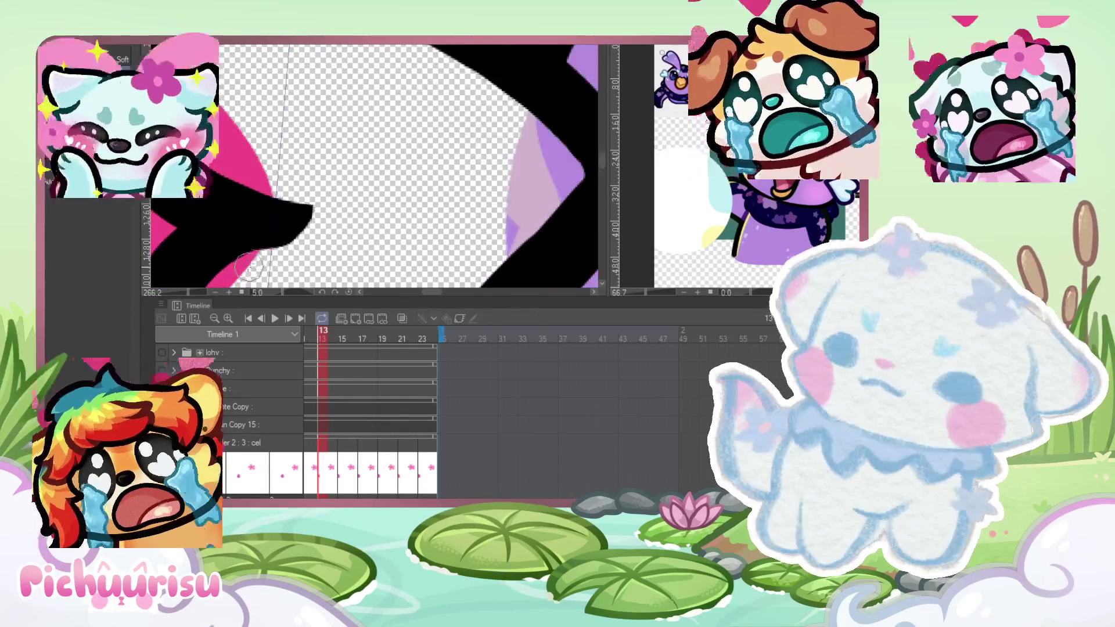
{"action": "scroll", "coordinate": [244, 273], "scroll_direction": "down", "scroll_amount": 1}
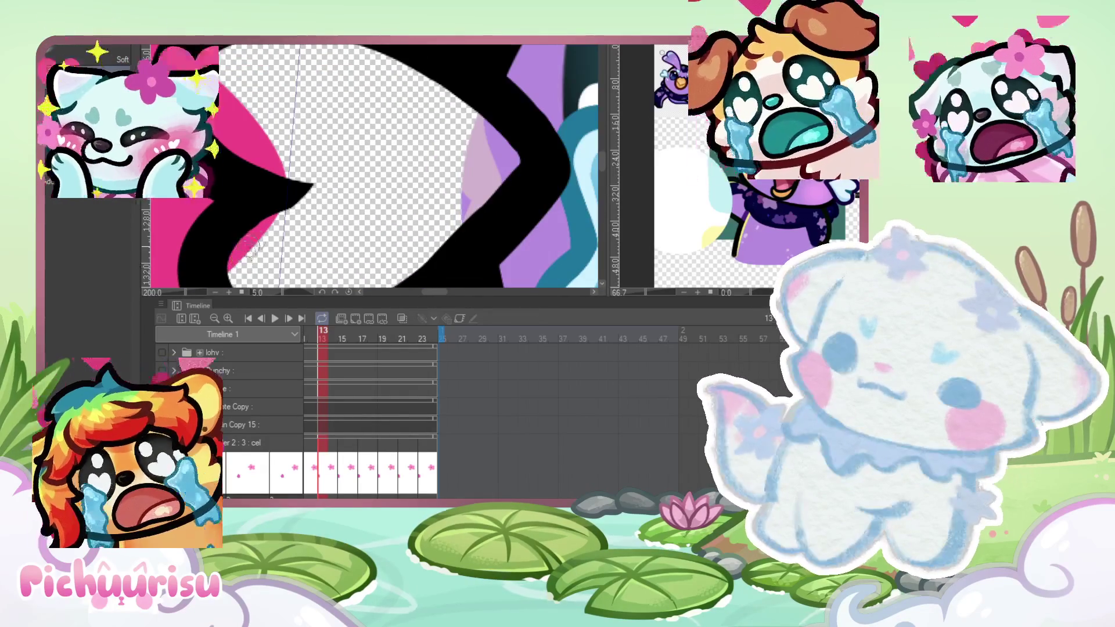
{"action": "scroll", "coordinate": [319, 192], "scroll_direction": "down", "scroll_amount": 7}
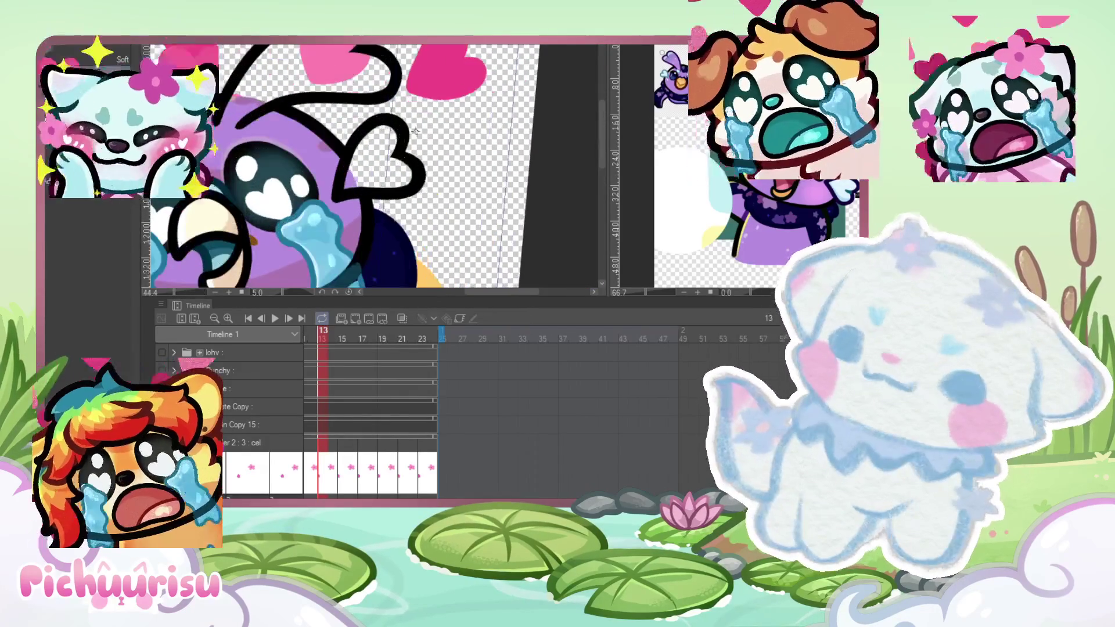
{"action": "scroll", "coordinate": [383, 151], "scroll_direction": "up", "scroll_amount": 3}
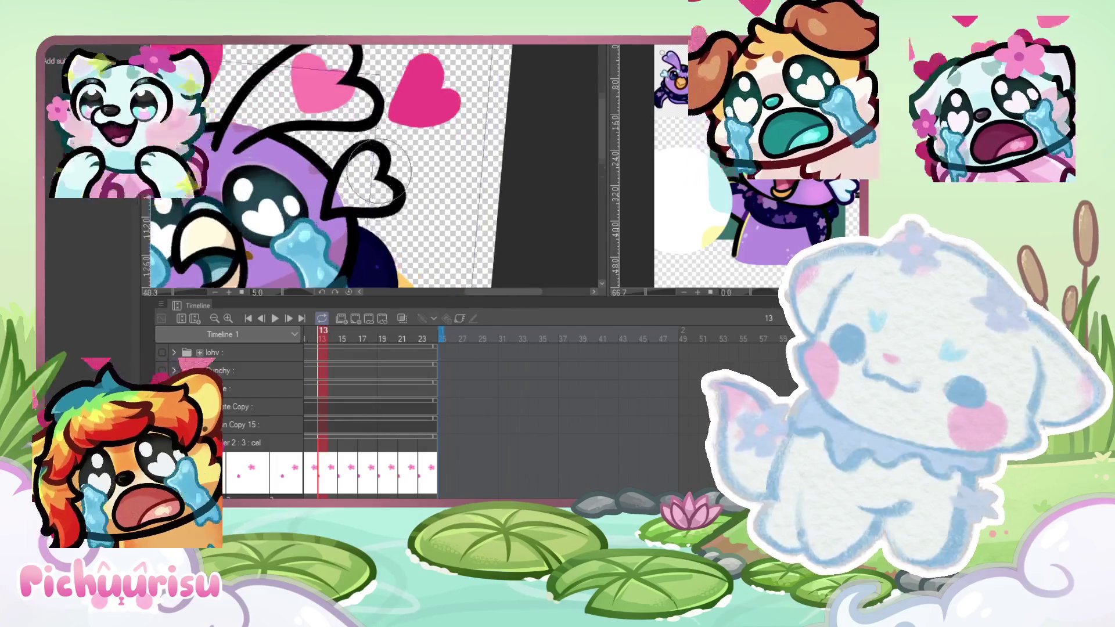
{"action": "scroll", "coordinate": [386, 136], "scroll_direction": "down", "scroll_amount": 2}
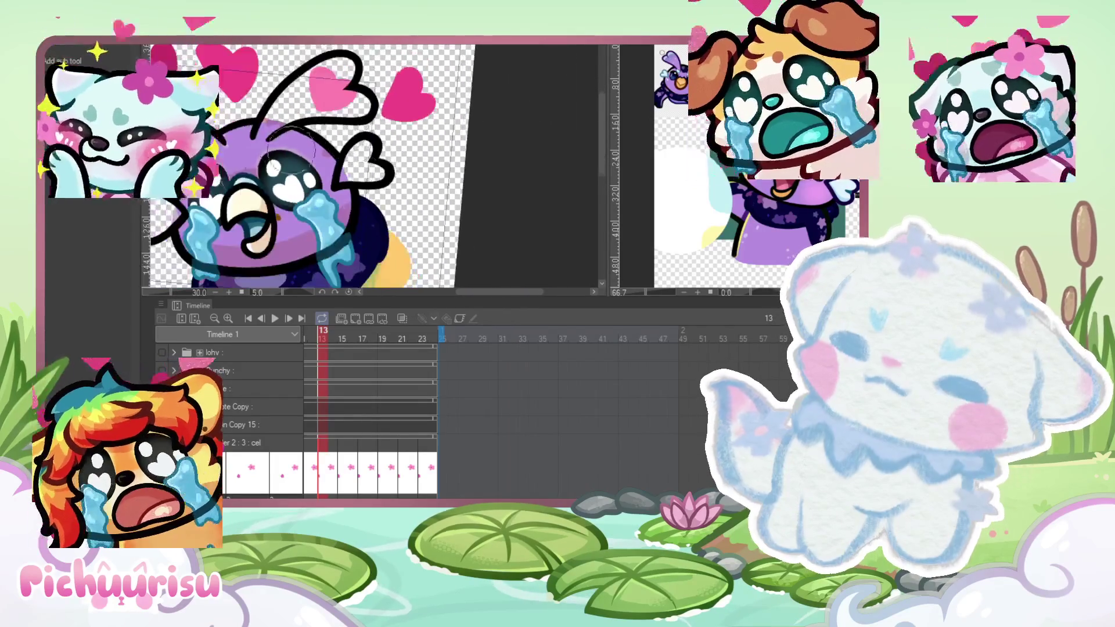
{"action": "scroll", "coordinate": [261, 184], "scroll_direction": "up", "scroll_amount": 2}
{"action": "scroll", "coordinate": [238, 169], "scroll_direction": "down", "scroll_amount": 3}
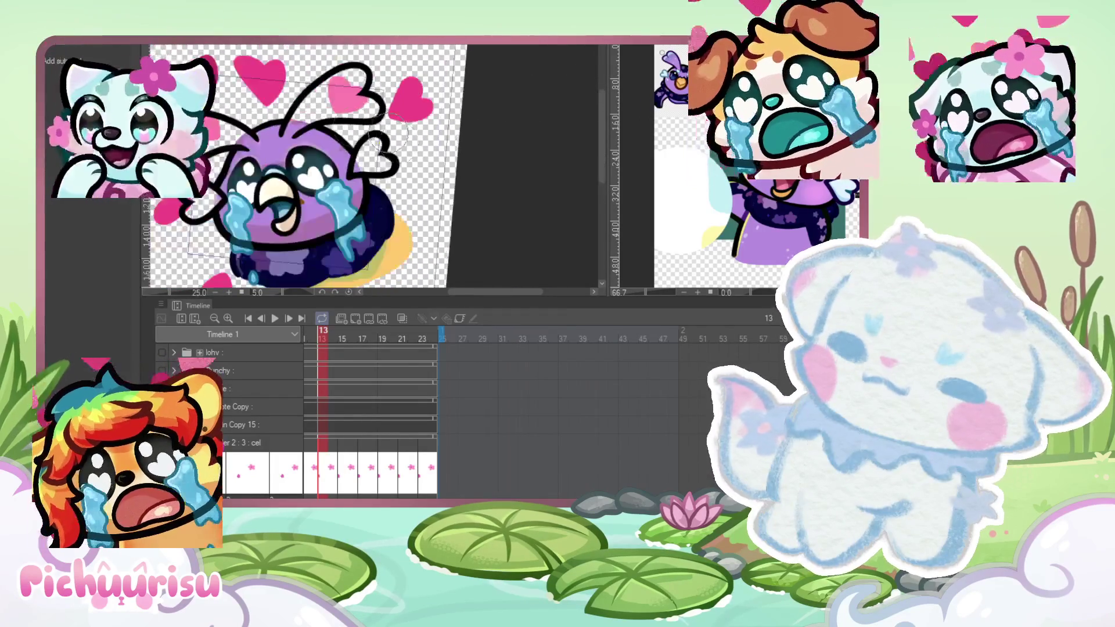
{"action": "scroll", "coordinate": [238, 172], "scroll_direction": "up", "scroll_amount": 2}
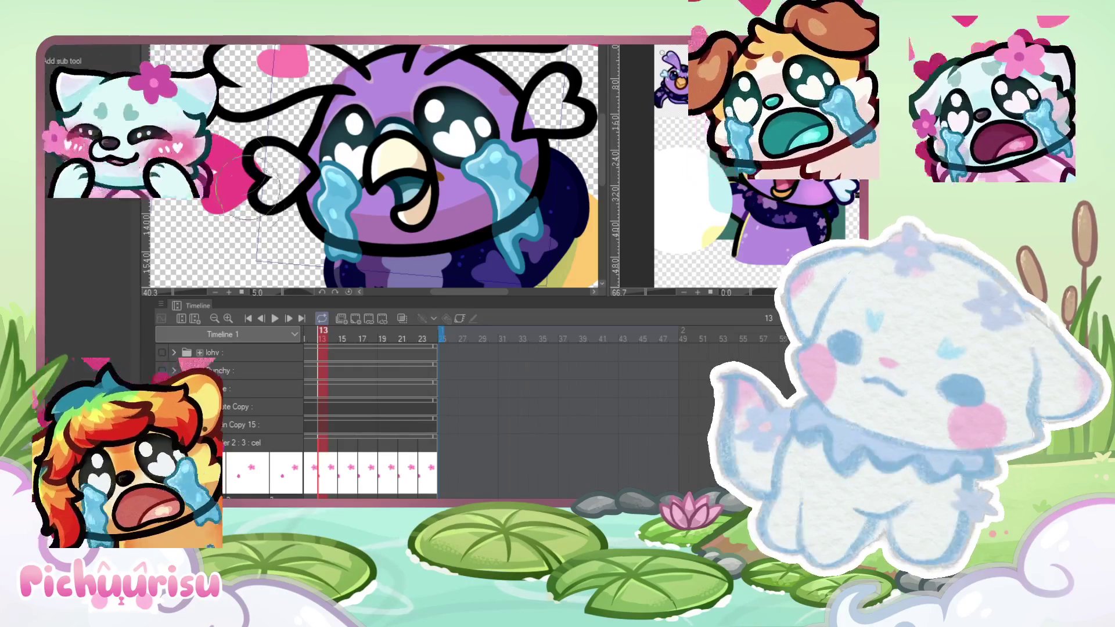
{"action": "scroll", "coordinate": [253, 199], "scroll_direction": "down", "scroll_amount": 3}
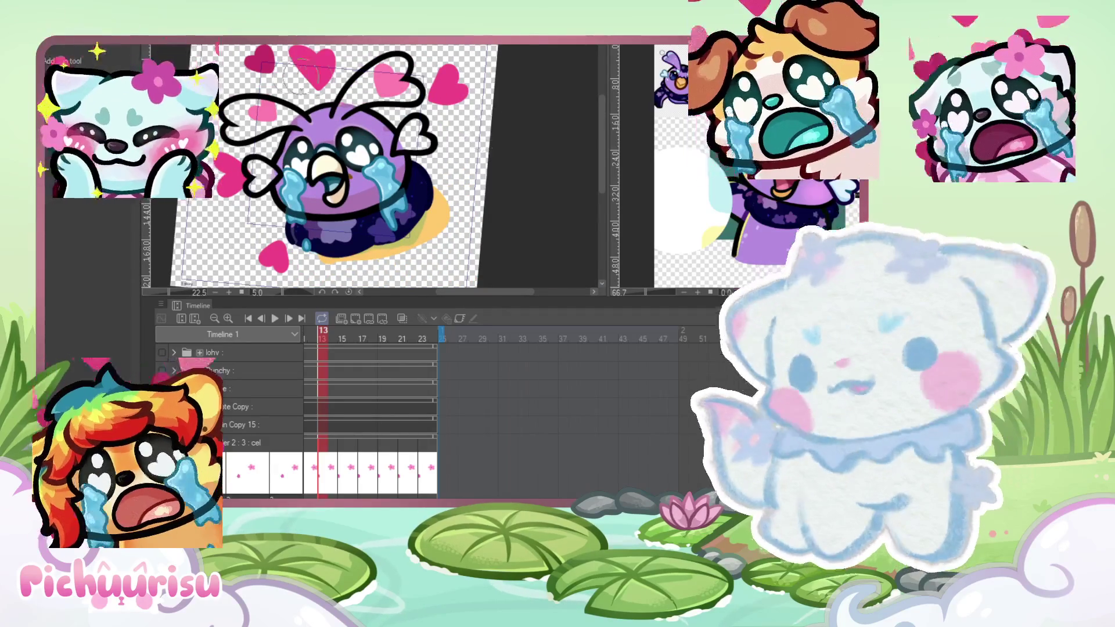
{"action": "left_click", "coordinate": [556, 204]}
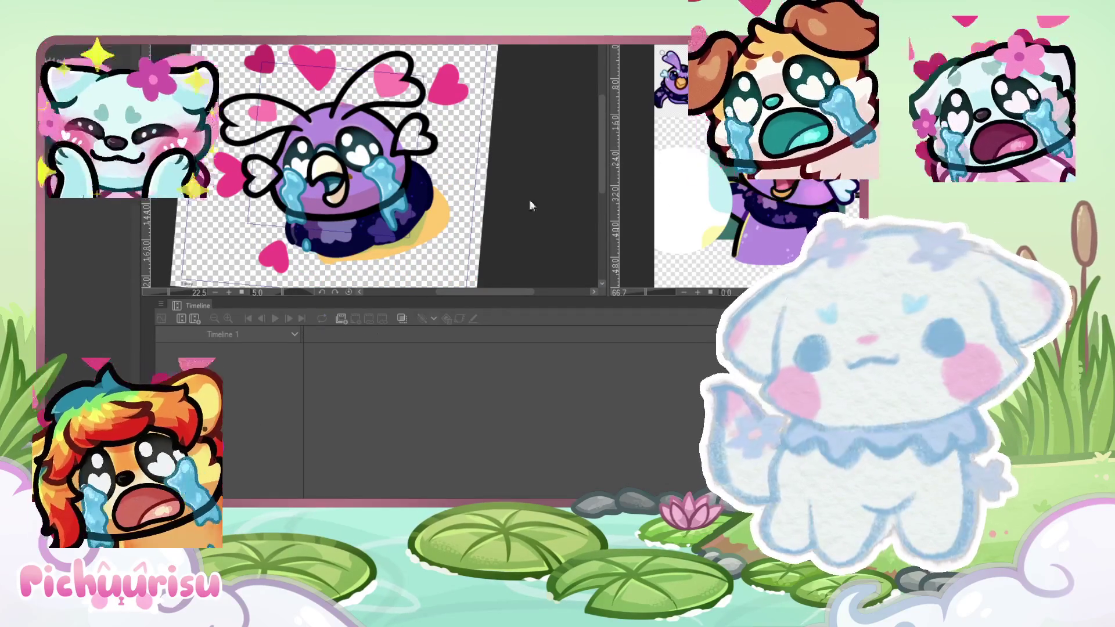
{"action": "scroll", "coordinate": [556, 204], "scroll_direction": "up", "scroll_amount": 2}
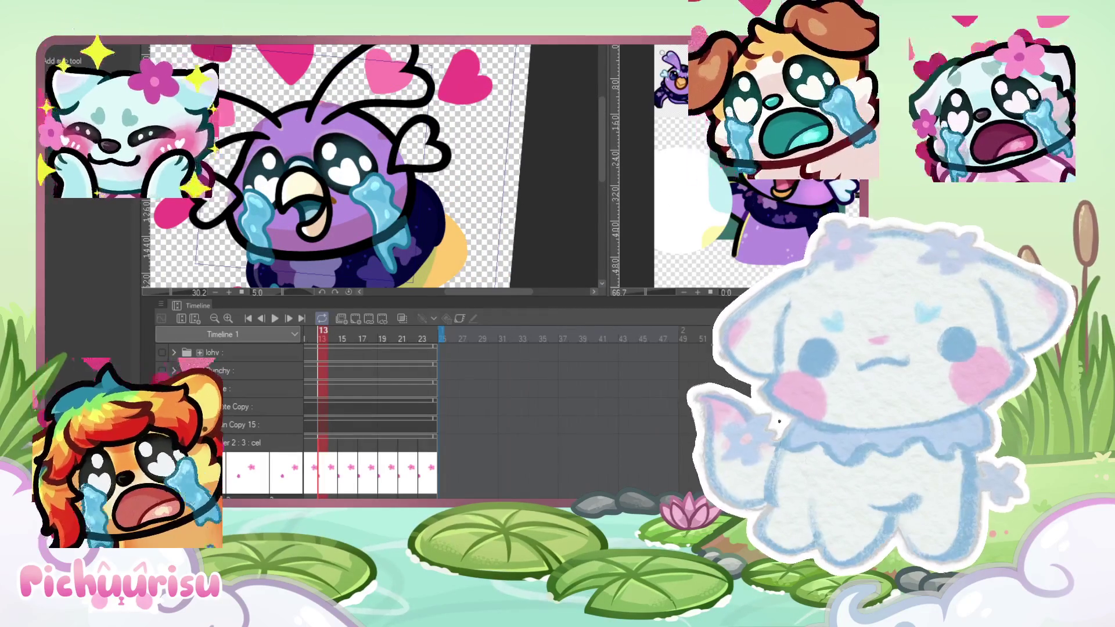
{"action": "scroll", "coordinate": [439, 111], "scroll_direction": "up", "scroll_amount": 2}
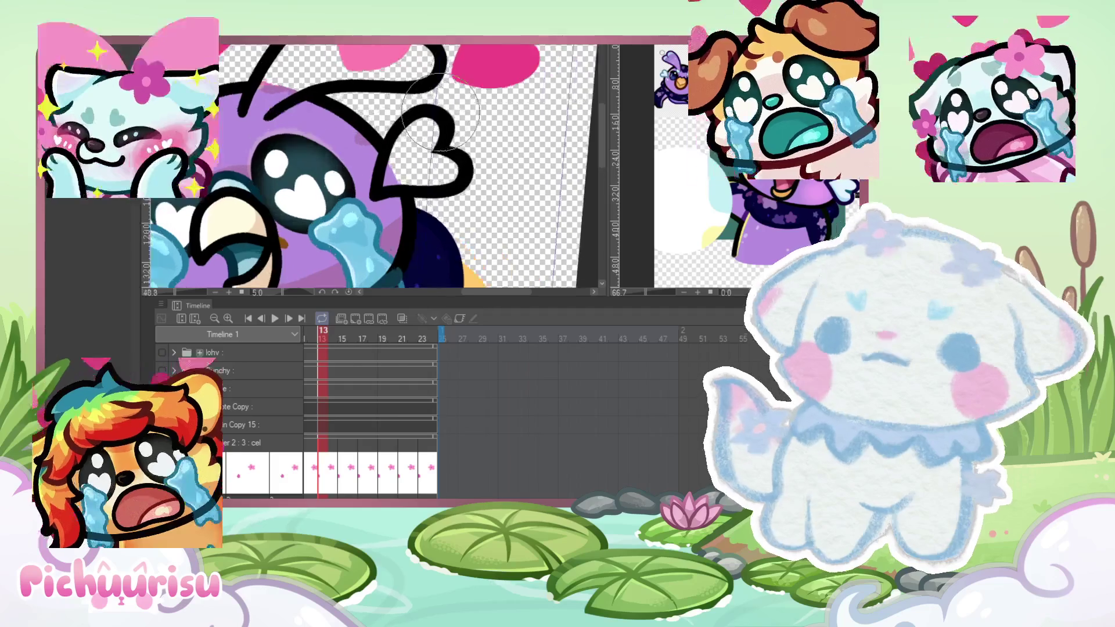
{"action": "scroll", "coordinate": [406, 143], "scroll_direction": "up", "scroll_amount": 3}
Step: Fill the heart outline and its left lobe with purple, then fit the page to view
{"action": "mouse_move", "coordinate": [359, 195]}
{"action": "left_mouse_down"}
{"action": "mouse_move", "coordinate": [430, 186]}
{"action": "mouse_move", "coordinate": [450, 203]}
{"action": "left_mouse_up"}
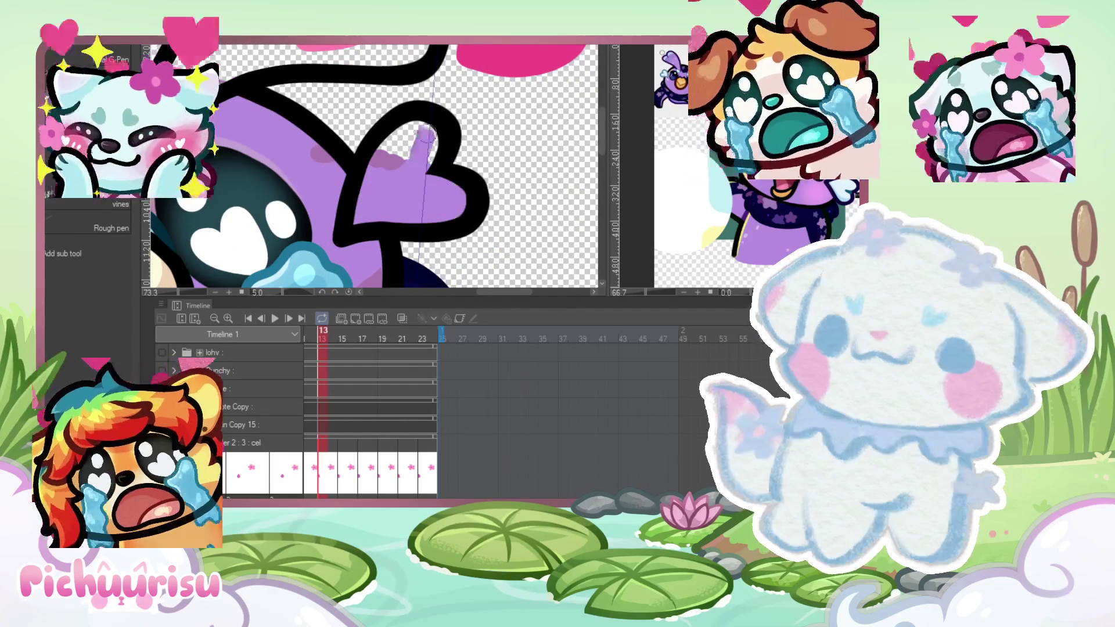
{"action": "key", "text": "ctrl+0"}
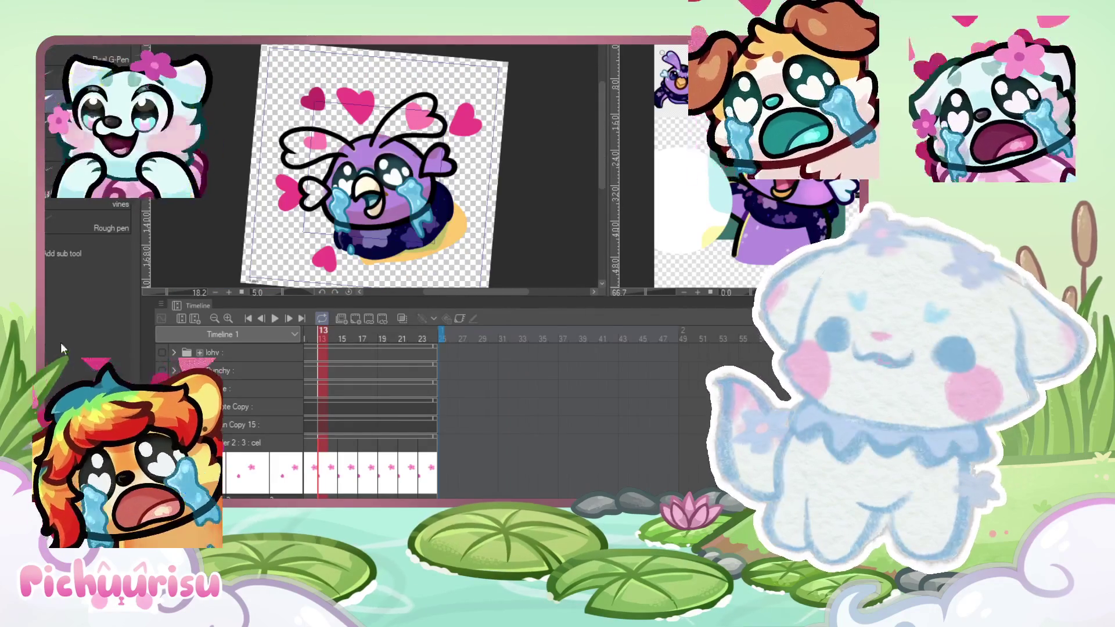
{"action": "scroll", "coordinate": [334, 202], "scroll_direction": "up", "scroll_amount": 4}
{"action": "mouse_move", "coordinate": [334, 202]}
{"action": "left_mouse_down"}
{"action": "mouse_move", "coordinate": [291, 235]}
{"action": "mouse_move", "coordinate": [307, 192]}
{"action": "mouse_move", "coordinate": [290, 188]}
{"action": "left_mouse_up"}
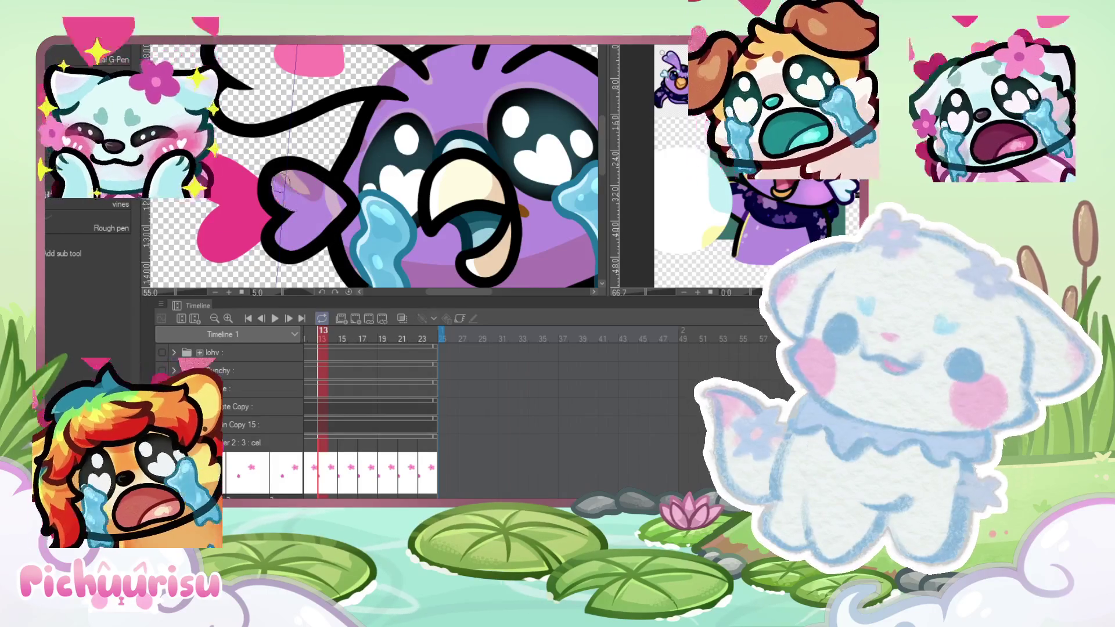
{"action": "scroll", "coordinate": [289, 189], "scroll_direction": "down", "scroll_amount": 3}
{"action": "scroll", "coordinate": [319, 194], "scroll_direction": "up", "scroll_amount": 2}
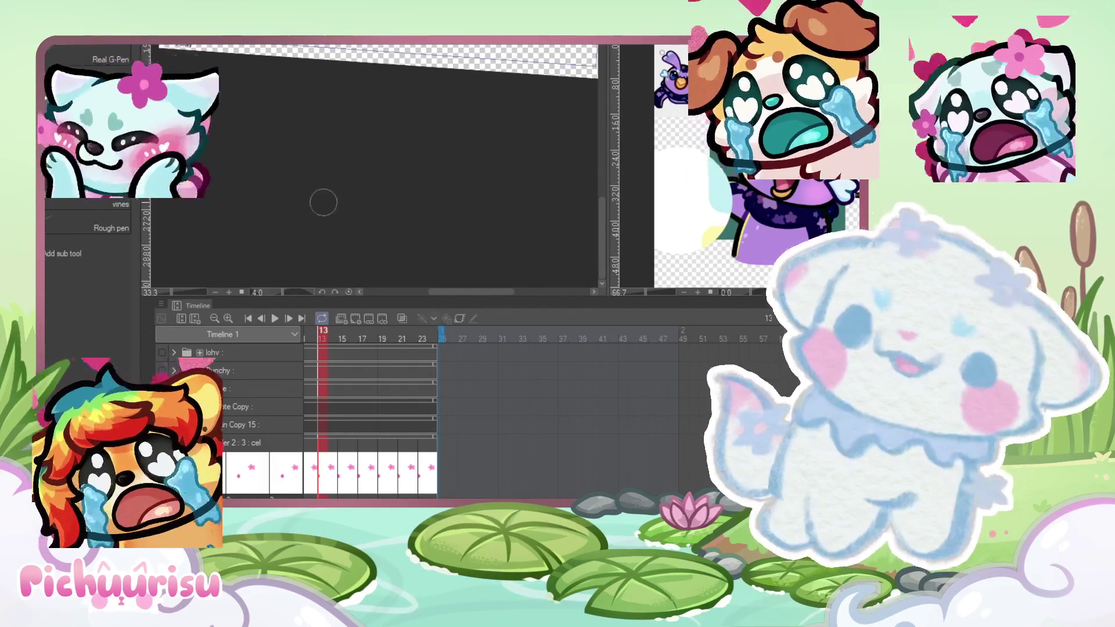
{"action": "key", "text": "ctrl+0"}
Step: Fill the left side heart with purple and cover the antenna's pink patch in purple
{"action": "scroll", "coordinate": [250, 209], "scroll_direction": "up", "scroll_amount": 5}
{"action": "mouse_move", "coordinate": [250, 209]}
{"action": "left_mouse_down"}
{"action": "mouse_move", "coordinate": [372, 192]}
{"action": "mouse_move", "coordinate": [436, 215]}
{"action": "mouse_move", "coordinate": [424, 223]}
{"action": "mouse_move", "coordinate": [302, 244]}
{"action": "mouse_move", "coordinate": [232, 273]}
{"action": "mouse_move", "coordinate": [256, 233]}
{"action": "mouse_move", "coordinate": [435, 142]}
{"action": "left_mouse_up"}
{"action": "scroll", "coordinate": [256, 232], "scroll_direction": "down", "scroll_amount": 3}
{"action": "scroll", "coordinate": [258, 181], "scroll_direction": "up", "scroll_amount": 2}
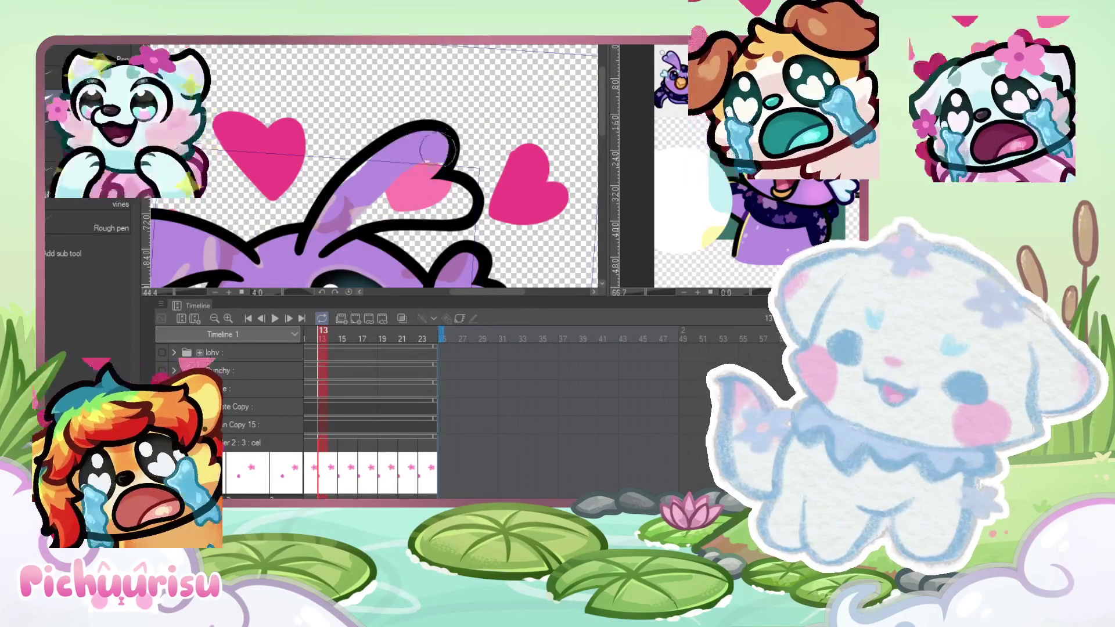
{"action": "scroll", "coordinate": [453, 198], "scroll_direction": "up", "scroll_amount": 1}
{"action": "mouse_move", "coordinate": [350, 199]}
{"action": "left_mouse_down"}
{"action": "mouse_move", "coordinate": [453, 197]}
{"action": "mouse_move", "coordinate": [436, 215]}
{"action": "mouse_move", "coordinate": [332, 216]}
{"action": "left_mouse_up"}
{"action": "scroll", "coordinate": [397, 171], "scroll_direction": "down", "scroll_amount": 3}
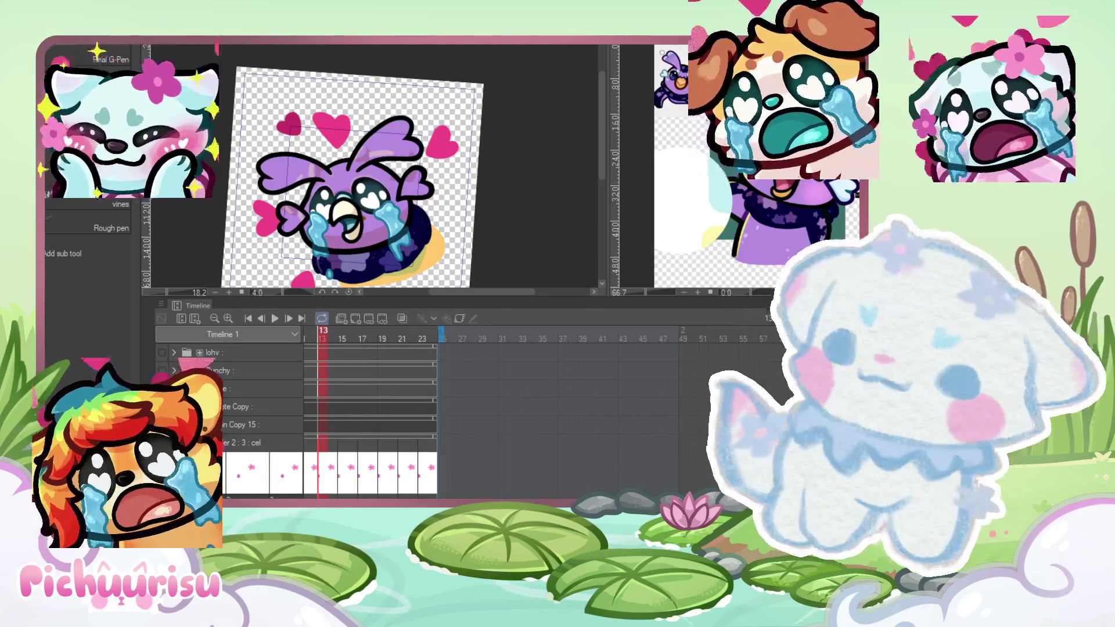
{"action": "scroll", "coordinate": [349, 214], "scroll_direction": "up", "scroll_amount": 1}
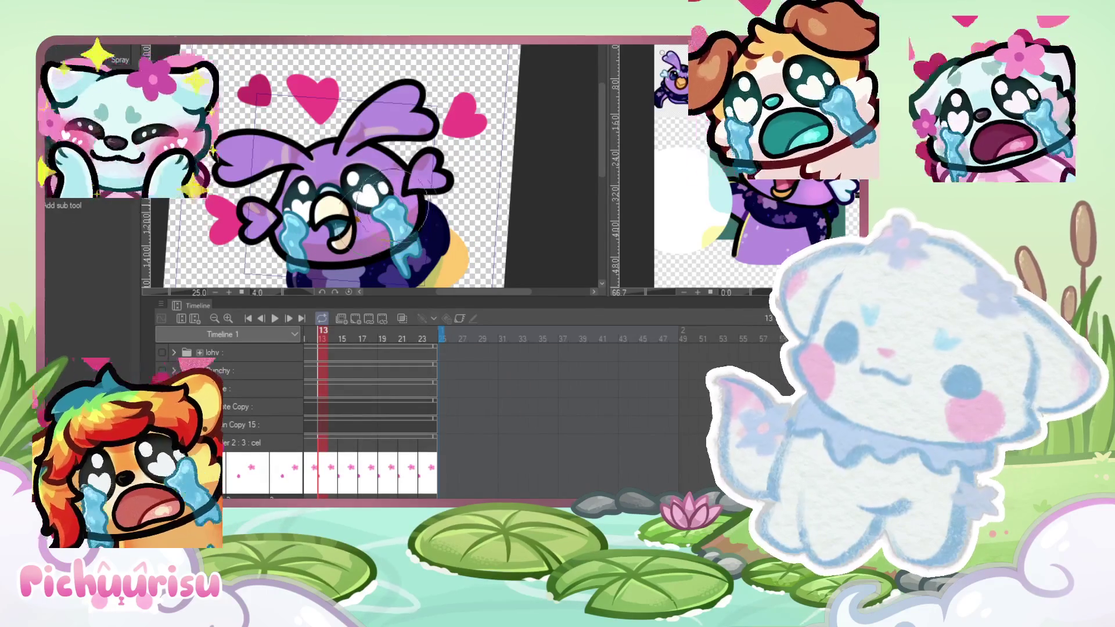
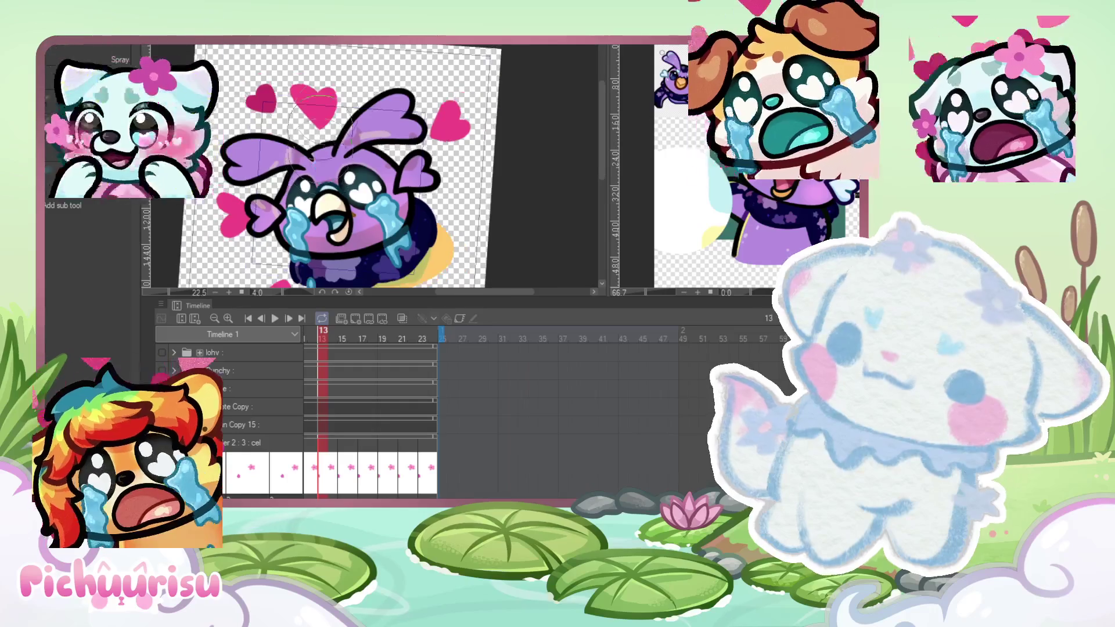
Step: Brush a dark navy shadow patch over the top of the bird's head with the Real G-Pen
{"action": "key", "text": "ctrl+plus"}
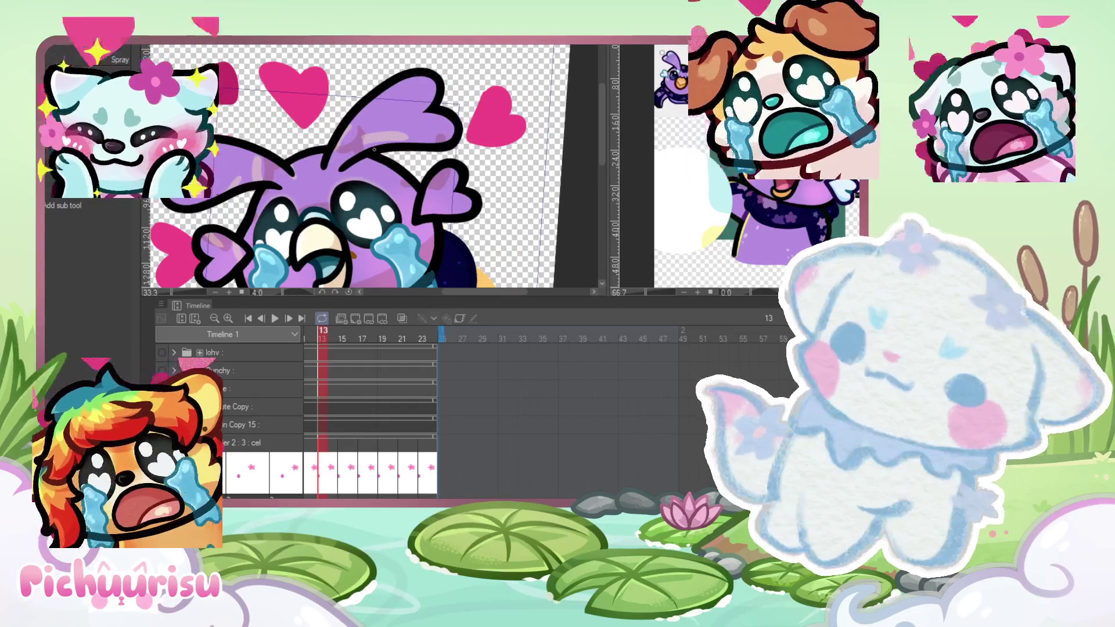
{"action": "scroll", "coordinate": [289, 167], "scroll_direction": "up", "scroll_amount": 5}
{"action": "mouse_move", "coordinate": [285, 155]}
{"action": "left_mouse_down"}
{"action": "mouse_move", "coordinate": [279, 185]}
{"action": "mouse_move", "coordinate": [346, 134]}
{"action": "mouse_move", "coordinate": [302, 151]}
{"action": "mouse_move", "coordinate": [322, 191]}
{"action": "left_mouse_up"}
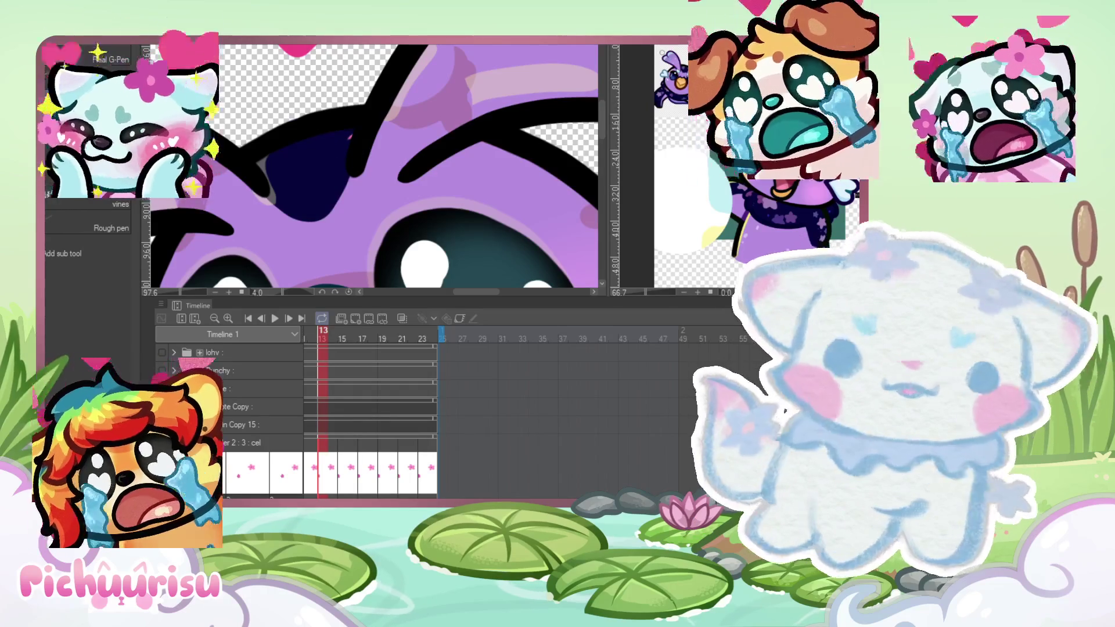
Step: Zoom in and out to inspect the new head shading and the whole character
{"action": "scroll", "coordinate": [349, 135], "scroll_direction": "up", "scroll_amount": 5}
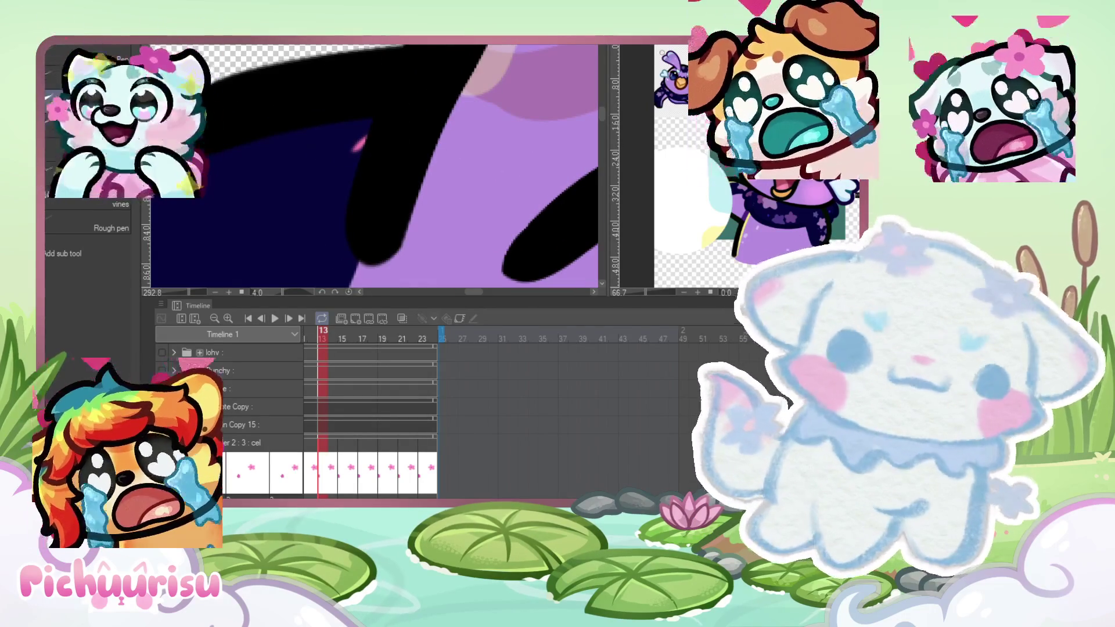
{"action": "scroll", "coordinate": [440, 106], "scroll_direction": "up", "scroll_amount": 1}
{"action": "scroll", "coordinate": [326, 156], "scroll_direction": "down", "scroll_amount": 2}
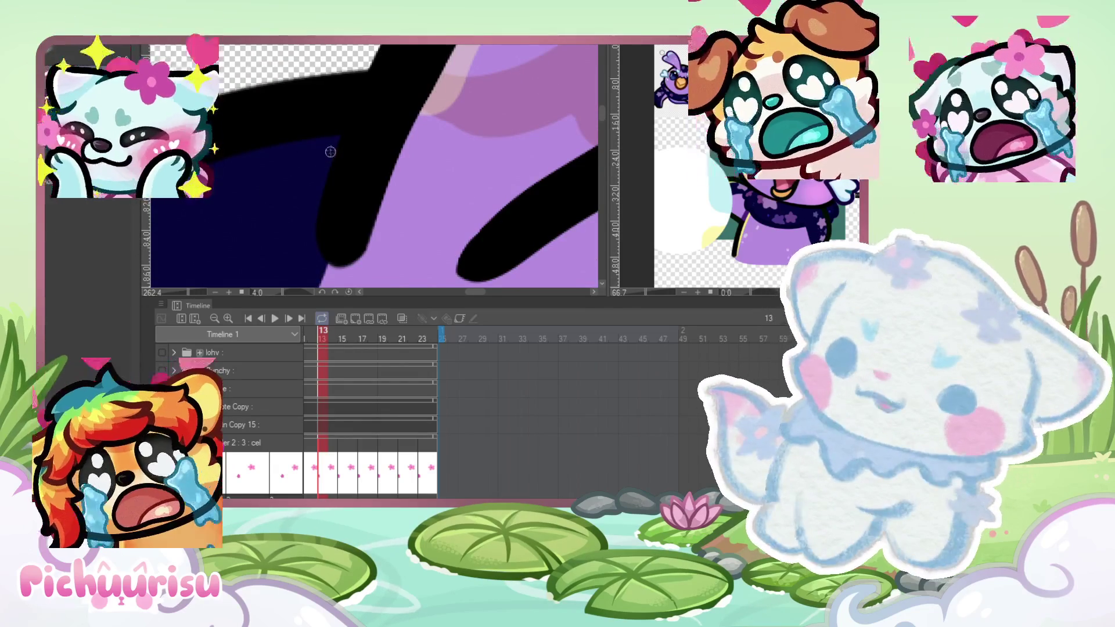
{"action": "scroll", "coordinate": [327, 150], "scroll_direction": "down", "scroll_amount": 7}
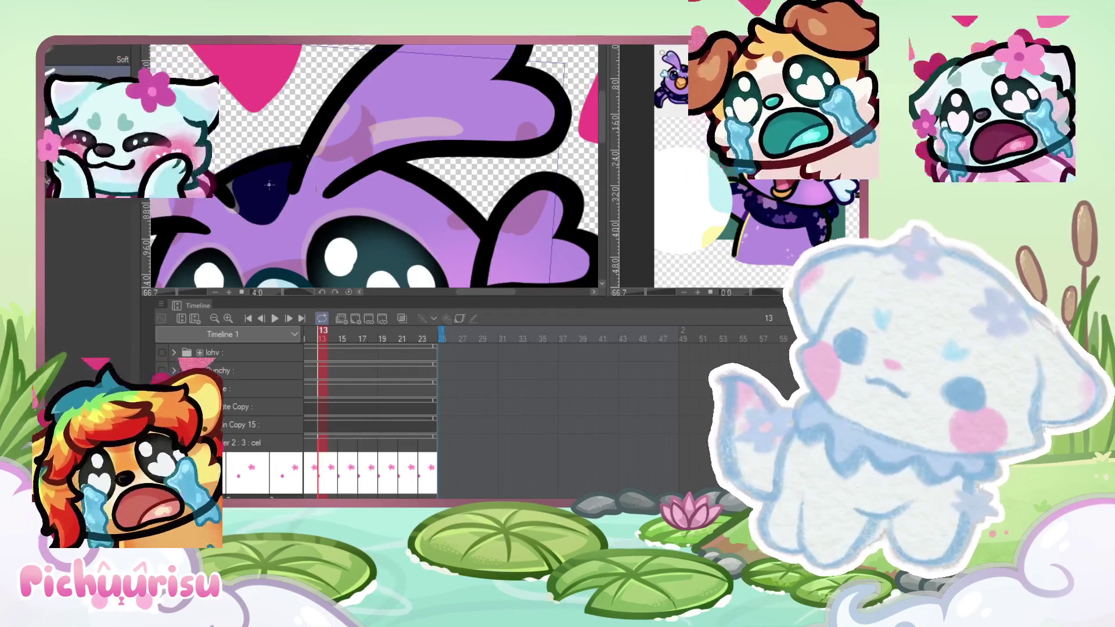
{"action": "scroll", "coordinate": [270, 184], "scroll_direction": "down", "scroll_amount": 3}
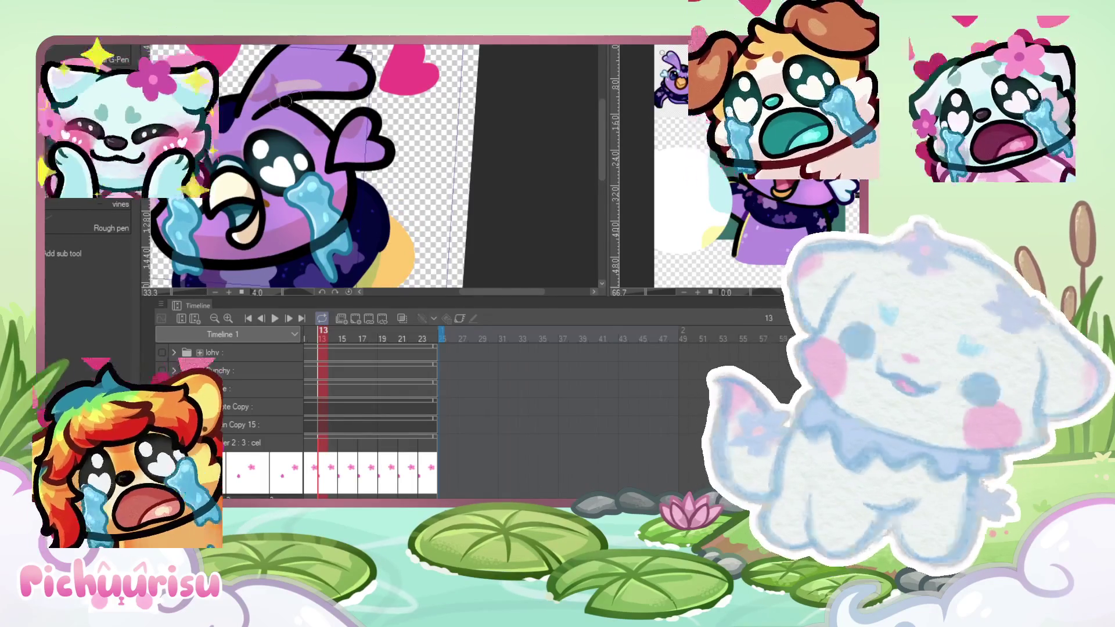
{"action": "scroll", "coordinate": [294, 97], "scroll_direction": "up", "scroll_amount": 1}
{"action": "scroll", "coordinate": [293, 116], "scroll_direction": "up", "scroll_amount": 2}
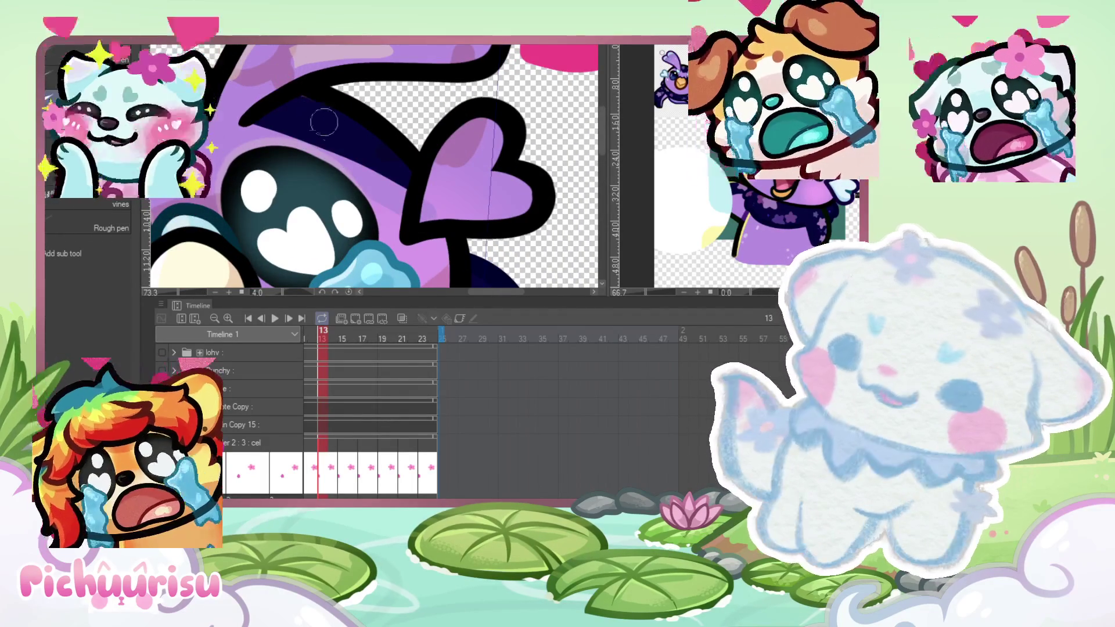
{"action": "scroll", "coordinate": [381, 182], "scroll_direction": "down", "scroll_amount": 2}
{"action": "scroll", "coordinate": [342, 56], "scroll_direction": "up", "scroll_amount": 1}
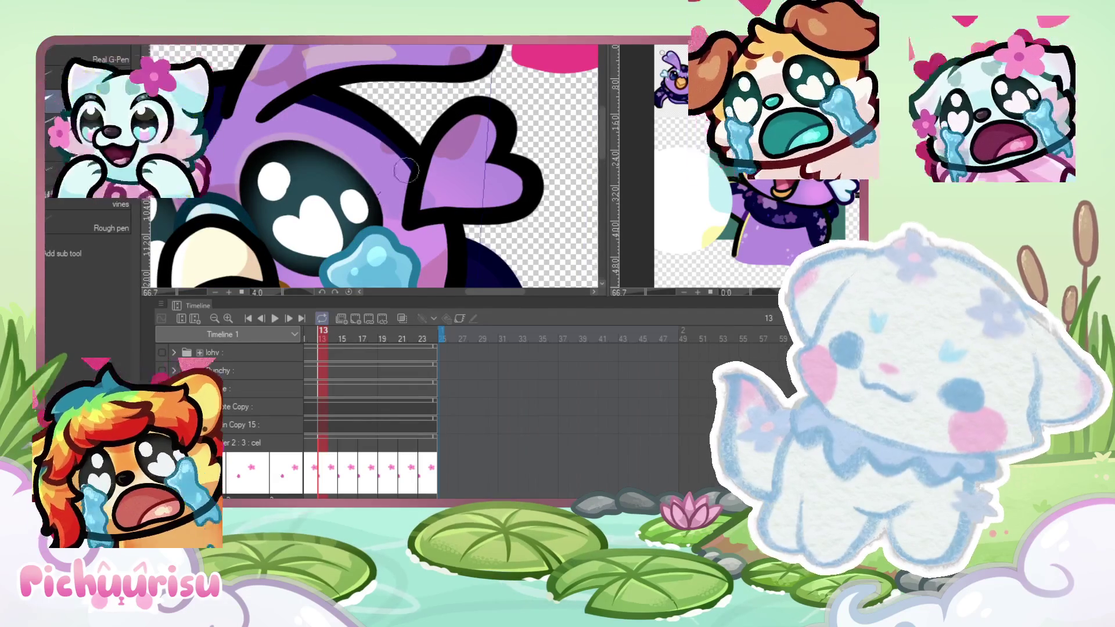
{"action": "scroll", "coordinate": [244, 97], "scroll_direction": "down", "scroll_amount": 1}
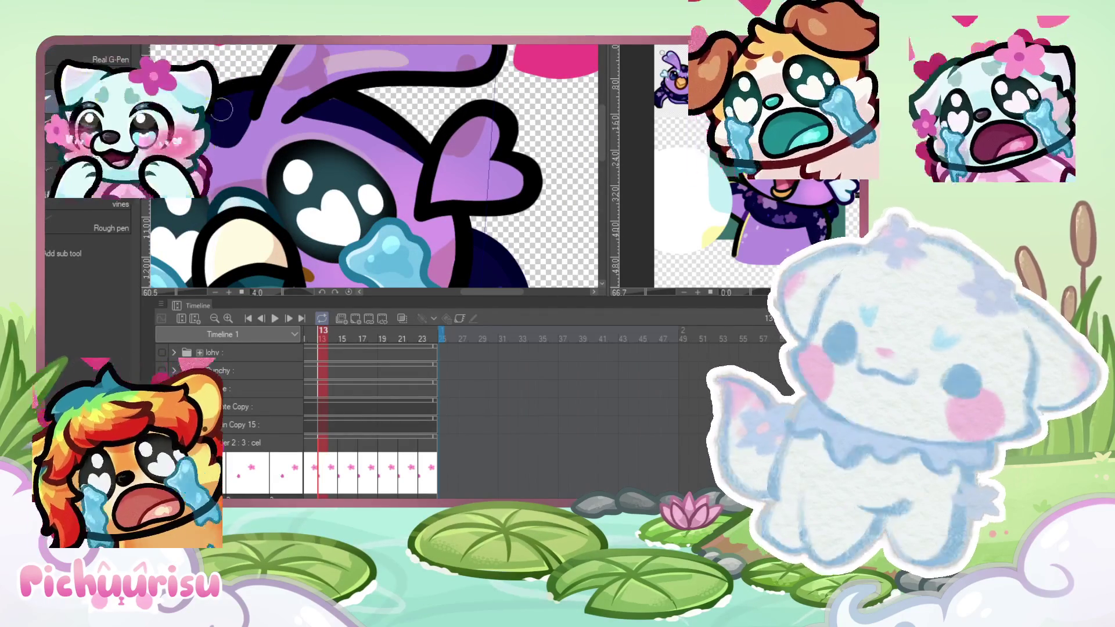
{"action": "key", "text": "ctrl+alt+0"}
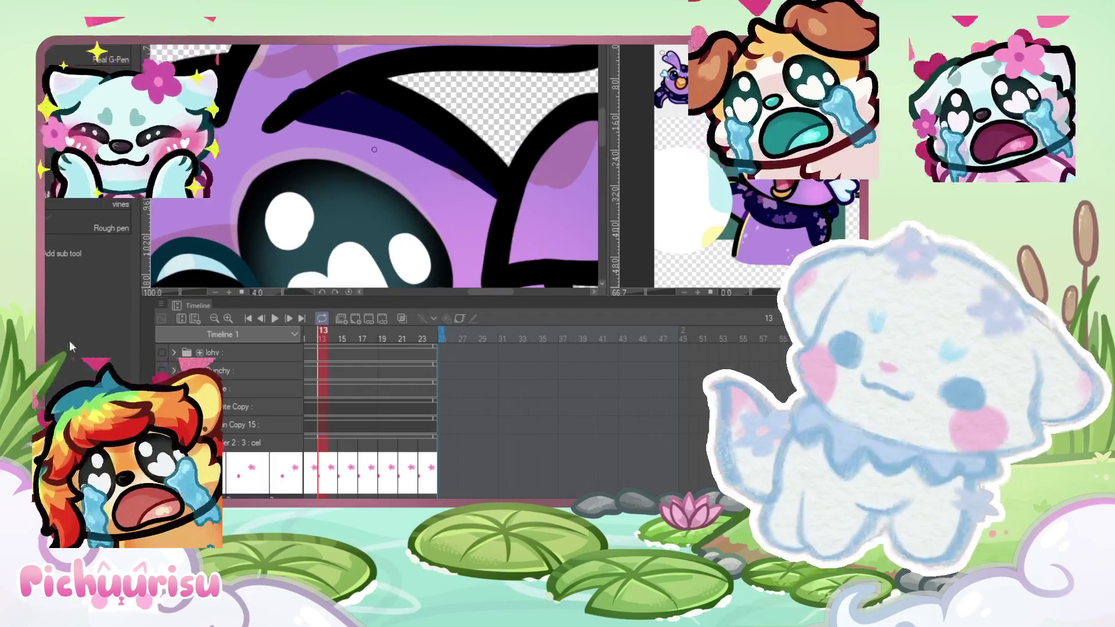
{"action": "key", "text": "ctrl+plus"}
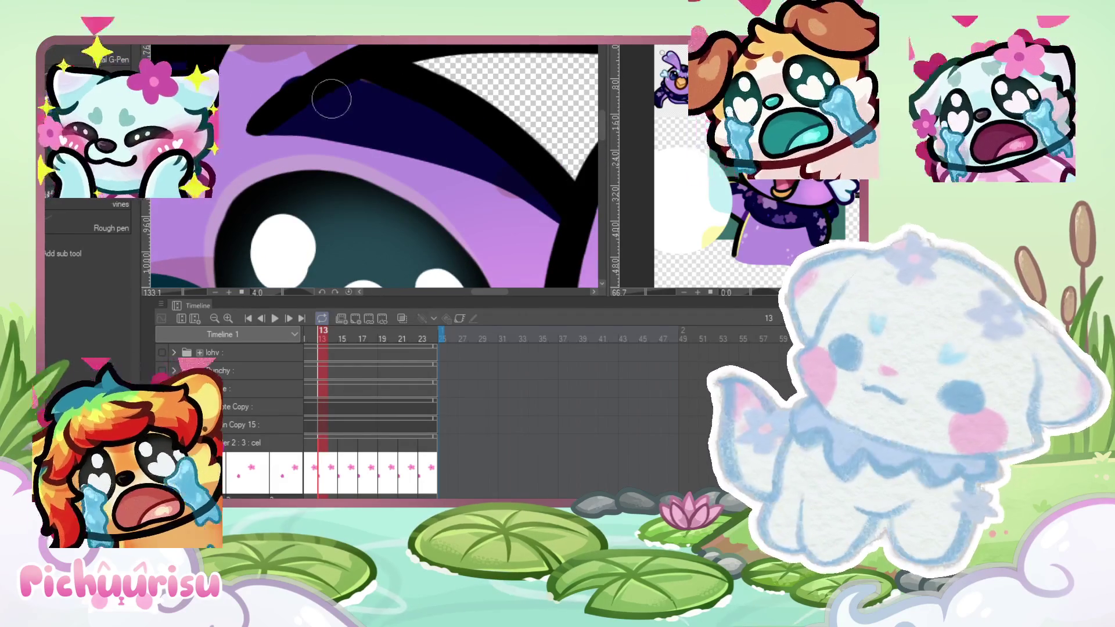
{"action": "key", "text": "ctrl+minus"}
{"action": "key", "text": "ctrl+minus"}
{"action": "scroll", "coordinate": [233, 105], "scroll_direction": "up", "scroll_amount": 3}
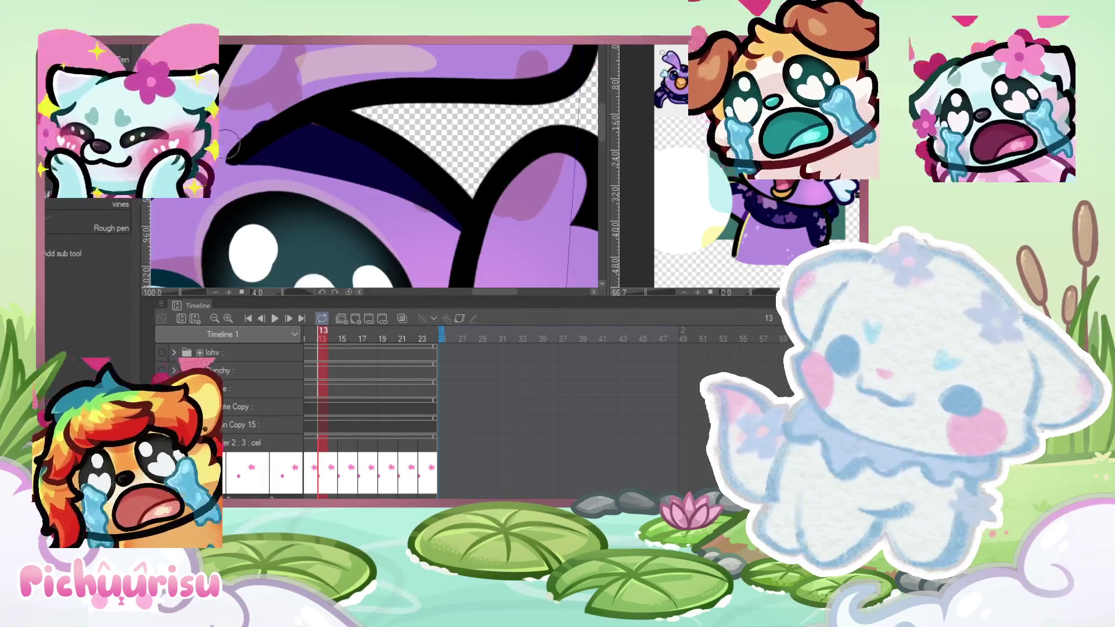
{"action": "scroll", "coordinate": [403, 161], "scroll_direction": "down", "scroll_amount": 4}
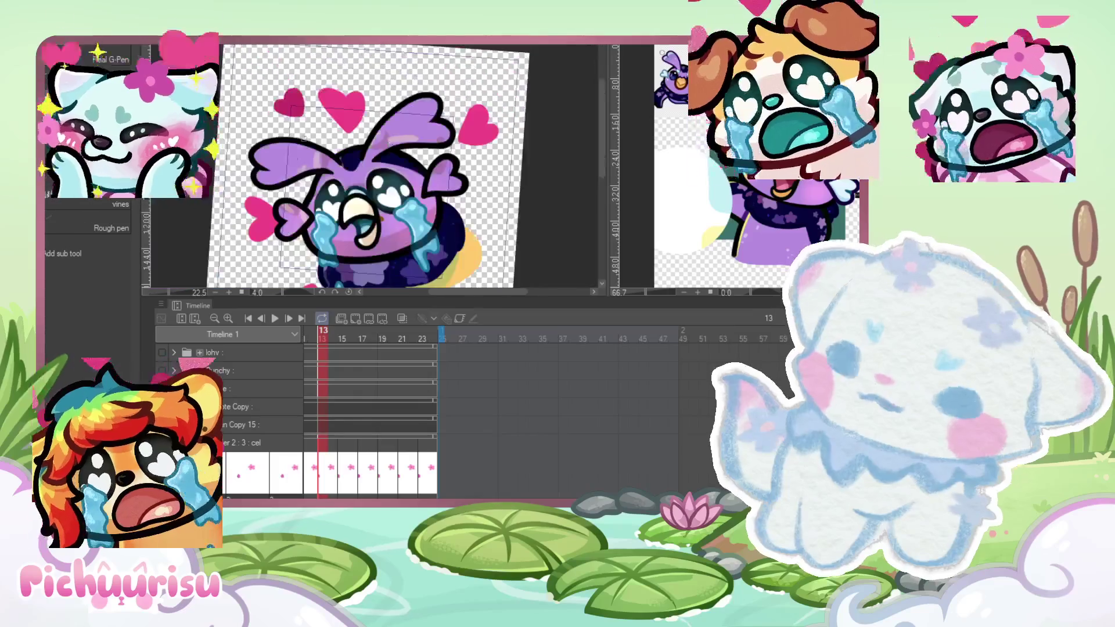
Step: Paint a pale bluish-white highlight stroke onto the bird's wing
{"action": "scroll", "coordinate": [333, 174], "scroll_direction": "up", "scroll_amount": 3}
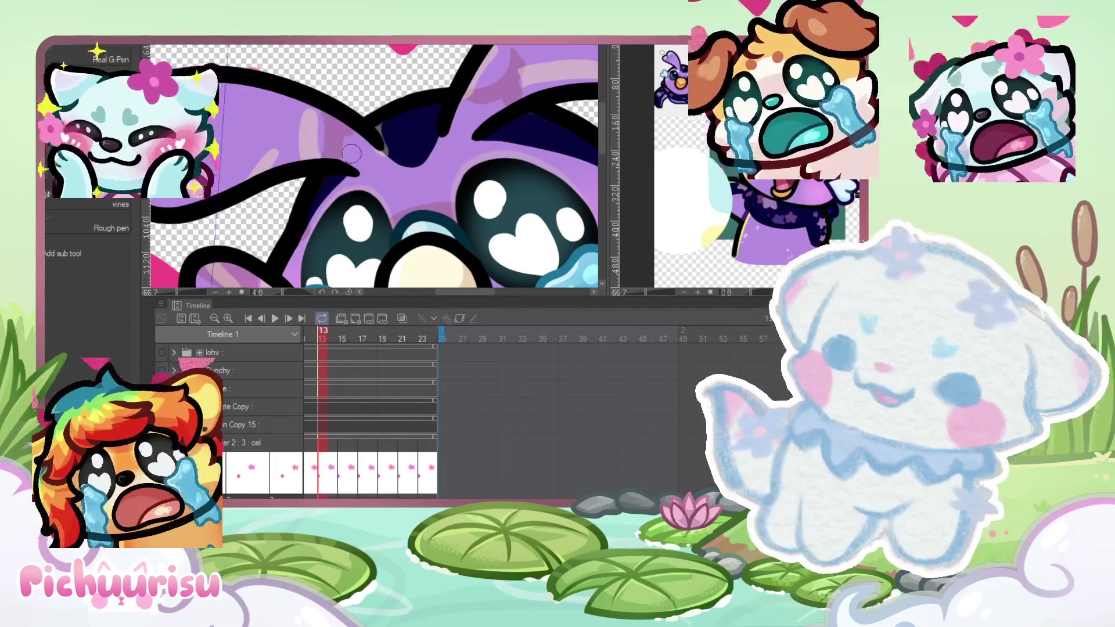
{"action": "scroll", "coordinate": [303, 209], "scroll_direction": "down", "scroll_amount": 4}
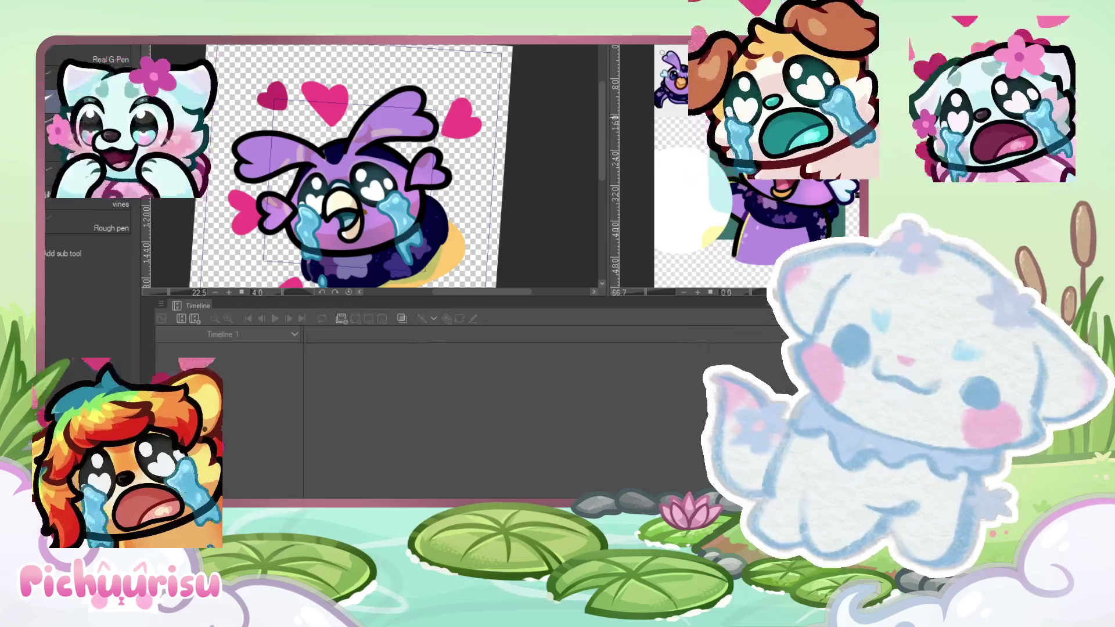
{"action": "scroll", "coordinate": [371, 128], "scroll_direction": "up", "scroll_amount": 5}
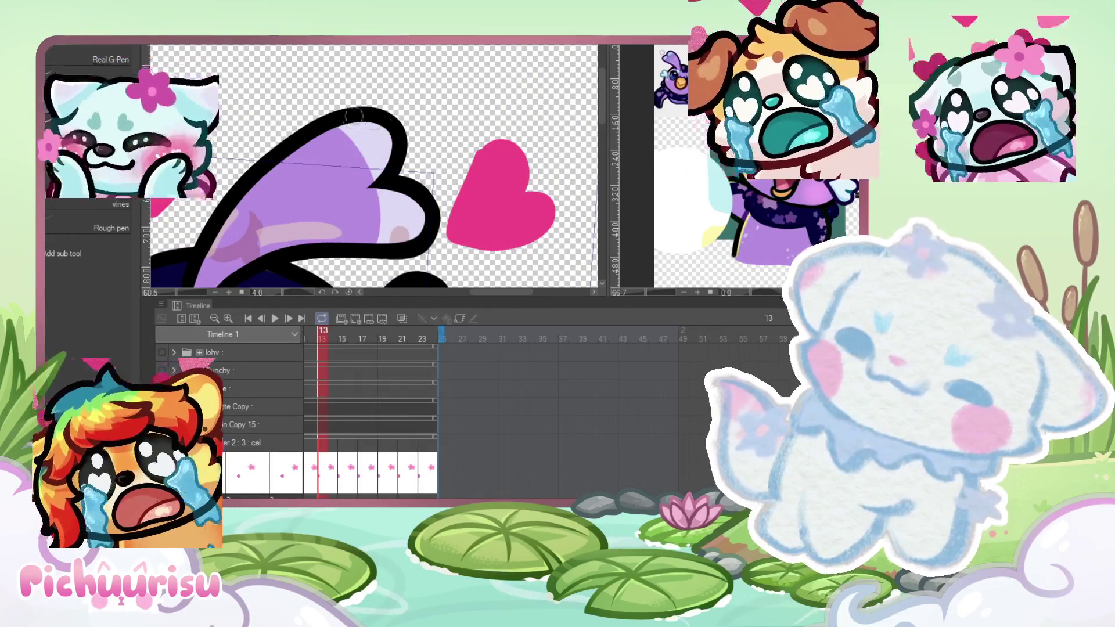
{"action": "scroll", "coordinate": [422, 128], "scroll_direction": "down", "scroll_amount": 3}
{"action": "scroll", "coordinate": [422, 128], "scroll_direction": "down", "scroll_amount": 3}
{"action": "scroll", "coordinate": [290, 189], "scroll_direction": "up", "scroll_amount": 4}
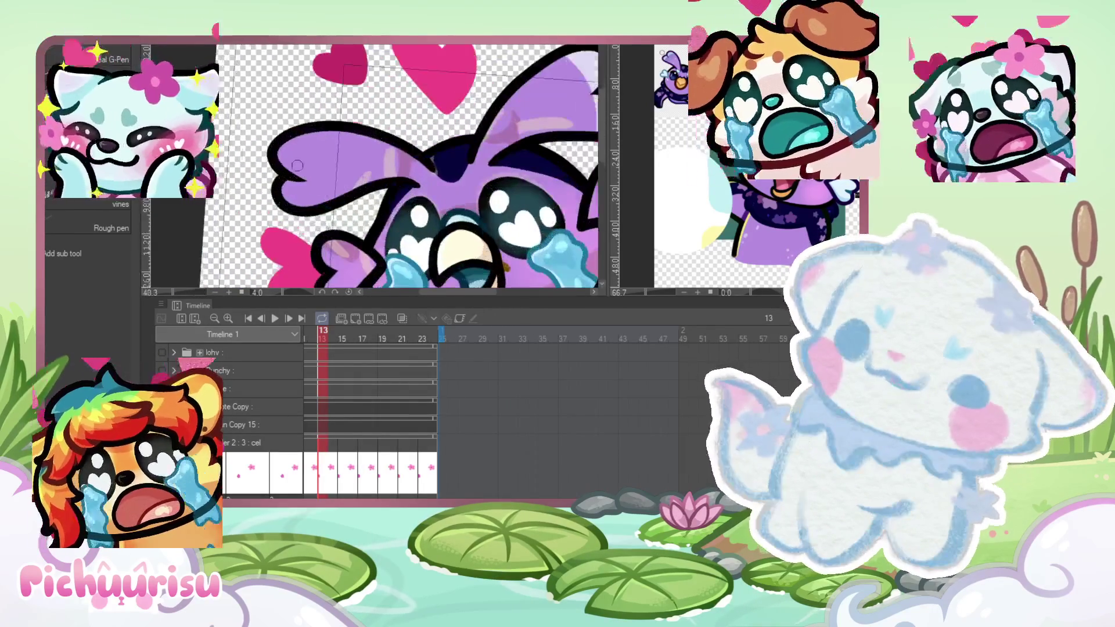
{"action": "scroll", "coordinate": [293, 126], "scroll_direction": "down", "scroll_amount": 3}
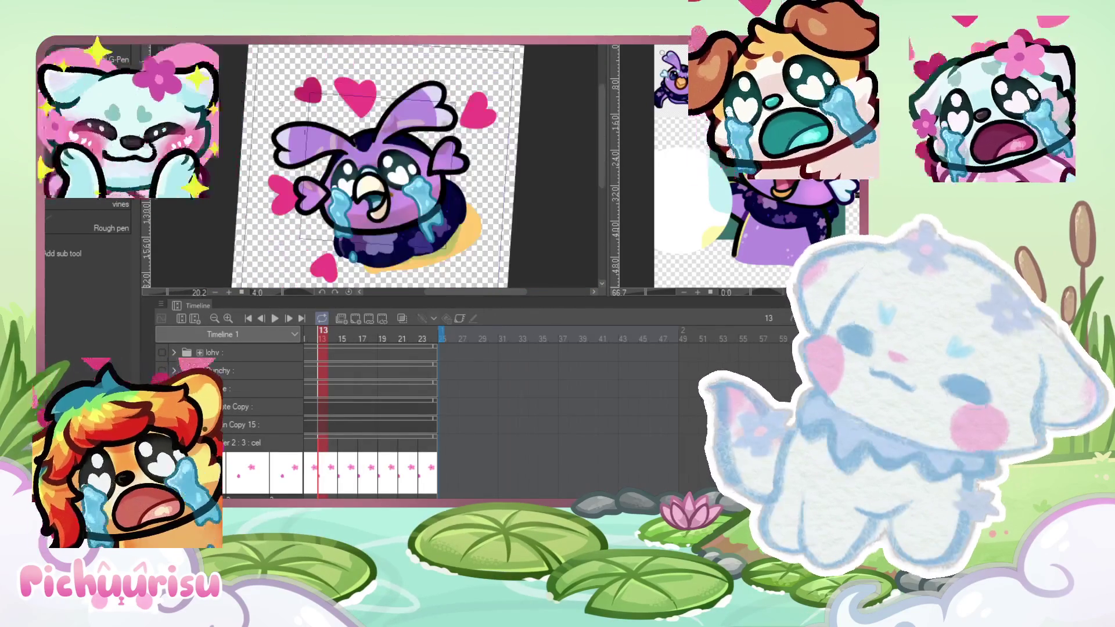
{"action": "scroll", "coordinate": [302, 174], "scroll_direction": "up", "scroll_amount": 4}
{"action": "scroll", "coordinate": [310, 205], "scroll_direction": "up", "scroll_amount": 2}
{"action": "scroll", "coordinate": [310, 204], "scroll_direction": "up", "scroll_amount": 1}
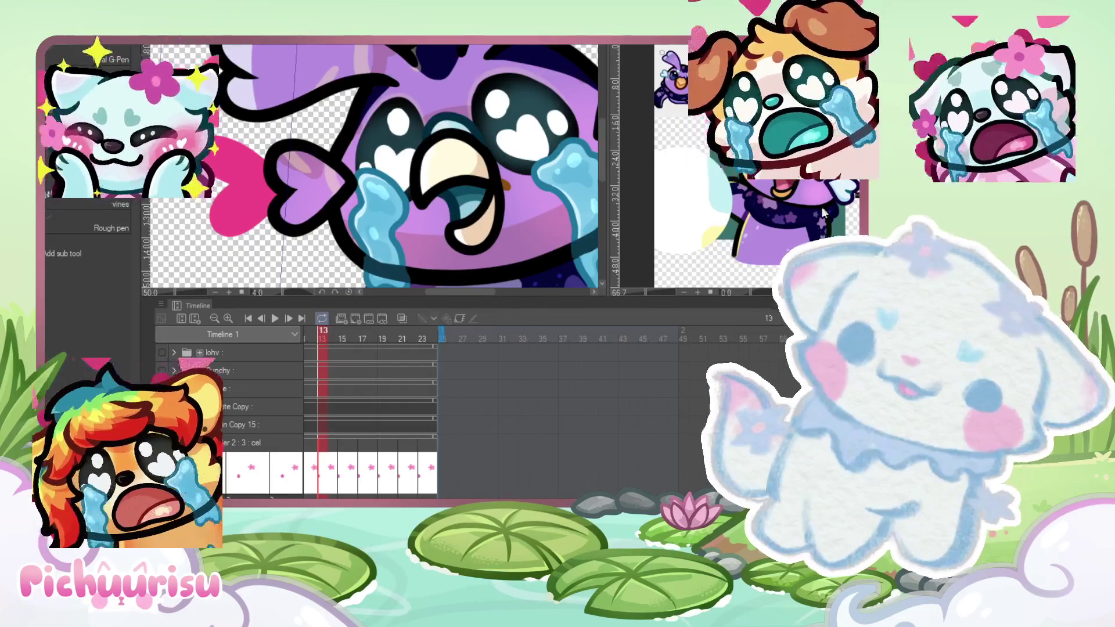
{"action": "mouse_move", "coordinate": [288, 215]}
{"action": "left_mouse_down"}
{"action": "mouse_move", "coordinate": [302, 186]}
{"action": "mouse_move", "coordinate": [314, 208]}
{"action": "left_mouse_up"}
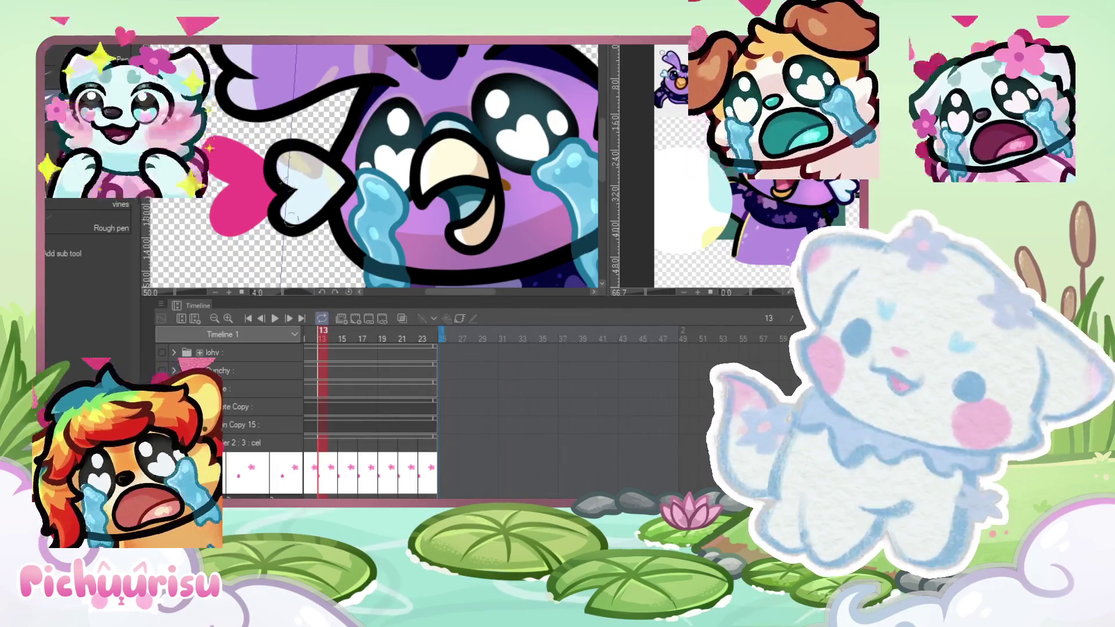
Step: Fill the wing's inner area with pale bluish-white
{"action": "scroll", "coordinate": [331, 172], "scroll_direction": "down", "scroll_amount": 5}
{"action": "scroll", "coordinate": [394, 173], "scroll_direction": "up", "scroll_amount": 5}
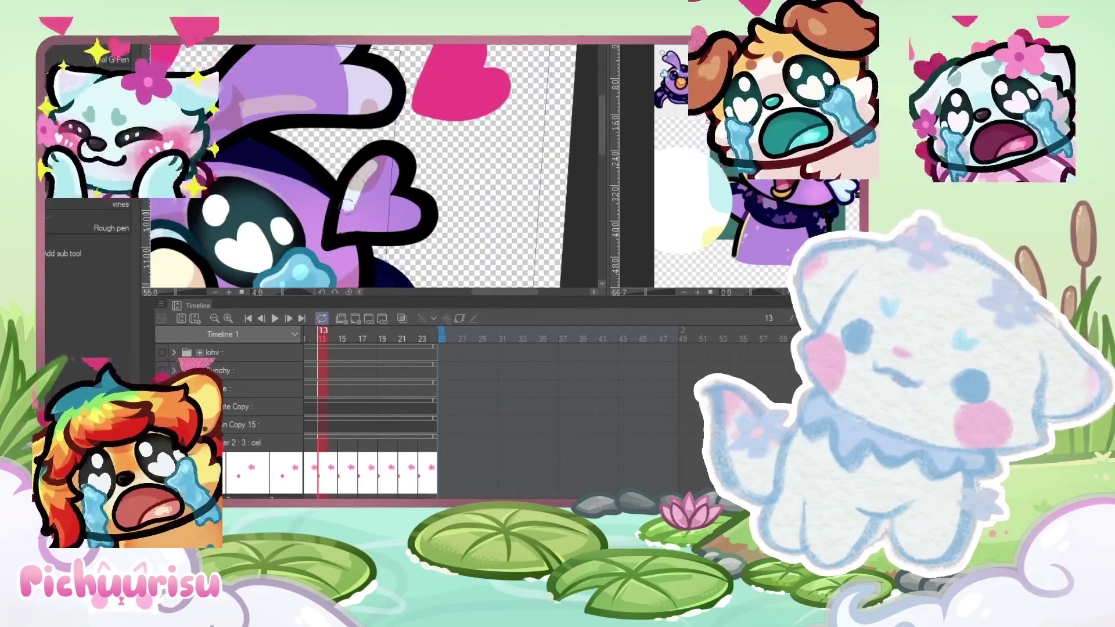
{"action": "left_click_drag", "start_coordinate": [385, 165], "coordinate": [360, 207]}
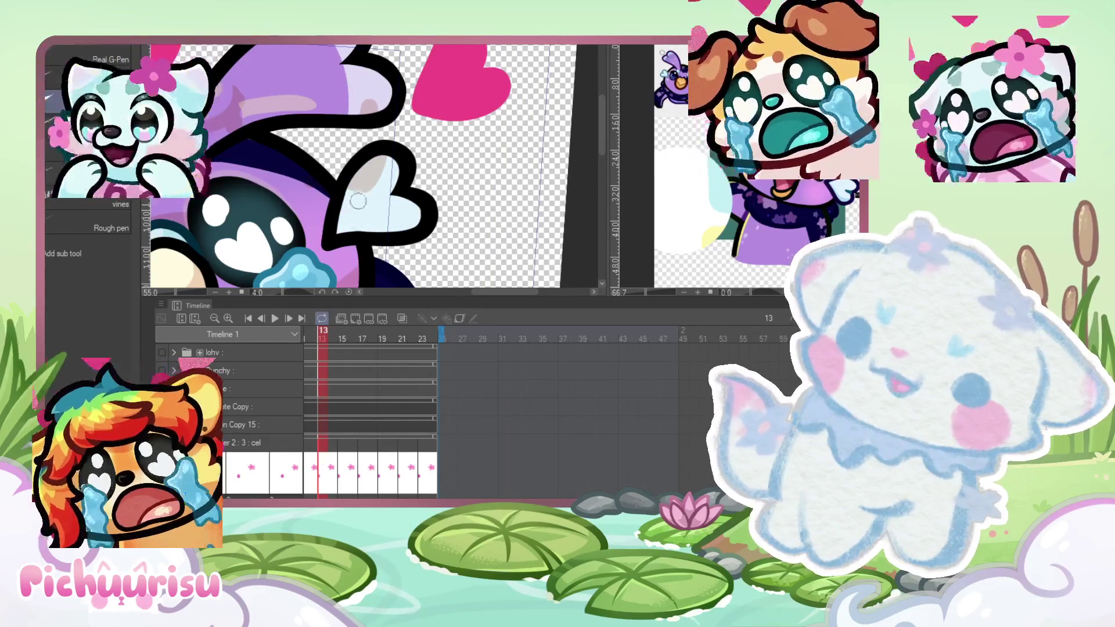
{"action": "scroll", "coordinate": [591, 177], "scroll_direction": "down", "scroll_amount": 2}
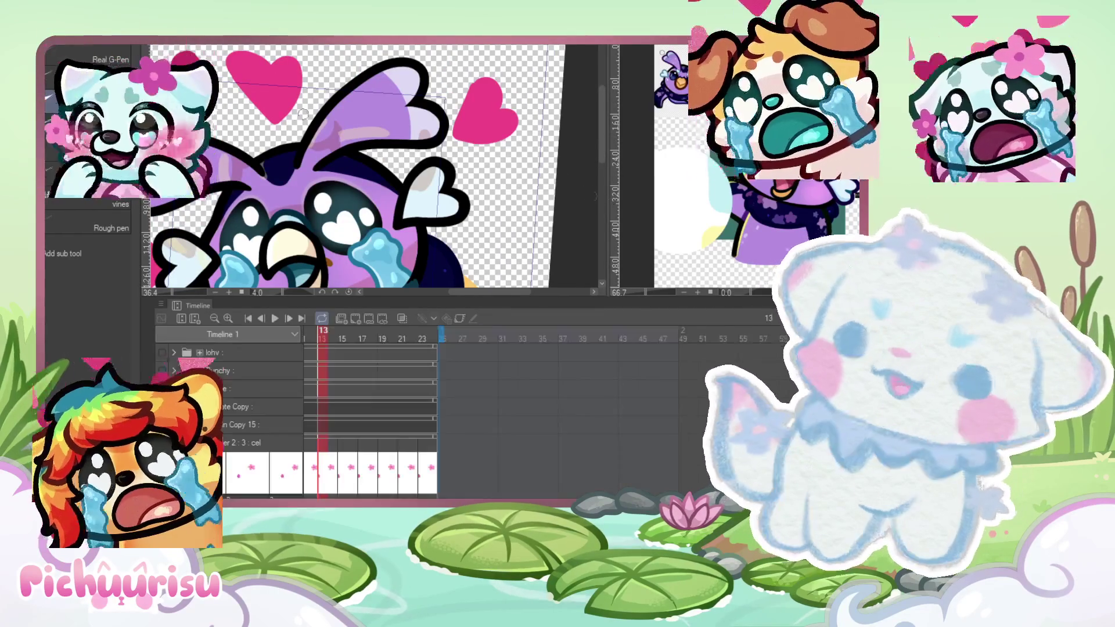
{"action": "scroll", "coordinate": [295, 155], "scroll_direction": "up", "scroll_amount": 4}
{"action": "scroll", "coordinate": [294, 155], "scroll_direction": "up", "scroll_amount": 4}
Step: Draw light-purple strokes and a lighter shape over the dark navy shading
{"action": "mouse_move", "coordinate": [288, 156]}
{"action": "left_mouse_down"}
{"action": "mouse_move", "coordinate": [263, 196]}
{"action": "mouse_move", "coordinate": [317, 234]}
{"action": "mouse_move", "coordinate": [347, 184]}
{"action": "mouse_move", "coordinate": [340, 160]}
{"action": "left_mouse_up"}
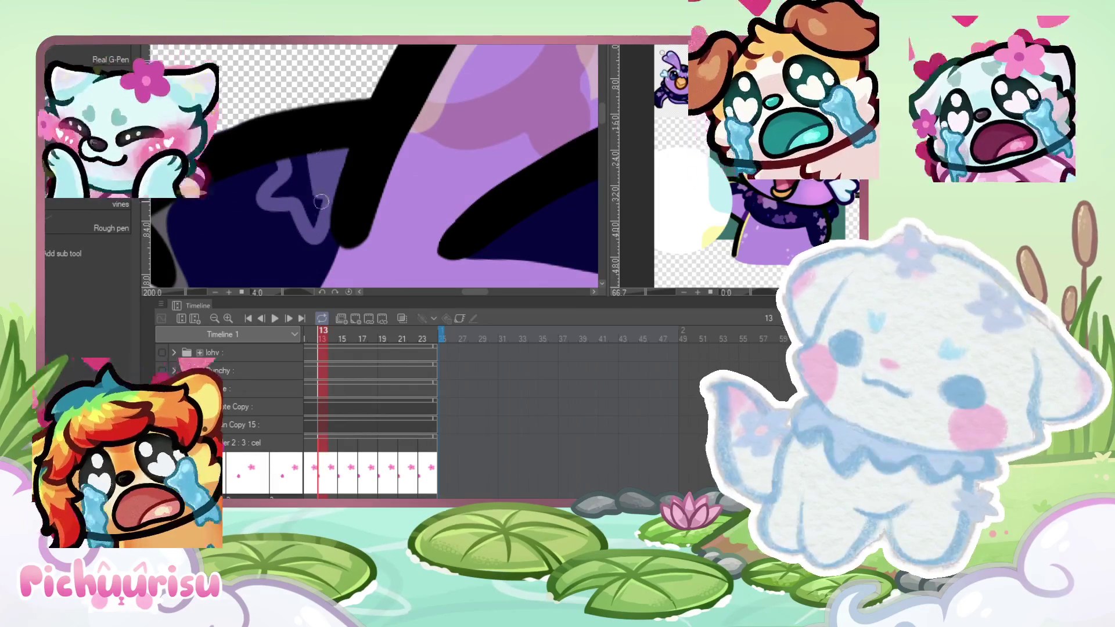
{"action": "scroll", "coordinate": [315, 207], "scroll_direction": "up", "scroll_amount": 1}
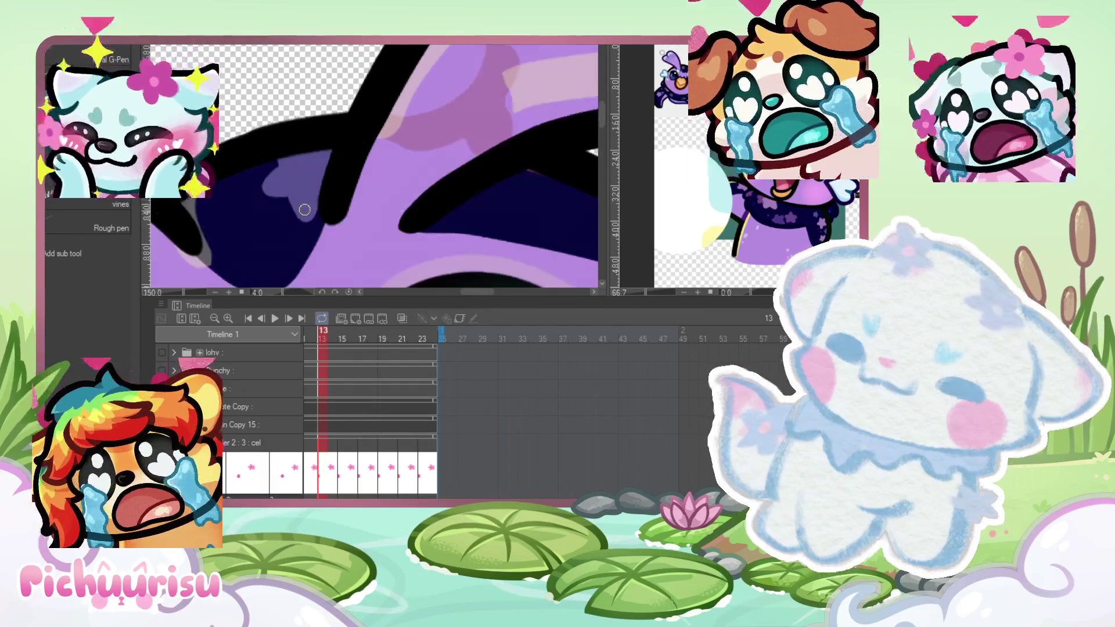
{"action": "mouse_move", "coordinate": [317, 152]}
{"action": "left_mouse_down"}
{"action": "mouse_move", "coordinate": [340, 232]}
{"action": "mouse_move", "coordinate": [412, 209]}
{"action": "mouse_move", "coordinate": [371, 180]}
{"action": "mouse_move", "coordinate": [335, 180]}
{"action": "mouse_move", "coordinate": [373, 218]}
{"action": "mouse_move", "coordinate": [411, 202]}
{"action": "left_mouse_up"}
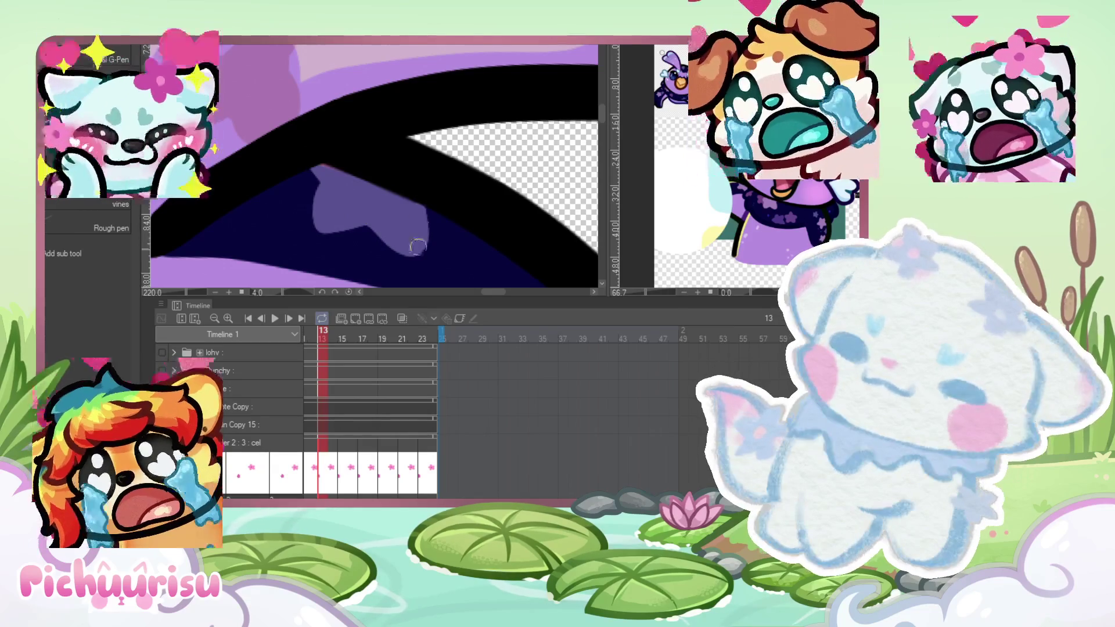
{"action": "scroll", "coordinate": [349, 155], "scroll_direction": "up", "scroll_amount": 3}
Step: Undo the stray pink stroke over the dark star marking
{"action": "key", "text": "b"}
{"action": "scroll", "coordinate": [268, 192], "scroll_direction": "up", "scroll_amount": 2}
{"action": "scroll", "coordinate": [258, 152], "scroll_direction": "up", "scroll_amount": 2}
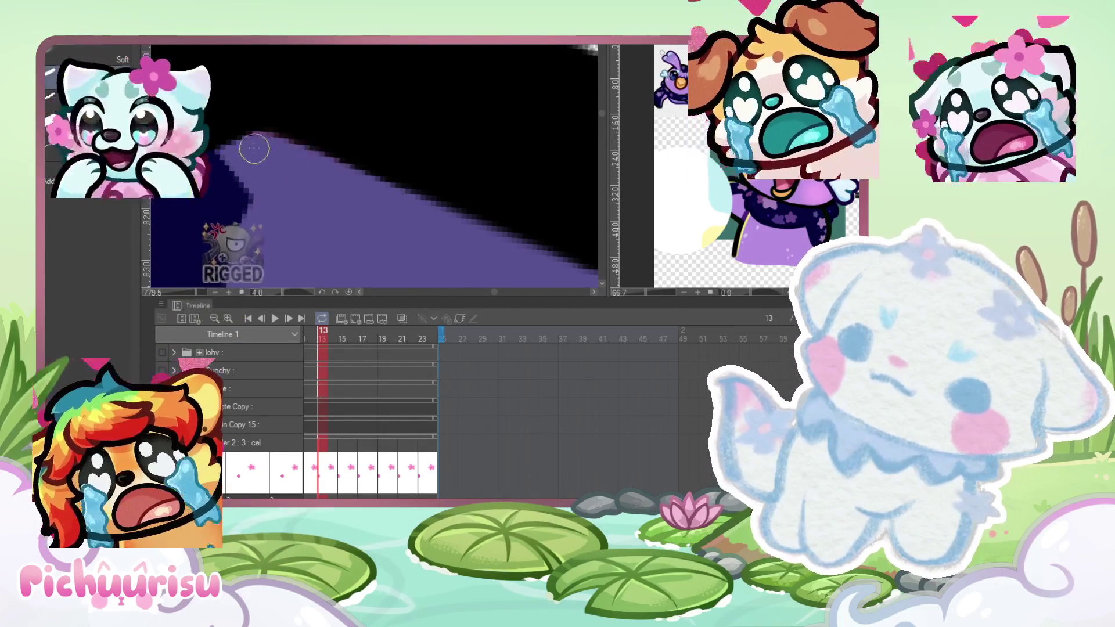
{"action": "scroll", "coordinate": [361, 182], "scroll_direction": "down", "scroll_amount": 3}
{"action": "scroll", "coordinate": [383, 178], "scroll_direction": "down", "scroll_amount": 5}
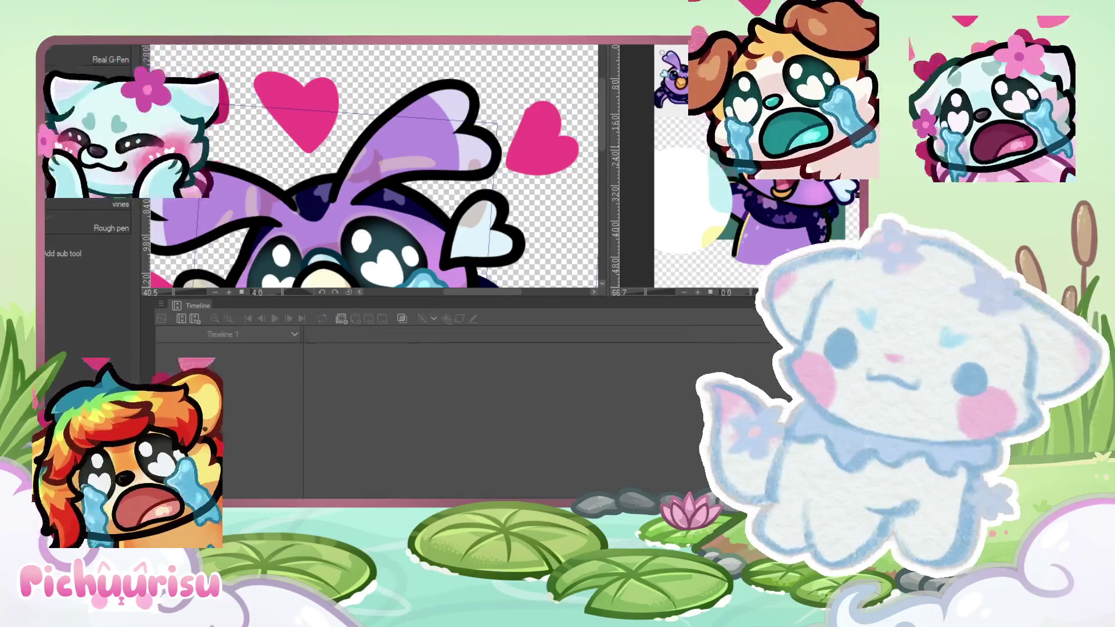
{"action": "scroll", "coordinate": [297, 189], "scroll_direction": "up", "scroll_amount": 4}
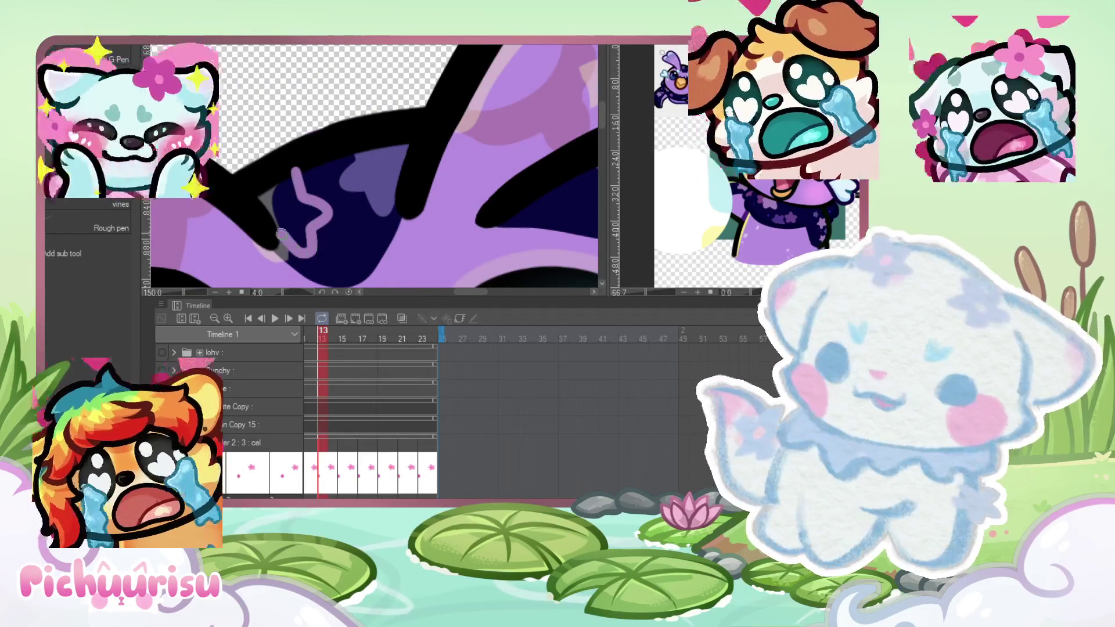
{"action": "key", "text": "ctrl+z"}
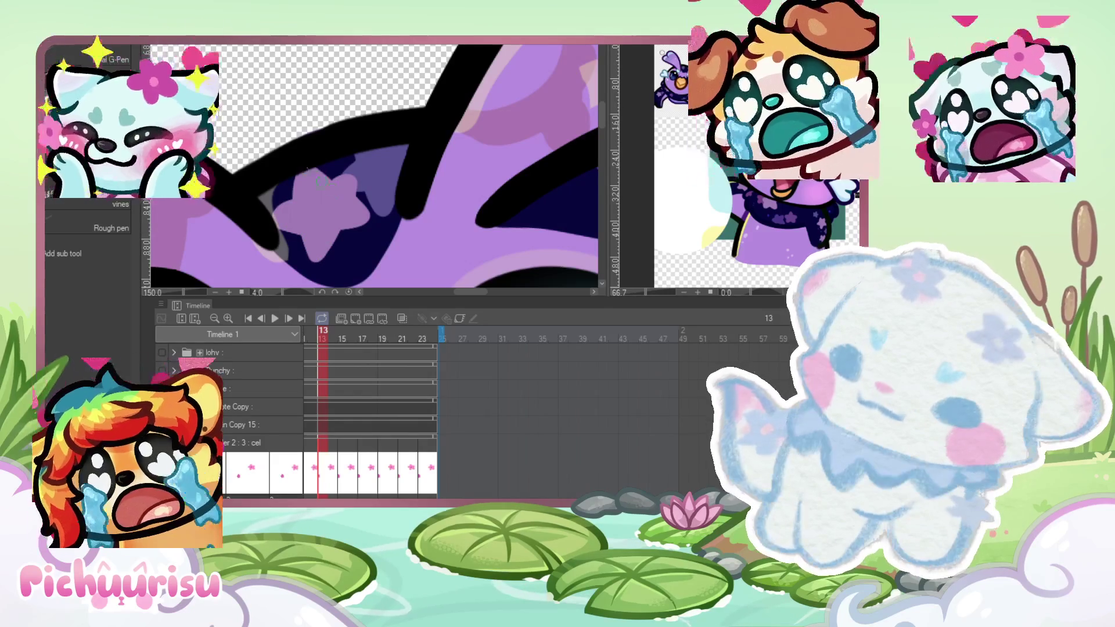
{"action": "scroll", "coordinate": [352, 203], "scroll_direction": "down", "scroll_amount": 3}
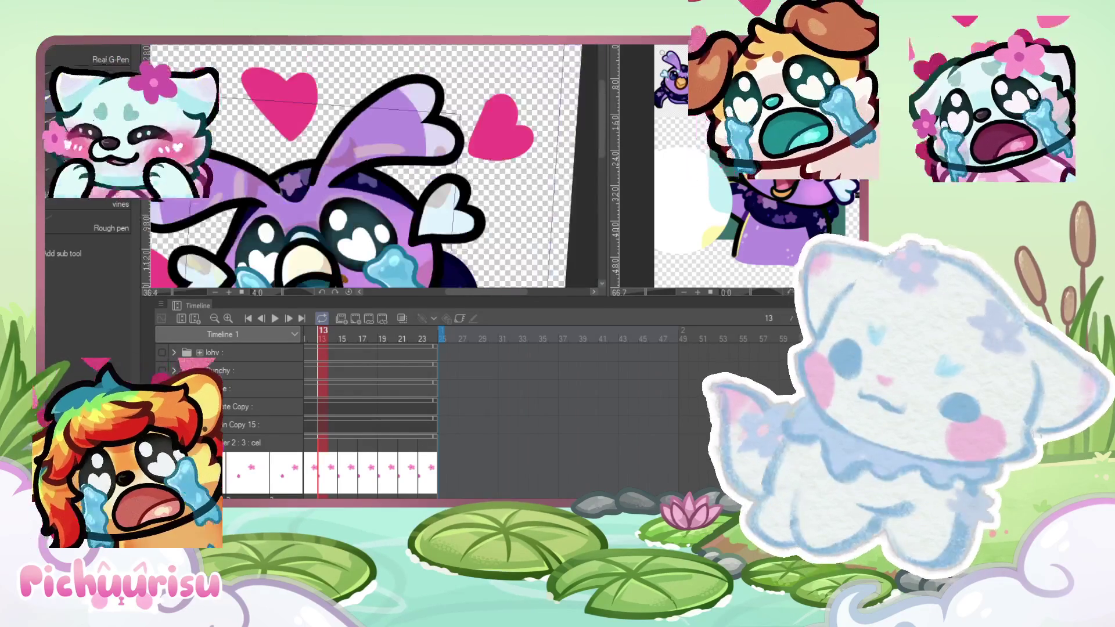
{"action": "scroll", "coordinate": [344, 169], "scroll_direction": "up", "scroll_amount": 4}
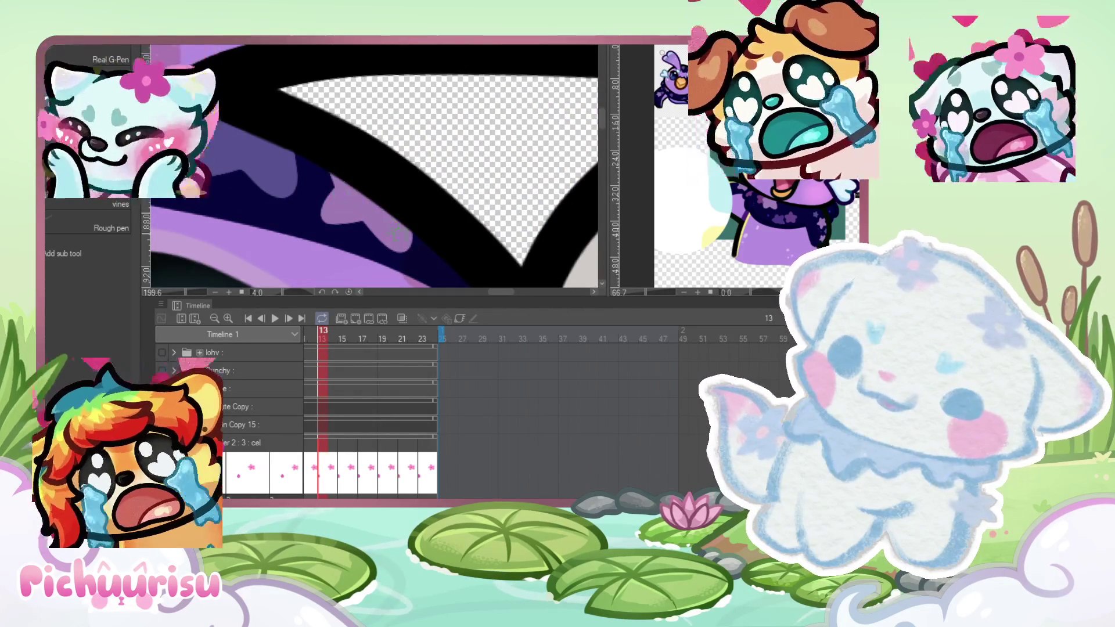
{"action": "scroll", "coordinate": [397, 234], "scroll_direction": "down", "scroll_amount": 3}
{"action": "scroll", "coordinate": [254, 145], "scroll_direction": "up", "scroll_amount": 3}
{"action": "scroll", "coordinate": [255, 145], "scroll_direction": "up", "scroll_amount": 3}
{"action": "scroll", "coordinate": [244, 170], "scroll_direction": "down", "scroll_amount": 5}
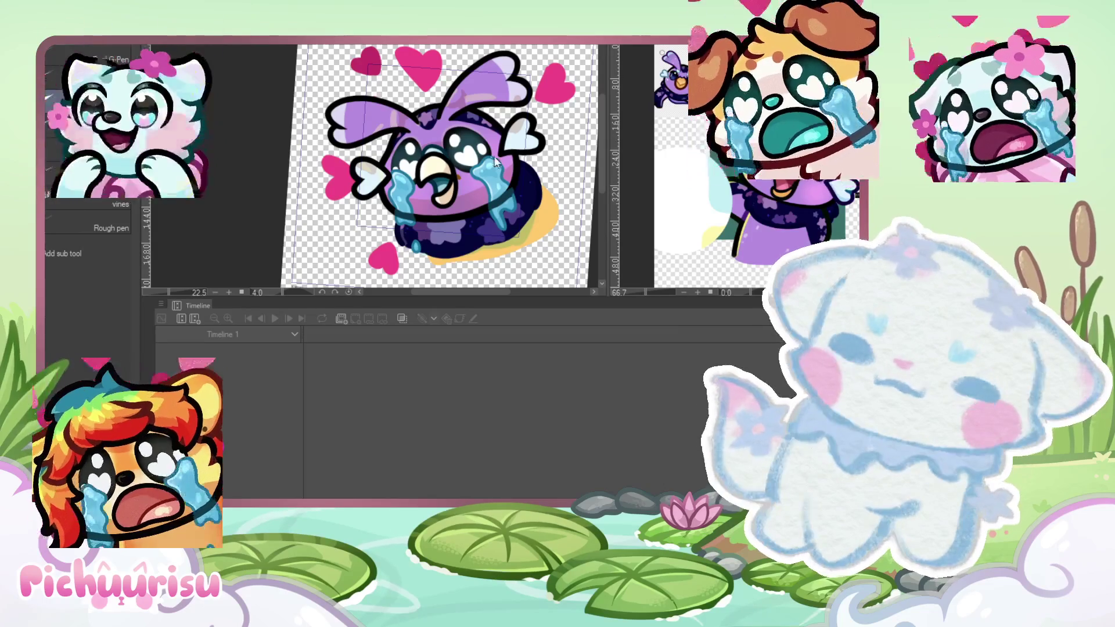
{"action": "scroll", "coordinate": [459, 132], "scroll_direction": "up", "scroll_amount": 5}
{"action": "scroll", "coordinate": [456, 131], "scroll_direction": "up", "scroll_amount": 1}
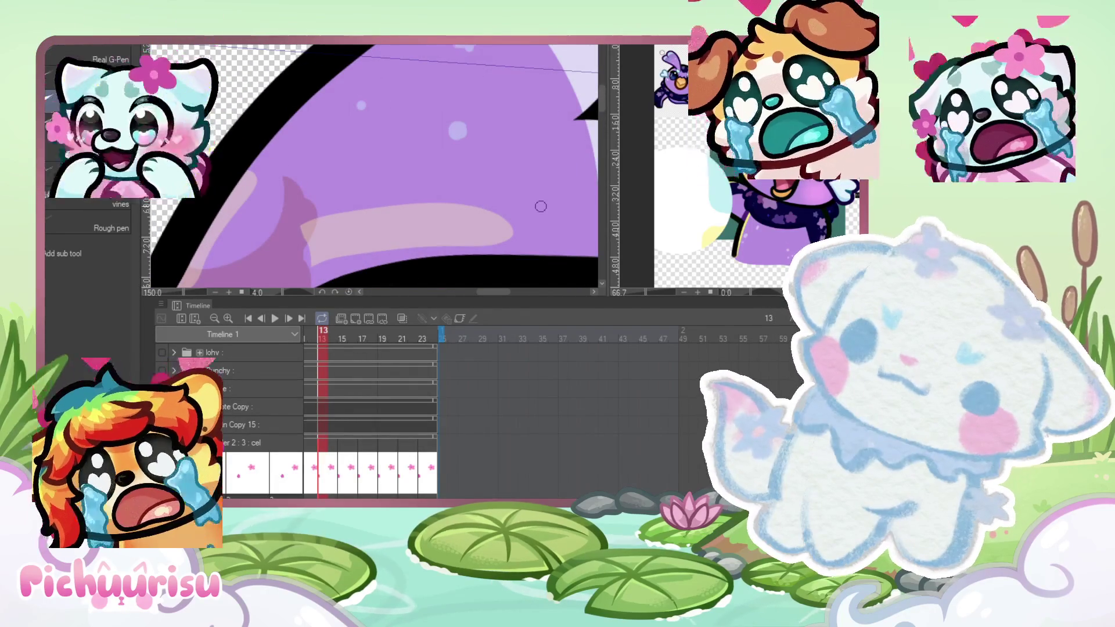
{"action": "scroll", "coordinate": [537, 178], "scroll_direction": "down", "scroll_amount": 3}
{"action": "scroll", "coordinate": [256, 145], "scroll_direction": "up", "scroll_amount": 4}
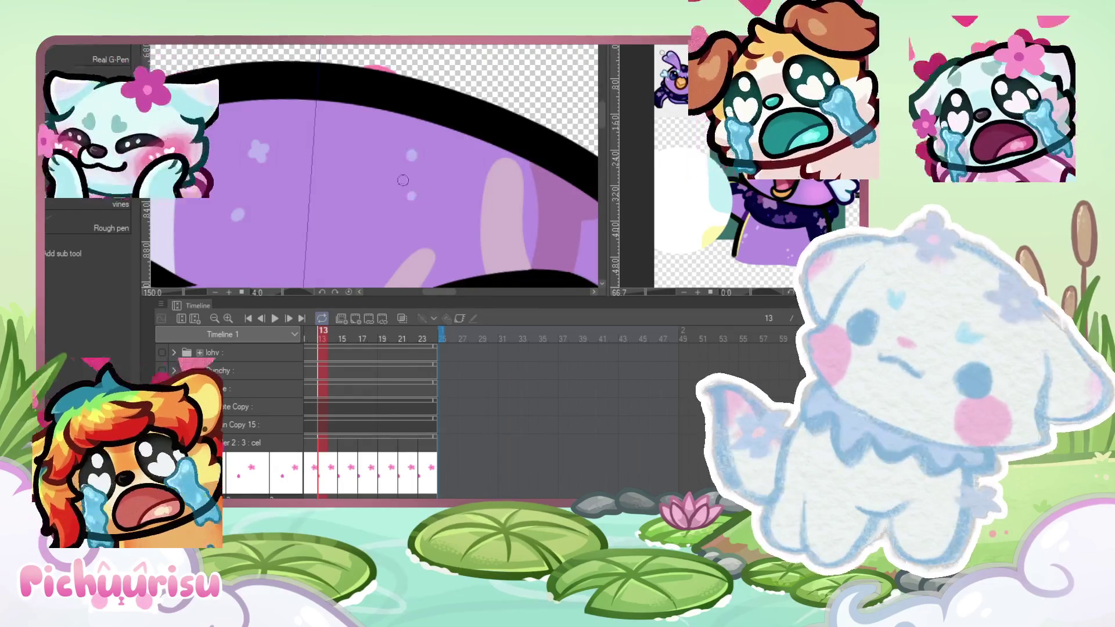
{"action": "scroll", "coordinate": [411, 197], "scroll_direction": "down", "scroll_amount": 3}
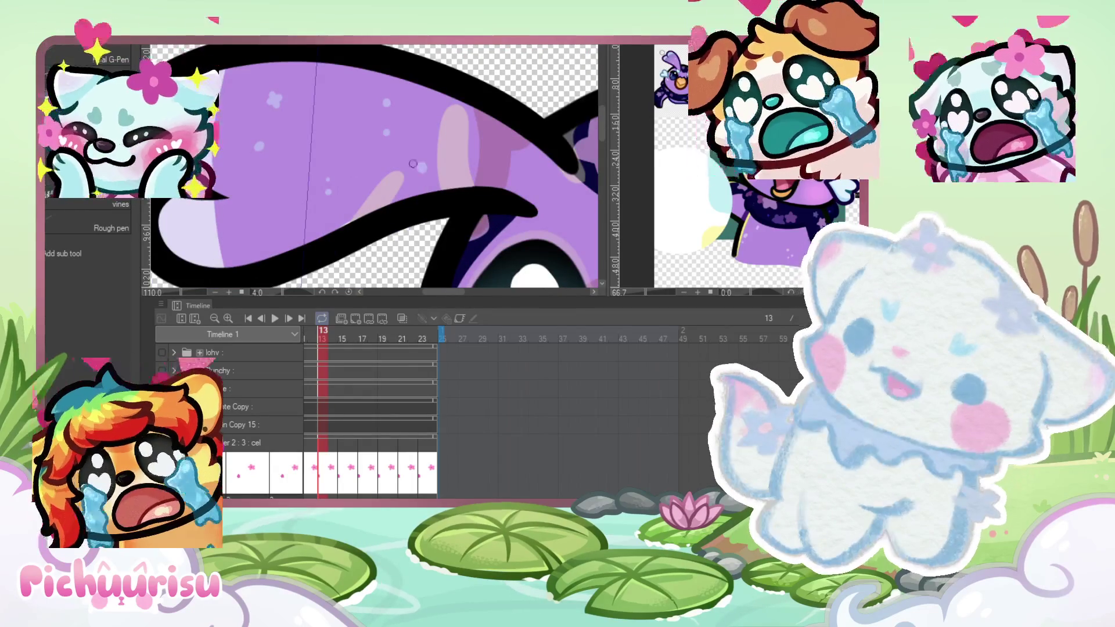
{"action": "scroll", "coordinate": [277, 223], "scroll_direction": "down", "scroll_amount": 3}
{"action": "scroll", "coordinate": [342, 155], "scroll_direction": "up", "scroll_amount": 5}
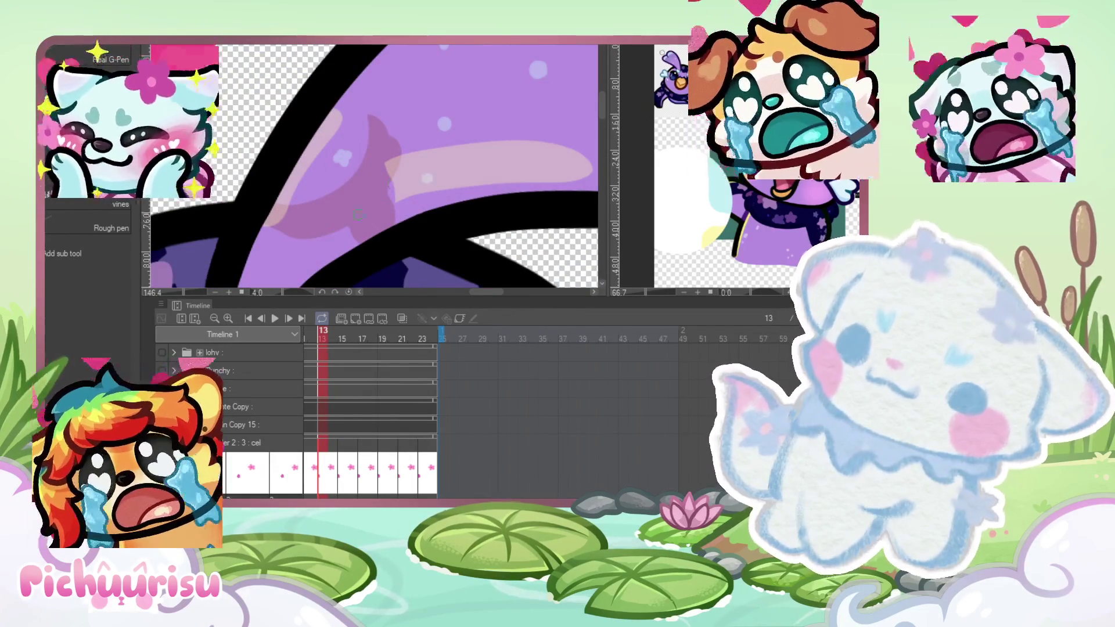
{"action": "scroll", "coordinate": [380, 194], "scroll_direction": "down", "scroll_amount": 4}
{"action": "scroll", "coordinate": [265, 193], "scroll_direction": "up", "scroll_amount": 4}
{"action": "scroll", "coordinate": [264, 193], "scroll_direction": "up", "scroll_amount": 1}
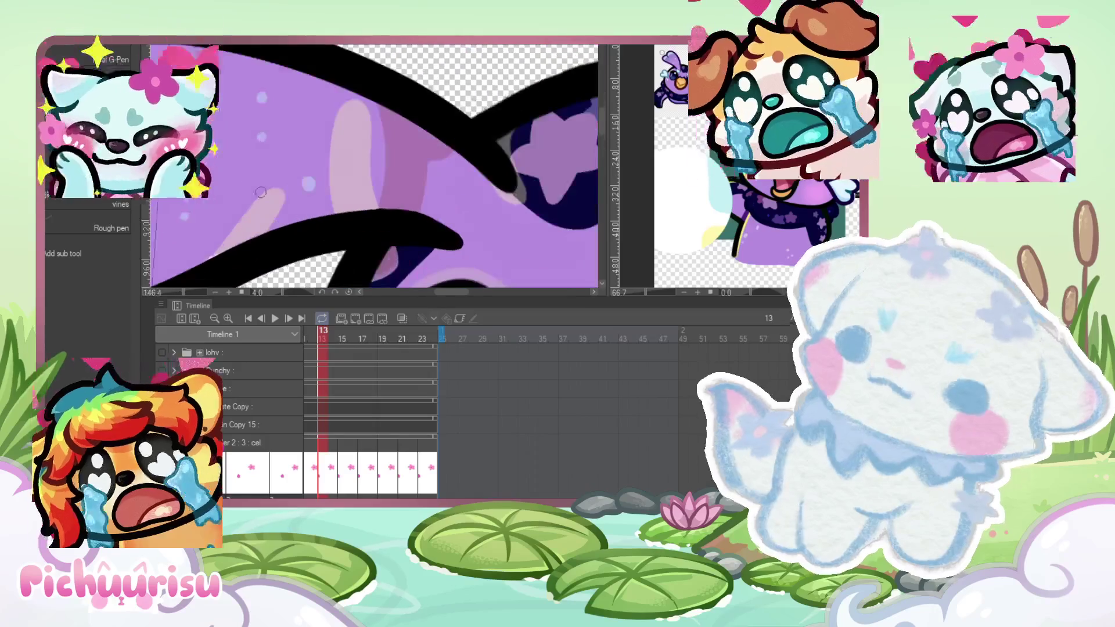
{"action": "scroll", "coordinate": [273, 173], "scroll_direction": "down", "scroll_amount": 3}
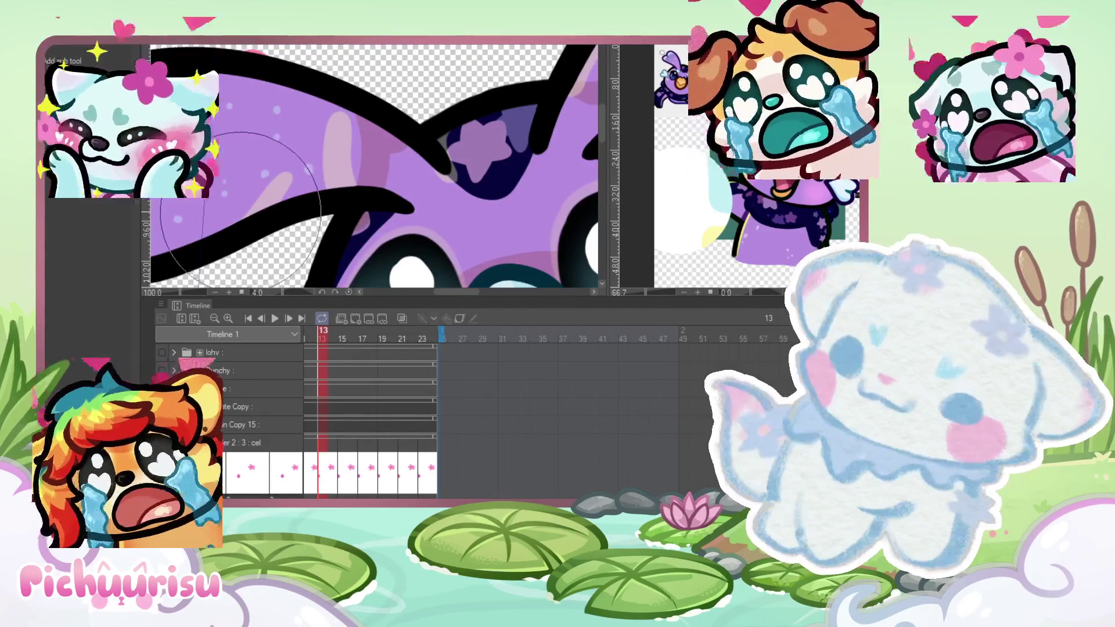
{"action": "scroll", "coordinate": [241, 209], "scroll_direction": "down", "scroll_amount": 5}
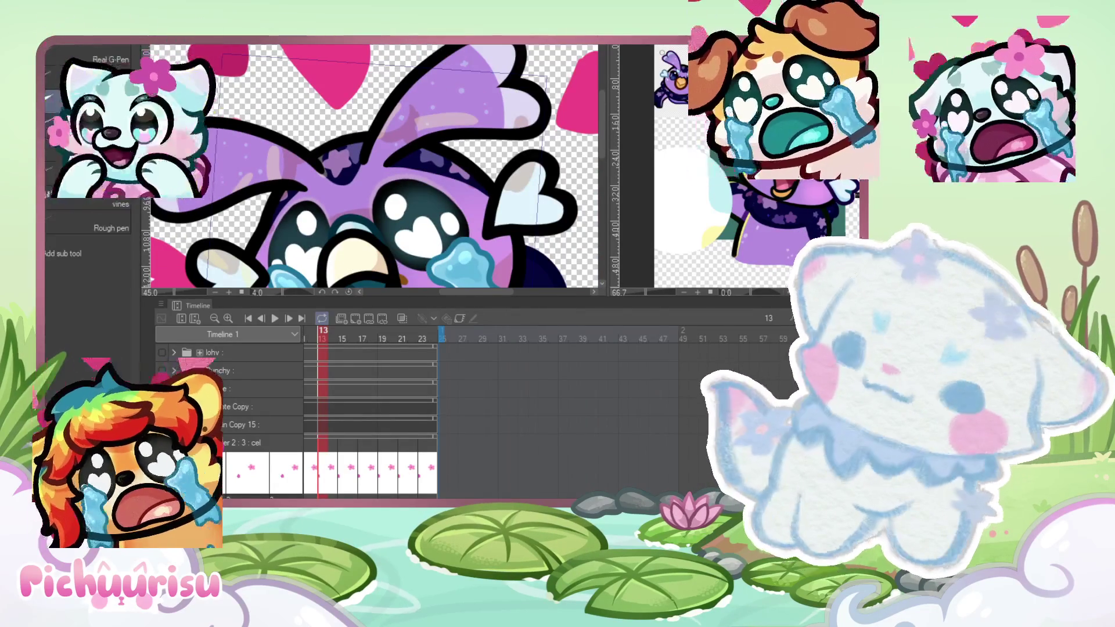
{"action": "scroll", "coordinate": [288, 124], "scroll_direction": "up", "scroll_amount": 8}
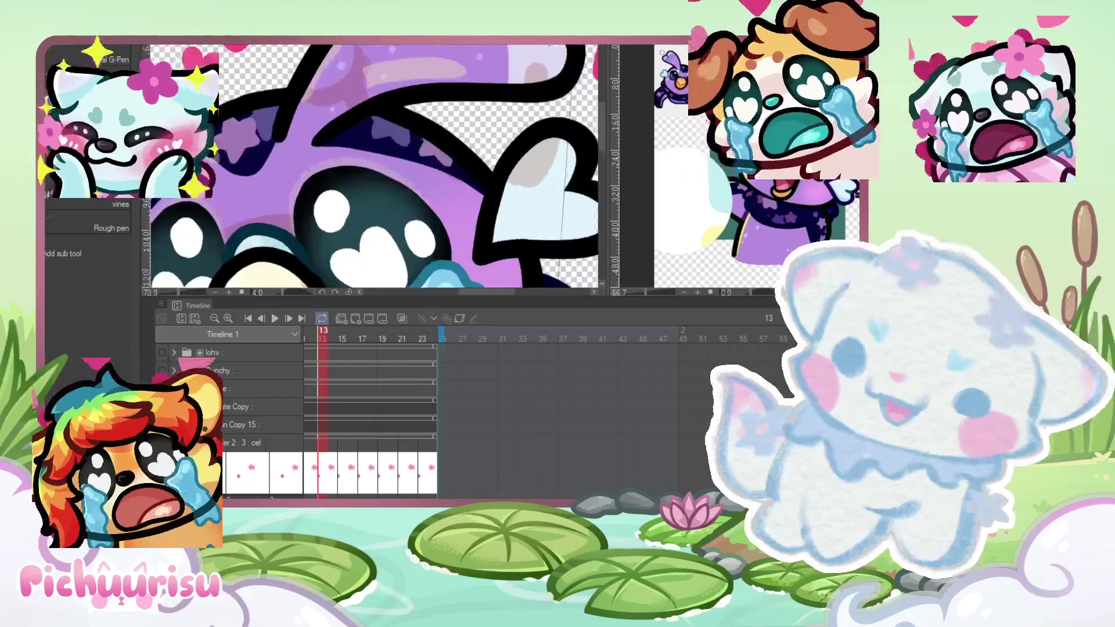
{"action": "scroll", "coordinate": [428, 160], "scroll_direction": "down", "scroll_amount": 5}
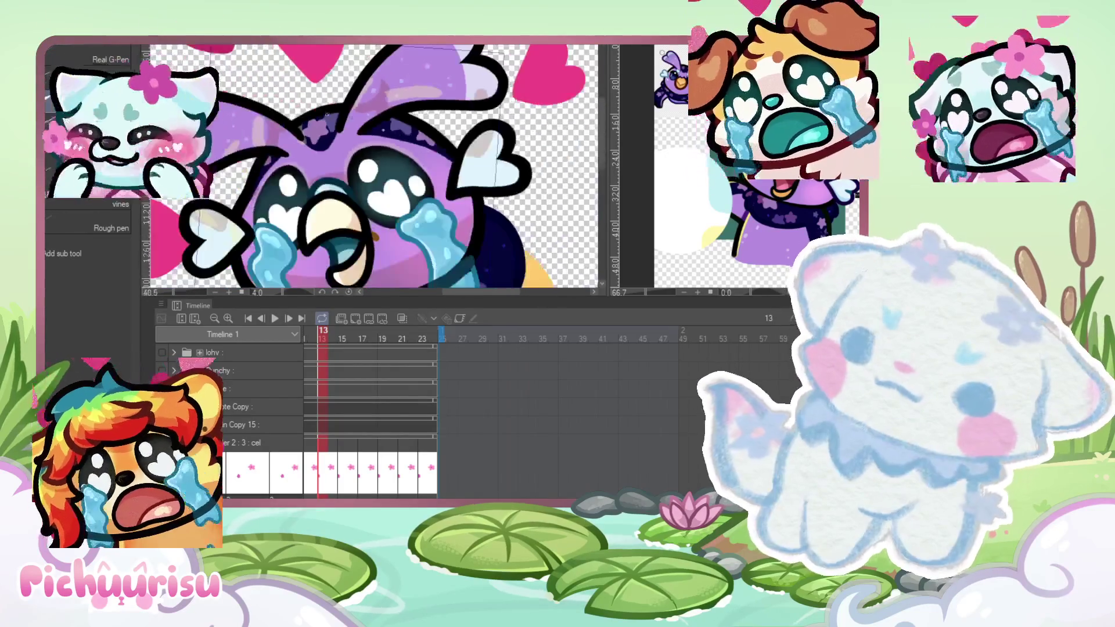
{"action": "scroll", "coordinate": [280, 163], "scroll_direction": "up", "scroll_amount": 3}
{"action": "scroll", "coordinate": [254, 122], "scroll_direction": "down", "scroll_amount": 2}
{"action": "scroll", "coordinate": [254, 123], "scroll_direction": "down", "scroll_amount": 2}
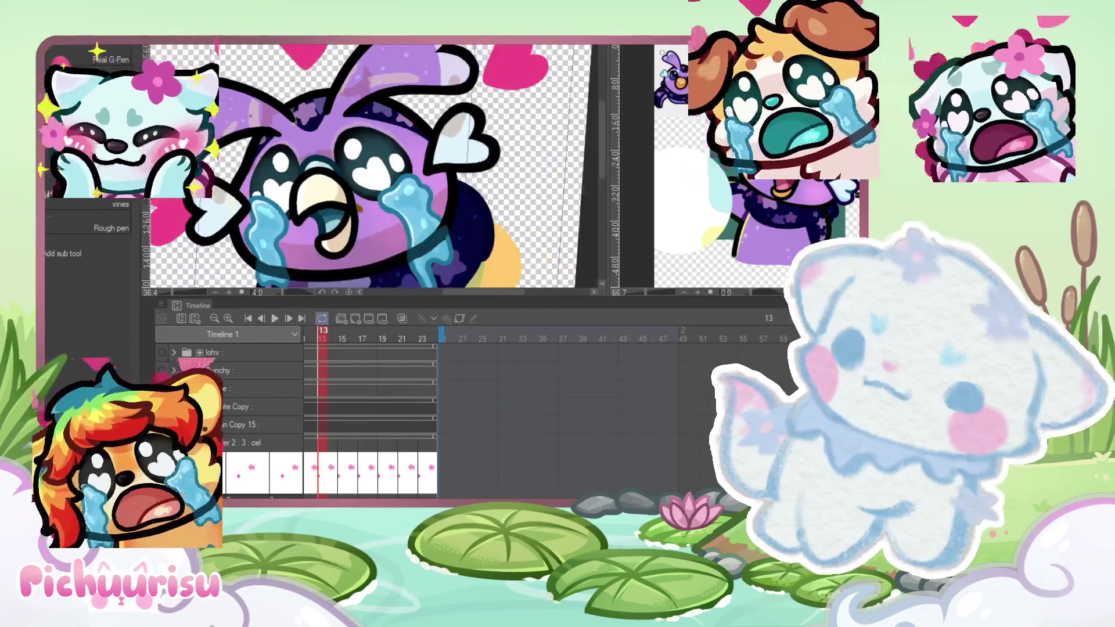
{"action": "scroll", "coordinate": [674, 169], "scroll_direction": "up", "scroll_amount": 5}
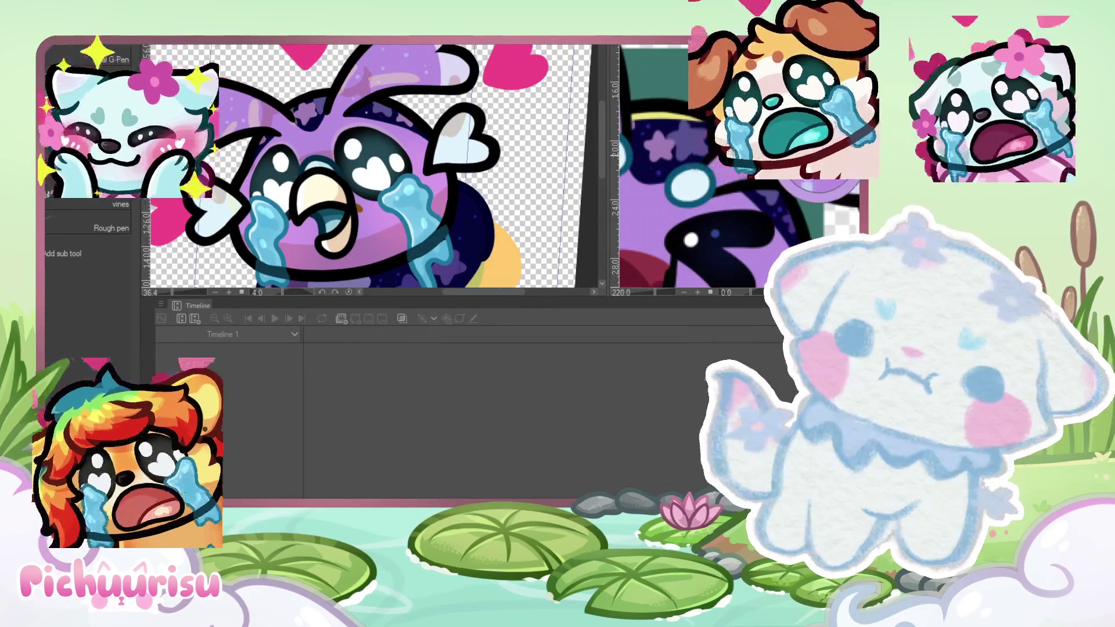
{"action": "scroll", "coordinate": [361, 137], "scroll_direction": "up", "scroll_amount": 8}
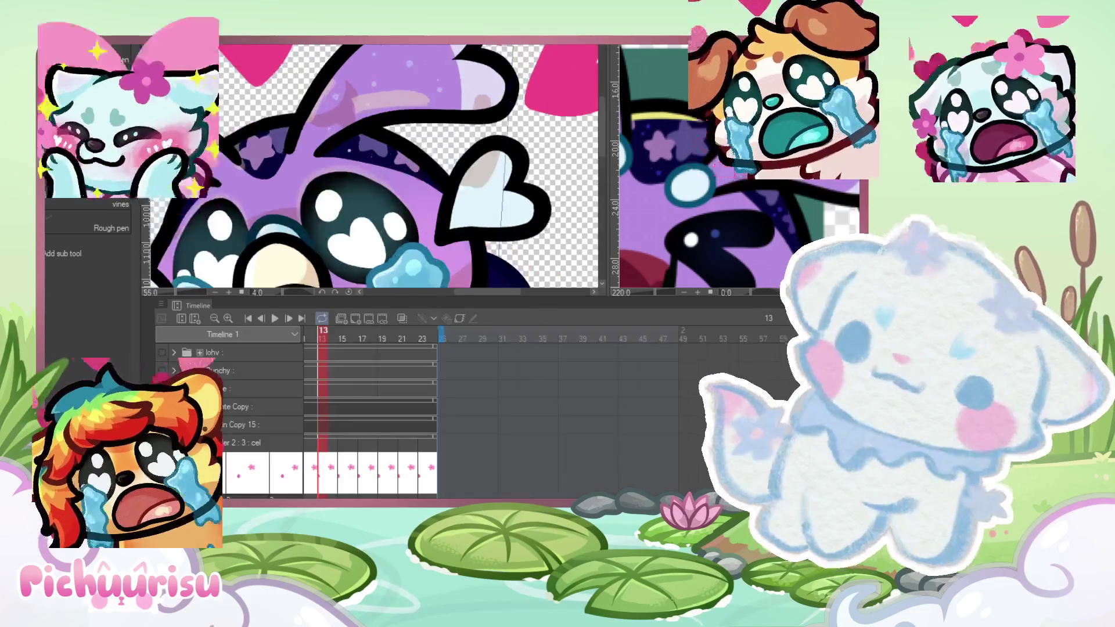
{"action": "scroll", "coordinate": [257, 123], "scroll_direction": "down", "scroll_amount": 4}
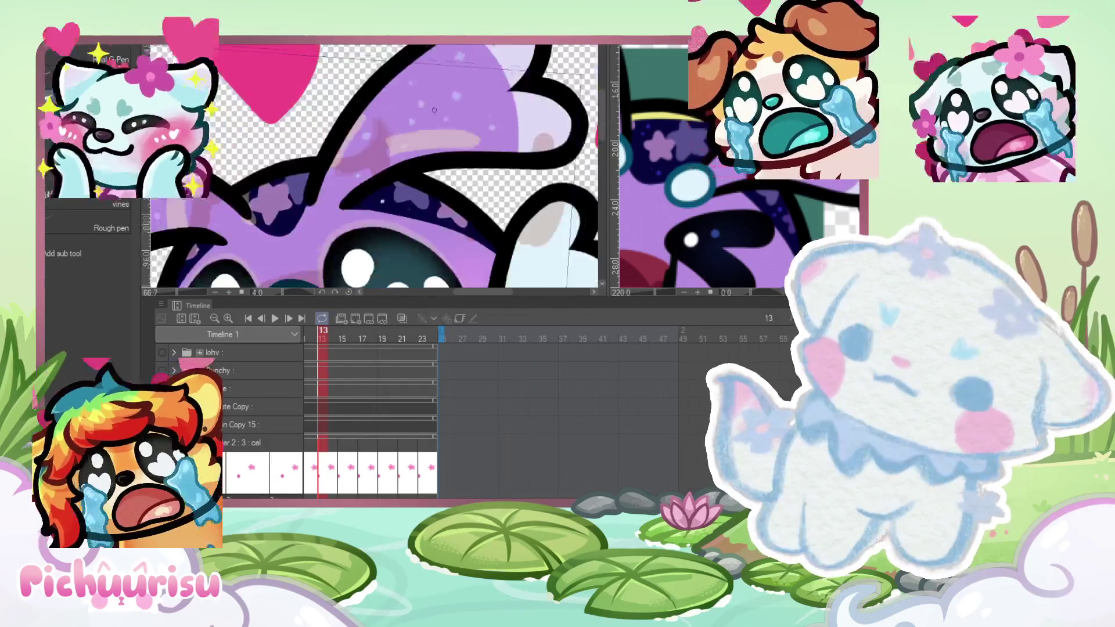
{"action": "scroll", "coordinate": [257, 122], "scroll_direction": "down", "scroll_amount": 3}
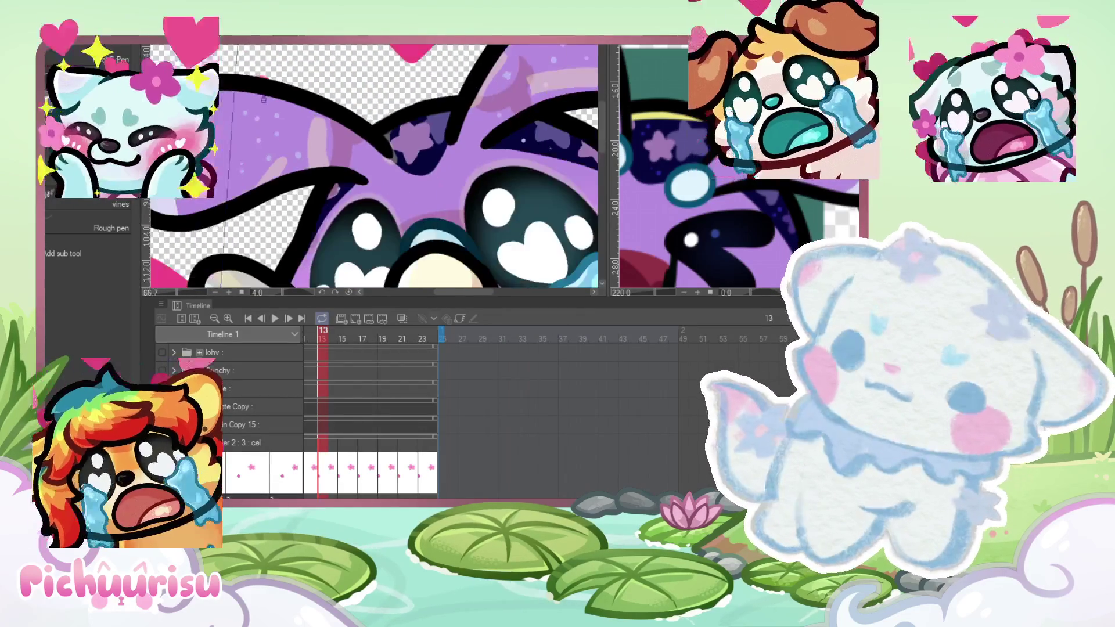
{"action": "scroll", "coordinate": [257, 122], "scroll_direction": "up", "scroll_amount": 4}
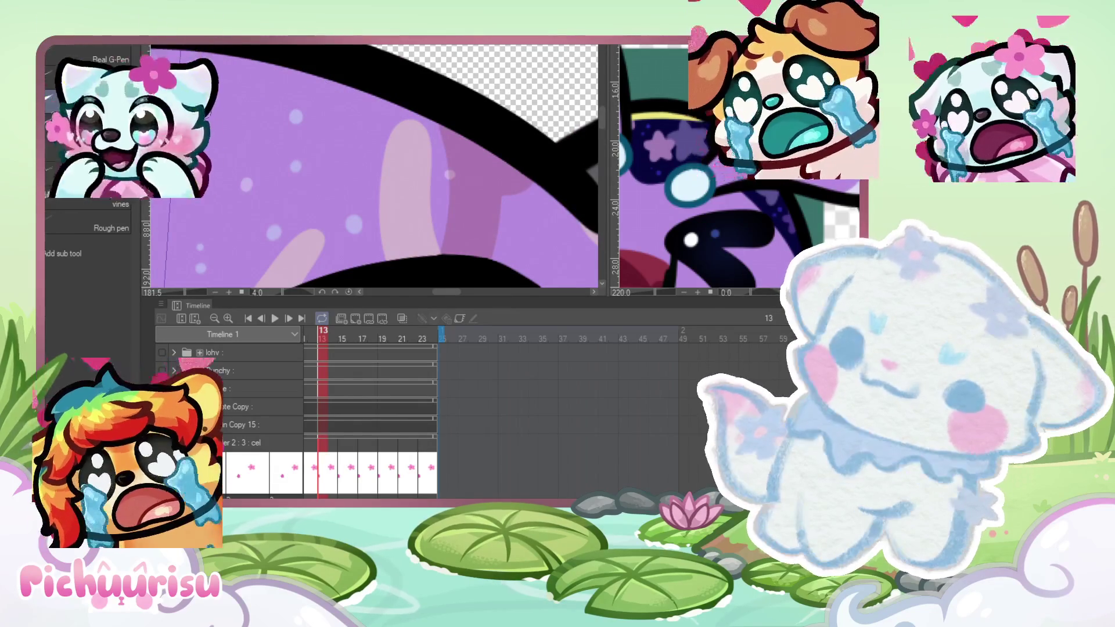
{"action": "scroll", "coordinate": [296, 118], "scroll_direction": "down", "scroll_amount": 6}
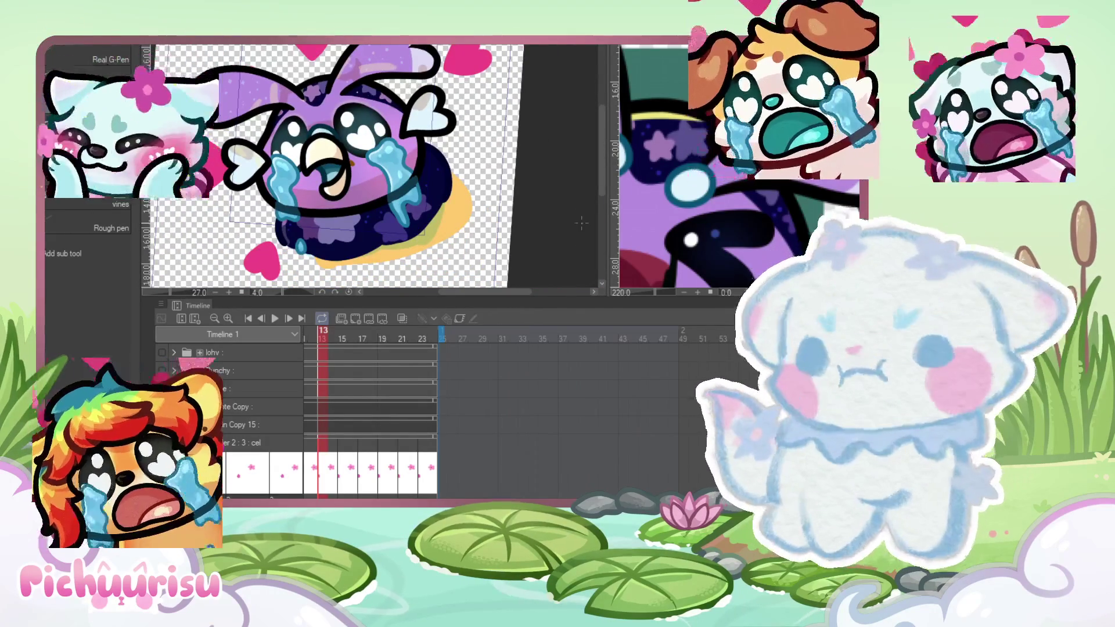
{"action": "left_click", "coordinate": [741, 173]}
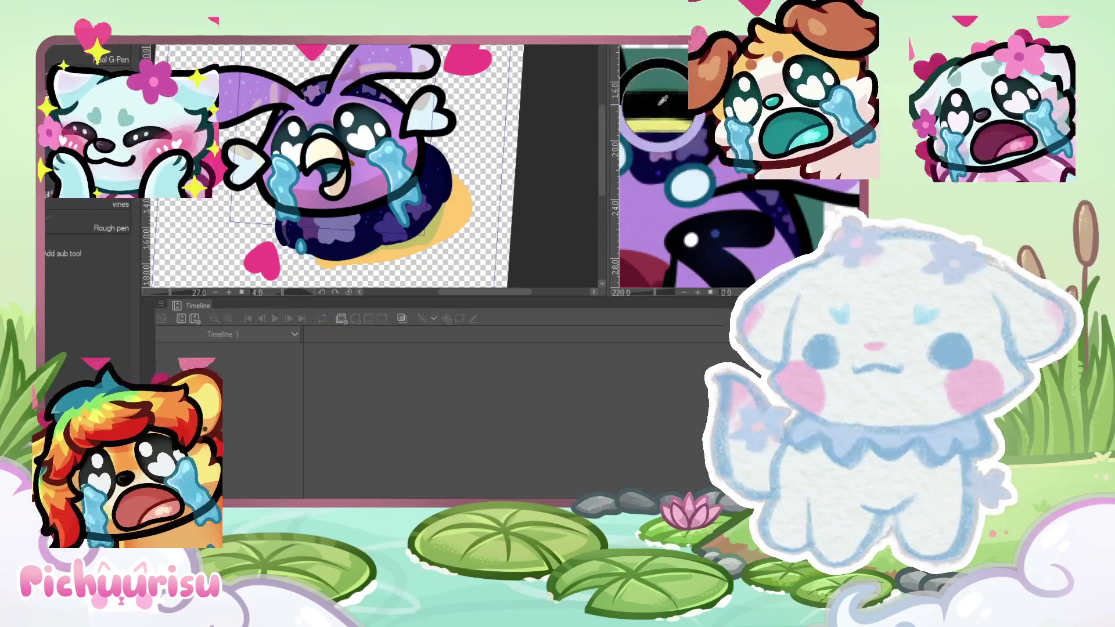
{"action": "left_click", "coordinate": [549, 176]}
{"action": "scroll", "coordinate": [308, 144], "scroll_direction": "up", "scroll_amount": 2}
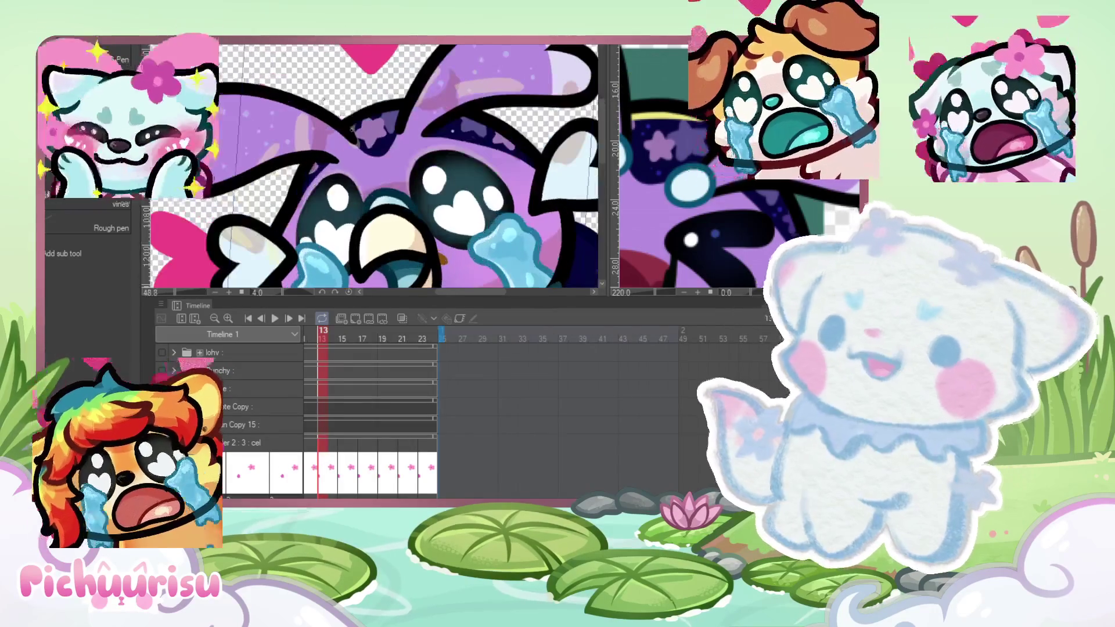
{"action": "scroll", "coordinate": [301, 137], "scroll_direction": "down", "scroll_amount": 2}
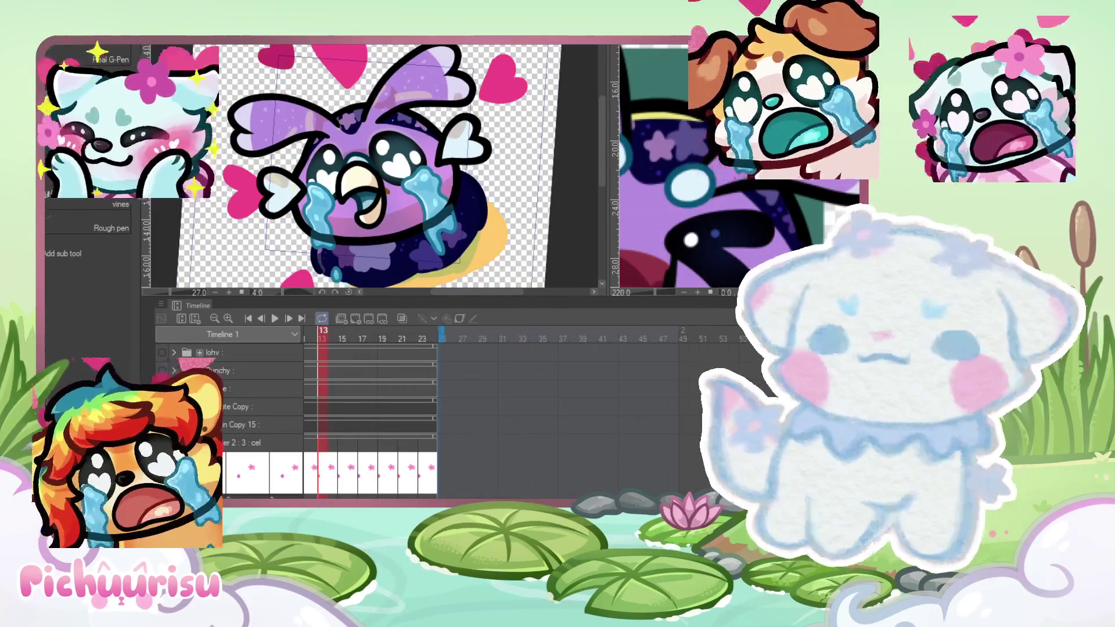
{"action": "scroll", "coordinate": [313, 179], "scroll_direction": "up", "scroll_amount": 2}
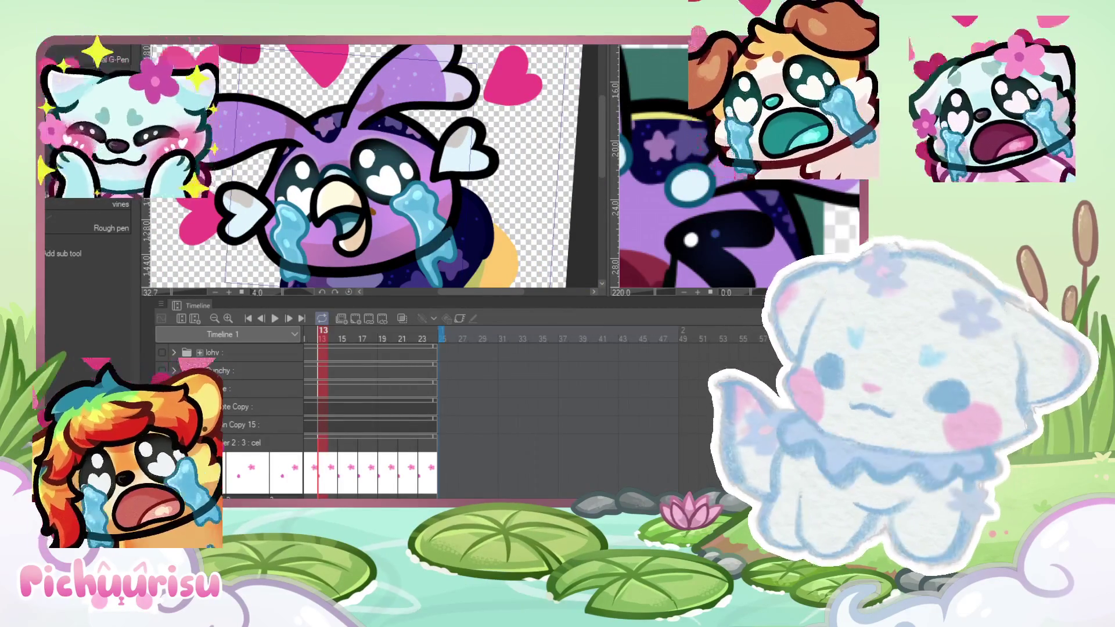
{"action": "scroll", "coordinate": [313, 179], "scroll_direction": "up", "scroll_amount": 2}
{"action": "scroll", "coordinate": [227, 198], "scroll_direction": "up", "scroll_amount": 1}
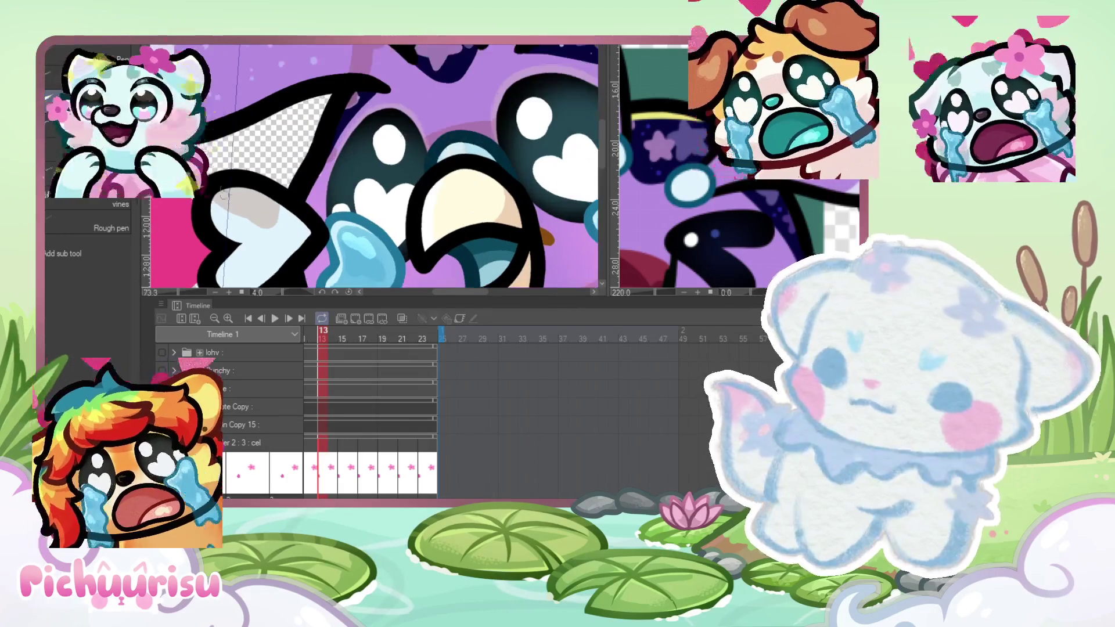
{"action": "scroll", "coordinate": [219, 234], "scroll_direction": "down", "scroll_amount": 2}
{"action": "scroll", "coordinate": [218, 235], "scroll_direction": "down", "scroll_amount": 2}
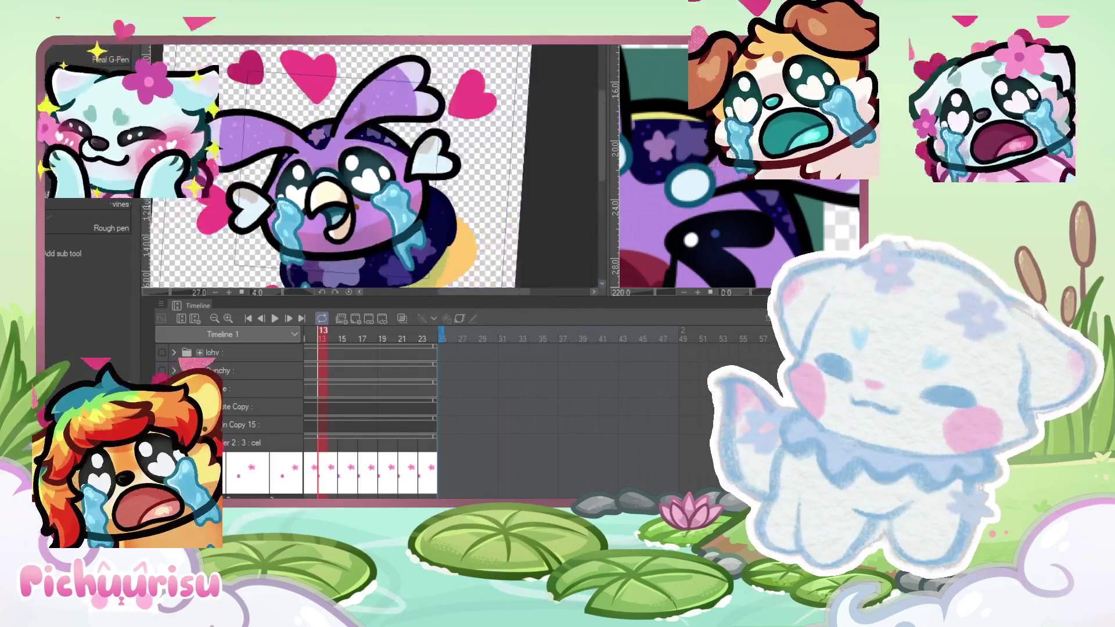
{"action": "scroll", "coordinate": [224, 202], "scroll_direction": "up", "scroll_amount": 4}
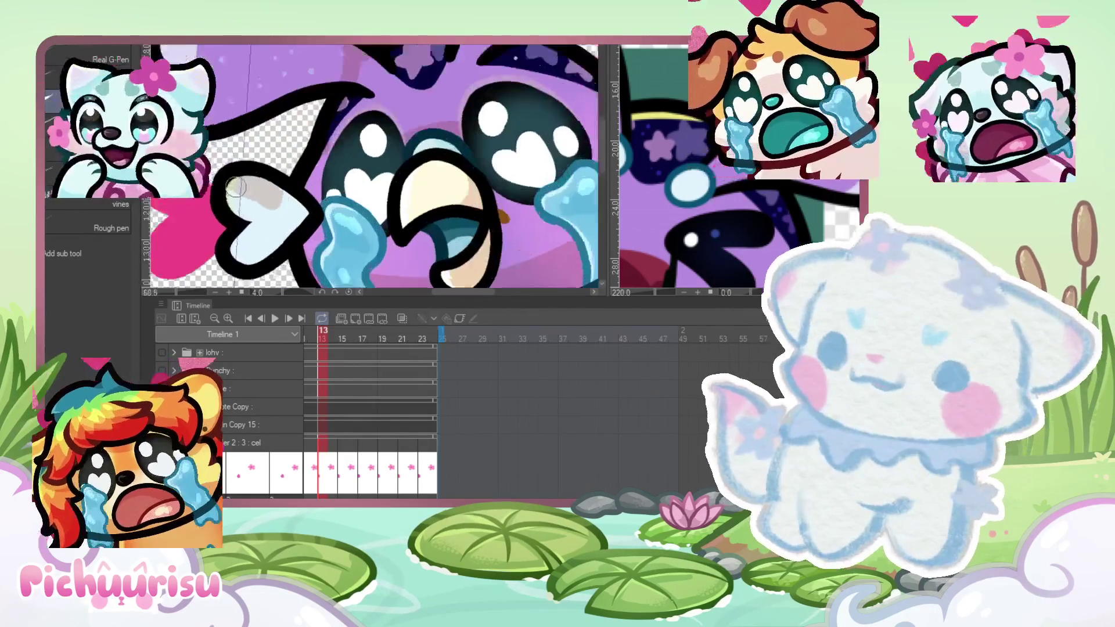
{"action": "scroll", "coordinate": [222, 202], "scroll_direction": "down", "scroll_amount": 2}
{"action": "scroll", "coordinate": [221, 202], "scroll_direction": "up", "scroll_amount": 1}
{"action": "scroll", "coordinate": [222, 202], "scroll_direction": "down", "scroll_amount": 1}
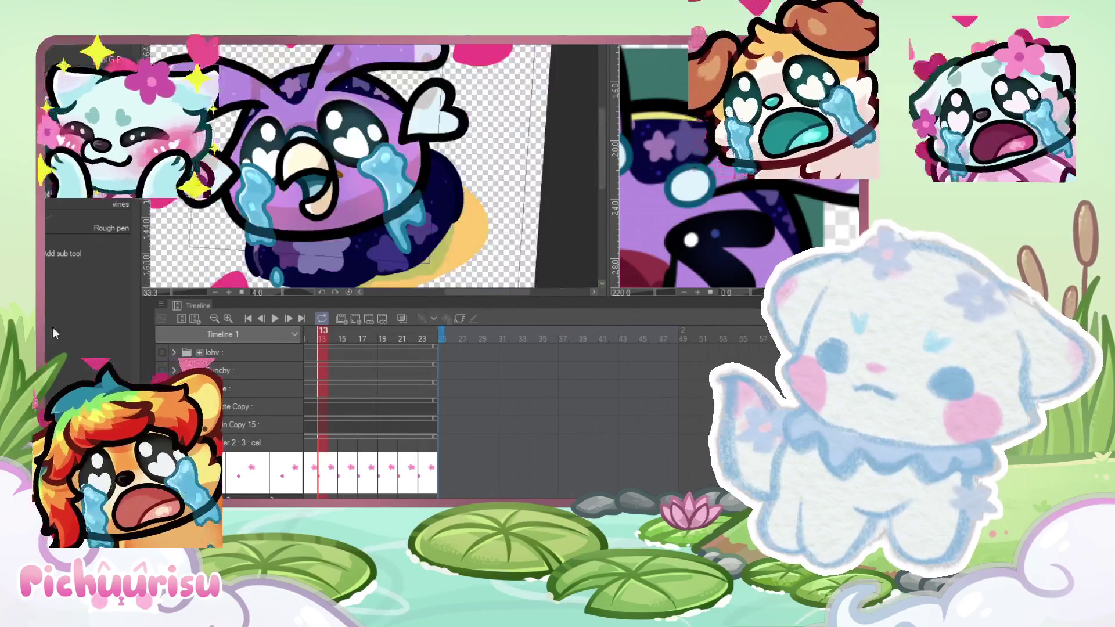
{"action": "scroll", "coordinate": [232, 151], "scroll_direction": "up", "scroll_amount": 3}
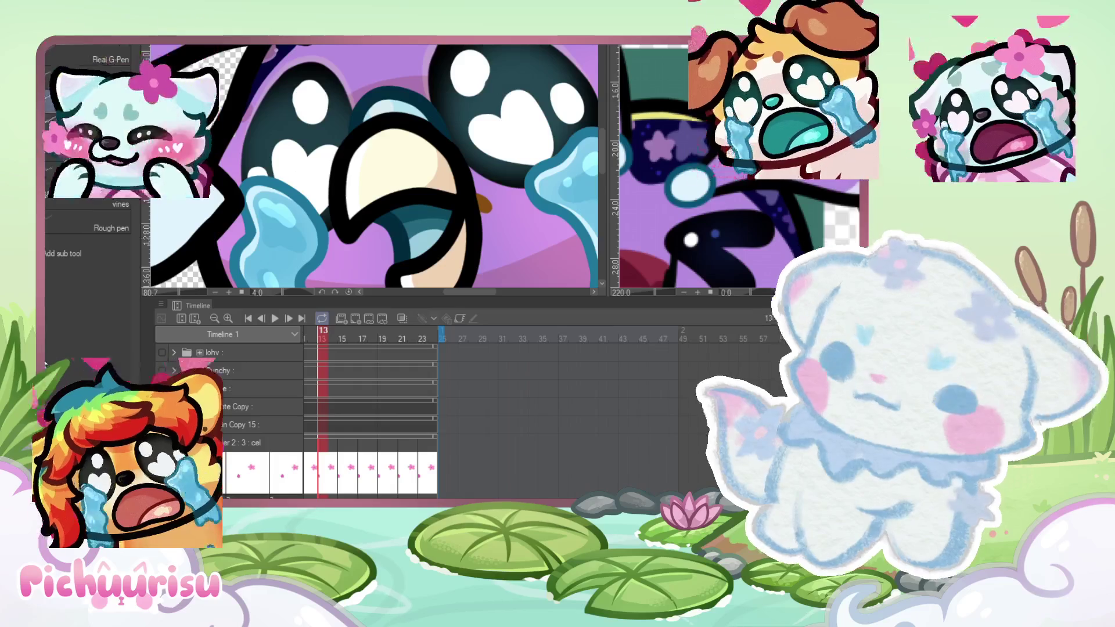
{"action": "scroll", "coordinate": [248, 116], "scroll_direction": "up", "scroll_amount": 2}
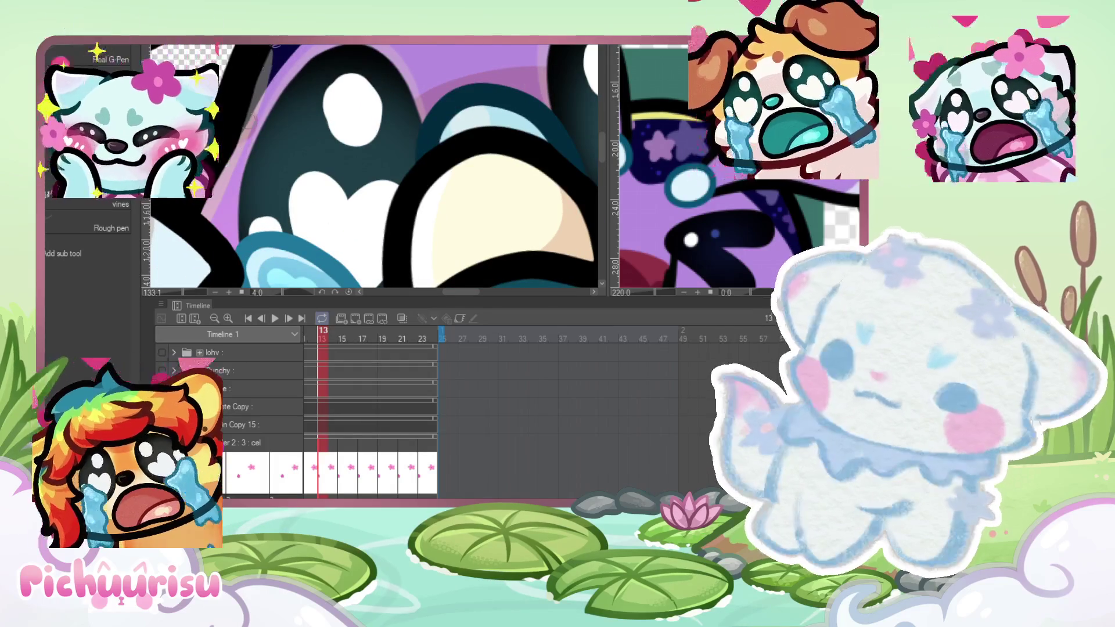
{"action": "scroll", "coordinate": [203, 233], "scroll_direction": "down", "scroll_amount": 2}
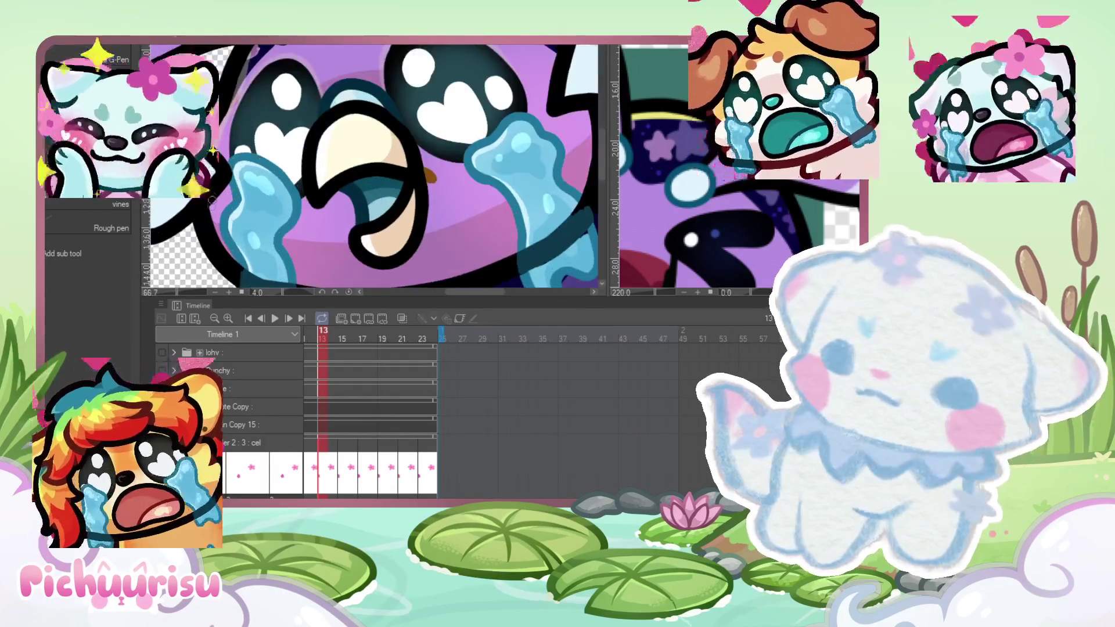
{"action": "scroll", "coordinate": [203, 228], "scroll_direction": "up", "scroll_amount": 3}
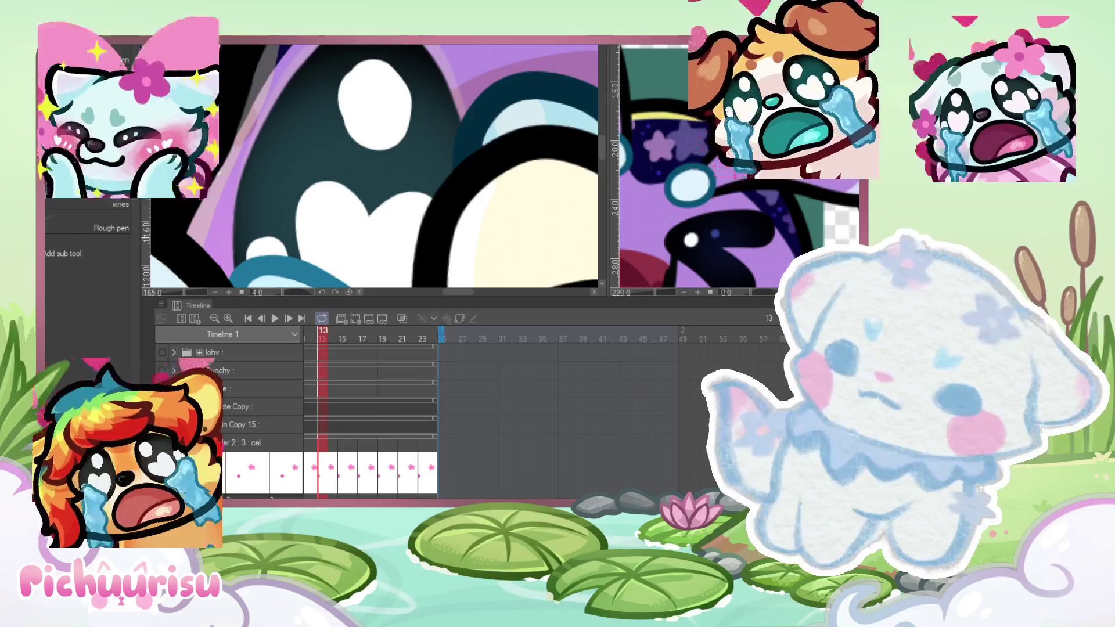
{"action": "scroll", "coordinate": [222, 237], "scroll_direction": "up", "scroll_amount": 3}
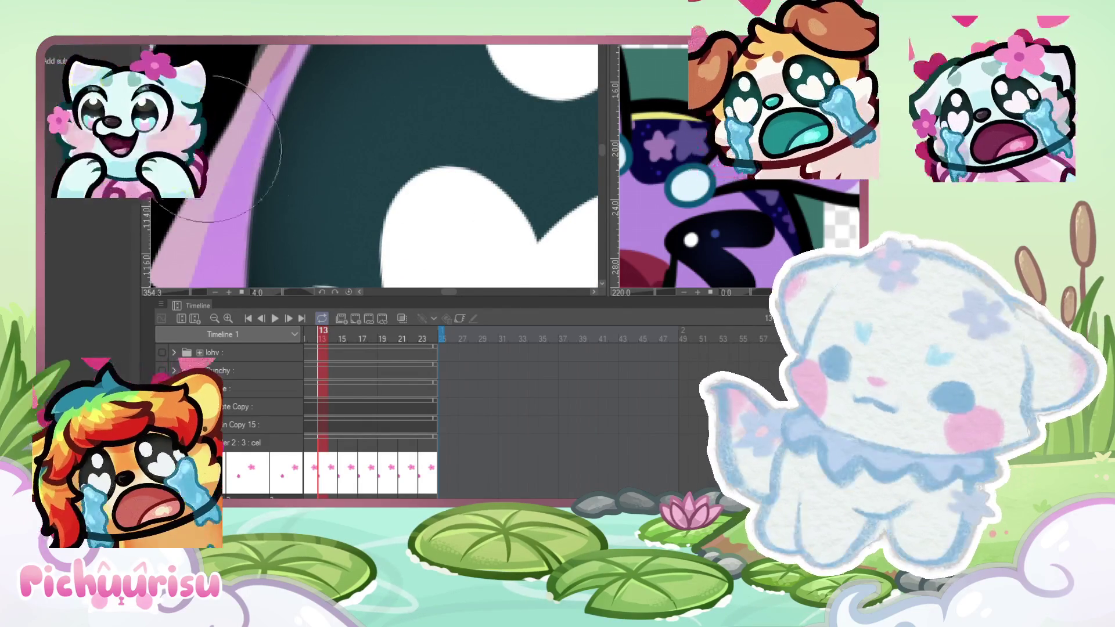
{"action": "scroll", "coordinate": [209, 138], "scroll_direction": "down", "scroll_amount": 4}
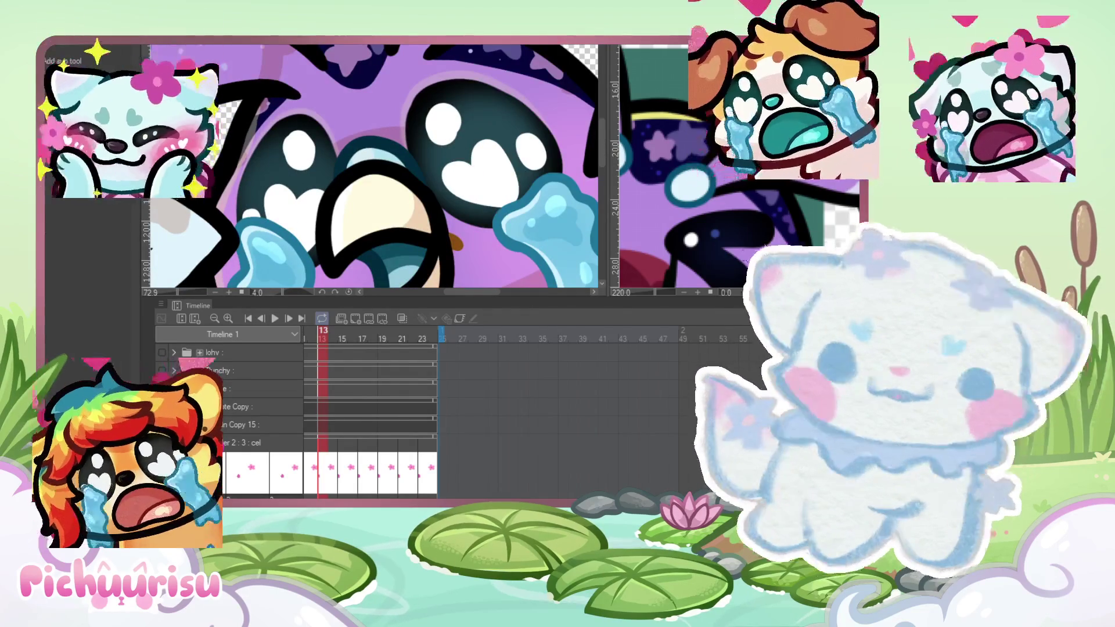
{"action": "scroll", "coordinate": [357, 174], "scroll_direction": "up", "scroll_amount": 3}
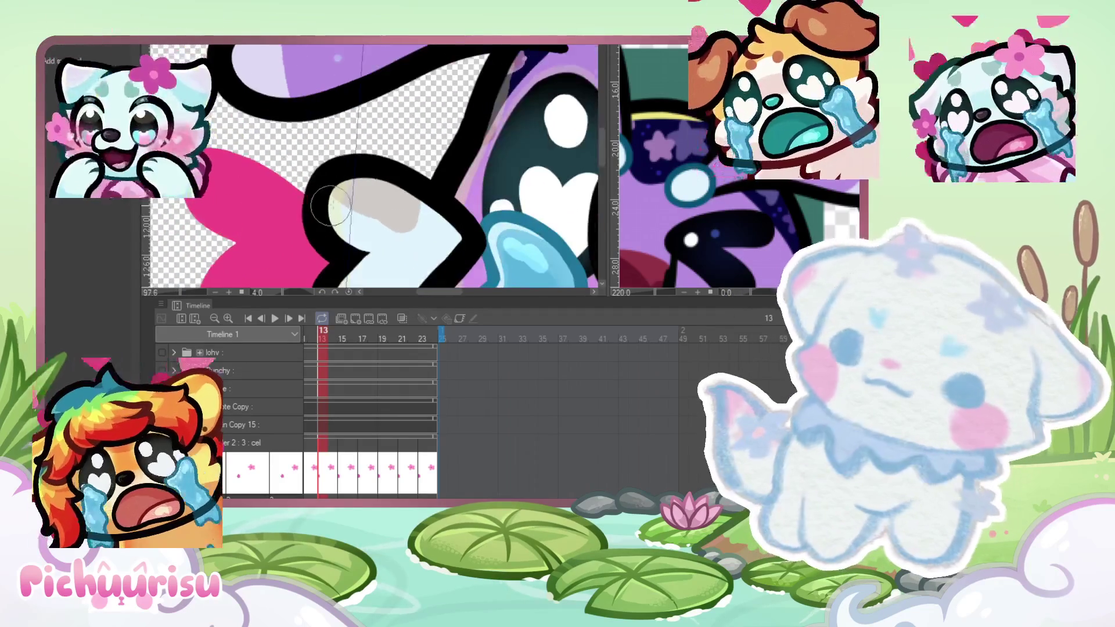
{"action": "scroll", "coordinate": [372, 168], "scroll_direction": "down", "scroll_amount": 3}
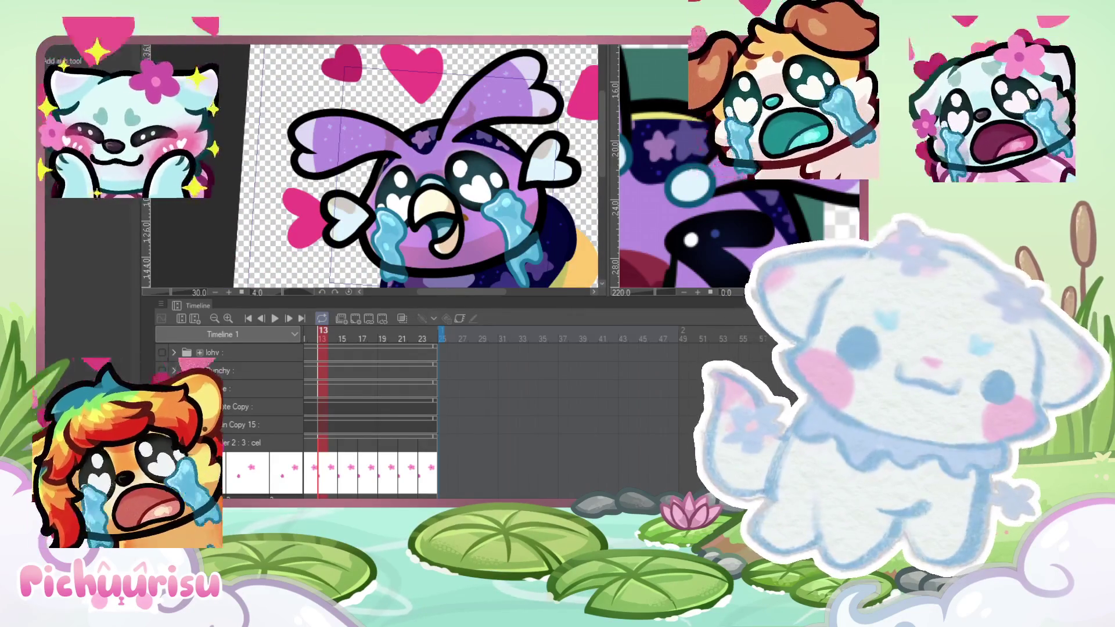
{"action": "scroll", "coordinate": [332, 102], "scroll_direction": "up", "scroll_amount": 3}
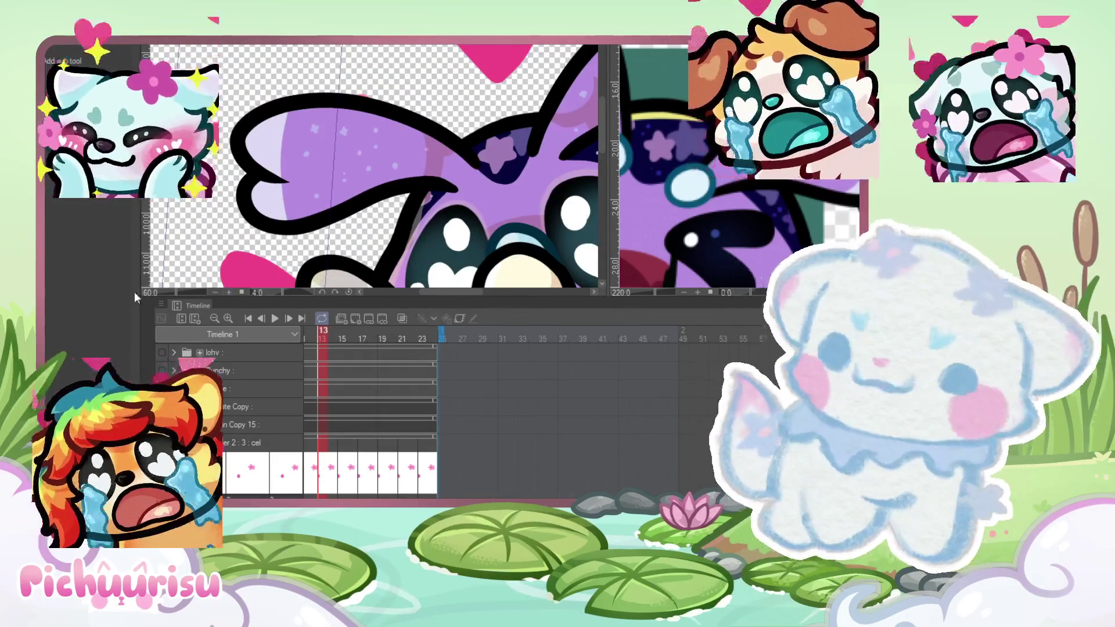
{"action": "scroll", "coordinate": [249, 188], "scroll_direction": "up", "scroll_amount": 2}
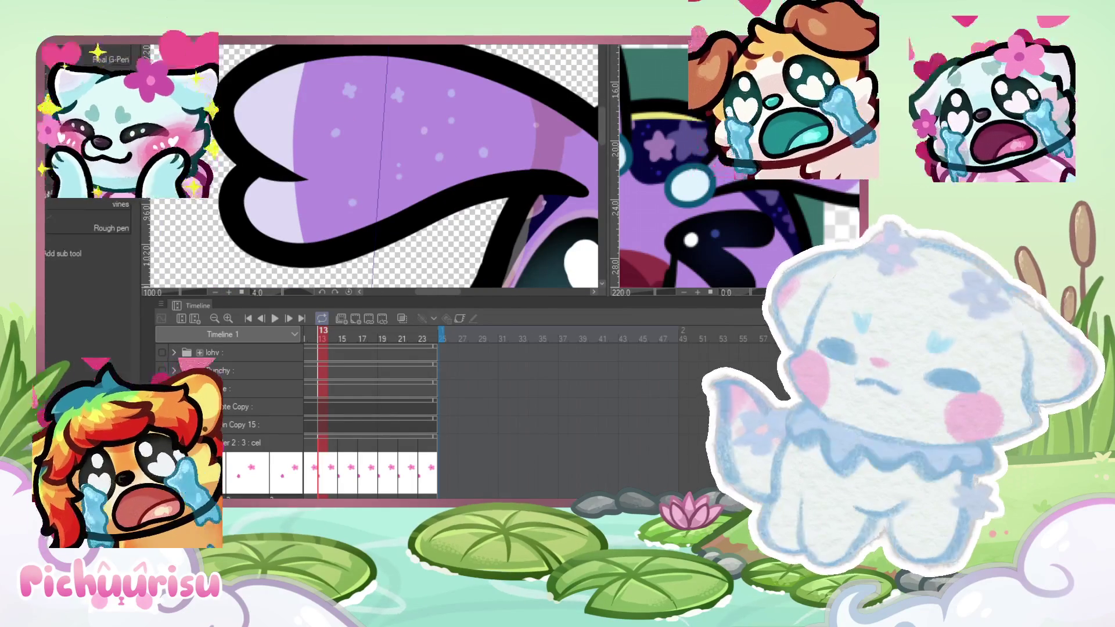
{"action": "scroll", "coordinate": [264, 241], "scroll_direction": "down", "scroll_amount": 4}
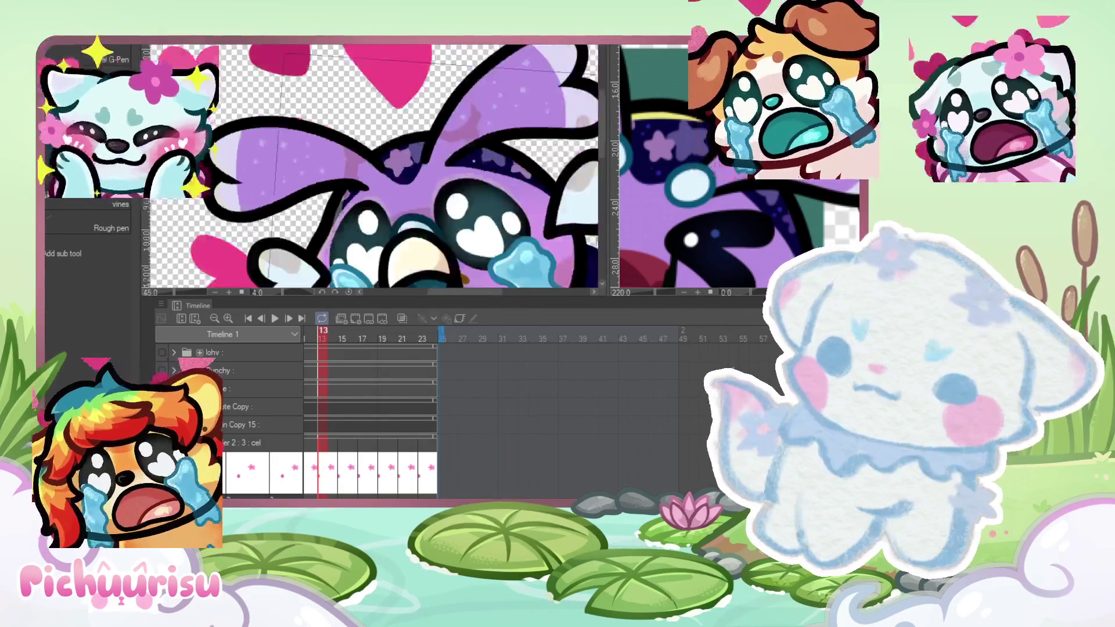
{"action": "scroll", "coordinate": [276, 190], "scroll_direction": "down", "scroll_amount": 1}
{"action": "scroll", "coordinate": [290, 204], "scroll_direction": "up", "scroll_amount": 4}
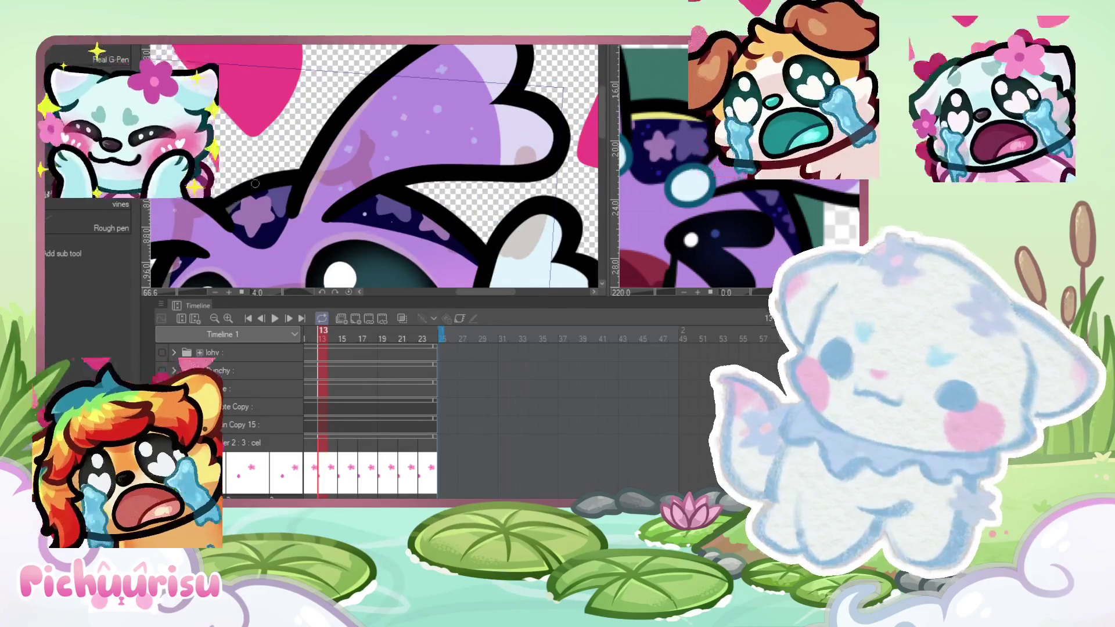
{"action": "scroll", "coordinate": [257, 184], "scroll_direction": "up", "scroll_amount": 2}
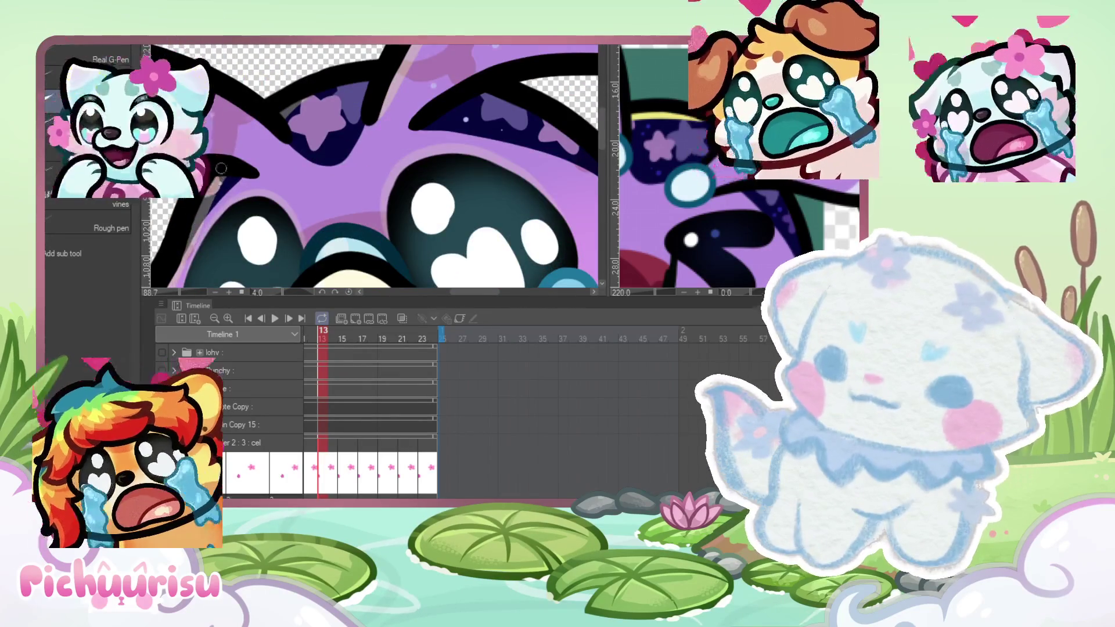
{"action": "scroll", "coordinate": [221, 173], "scroll_direction": "down", "scroll_amount": 5}
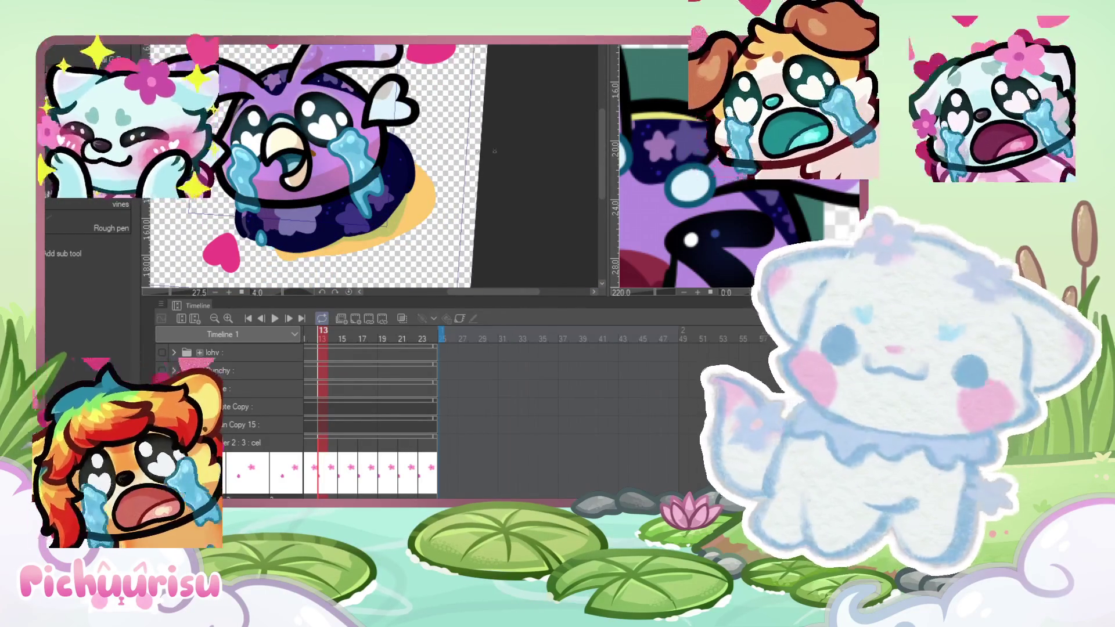
{"action": "scroll", "coordinate": [706, 188], "scroll_direction": "down", "scroll_amount": 4}
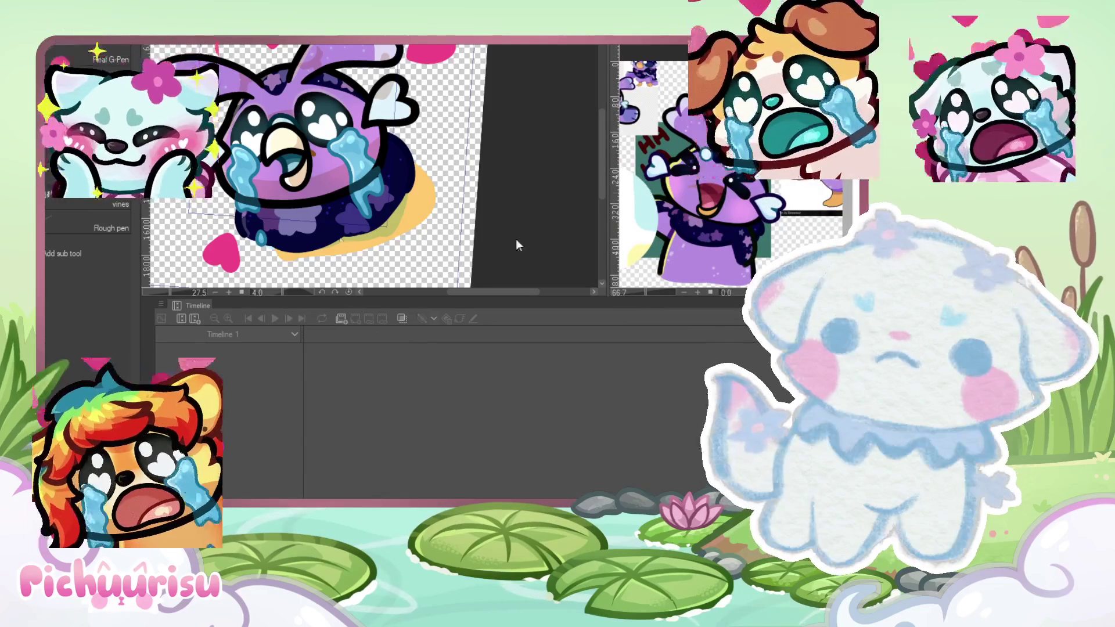
{"action": "scroll", "coordinate": [299, 171], "scroll_direction": "up", "scroll_amount": 3}
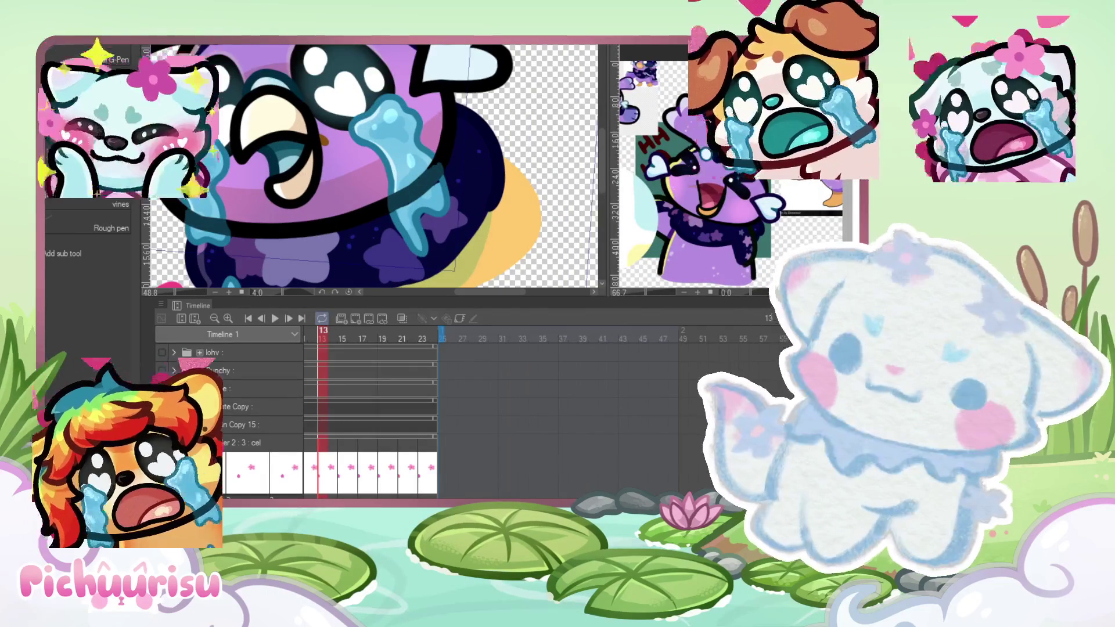
{"action": "scroll", "coordinate": [440, 141], "scroll_direction": "down", "scroll_amount": 1}
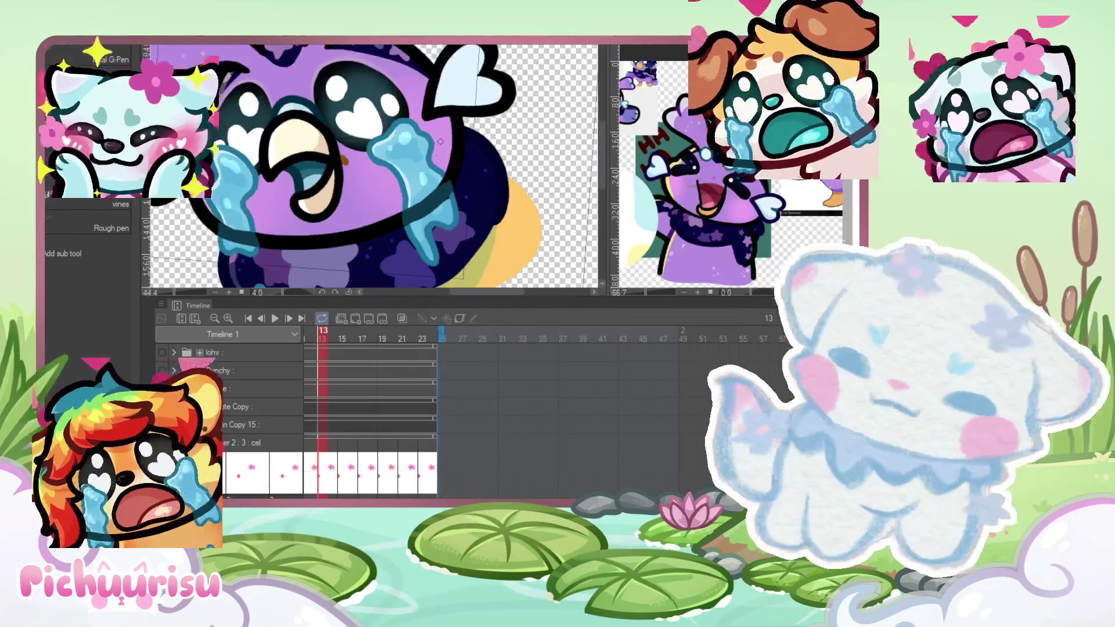
{"action": "scroll", "coordinate": [202, 212], "scroll_direction": "up", "scroll_amount": 1}
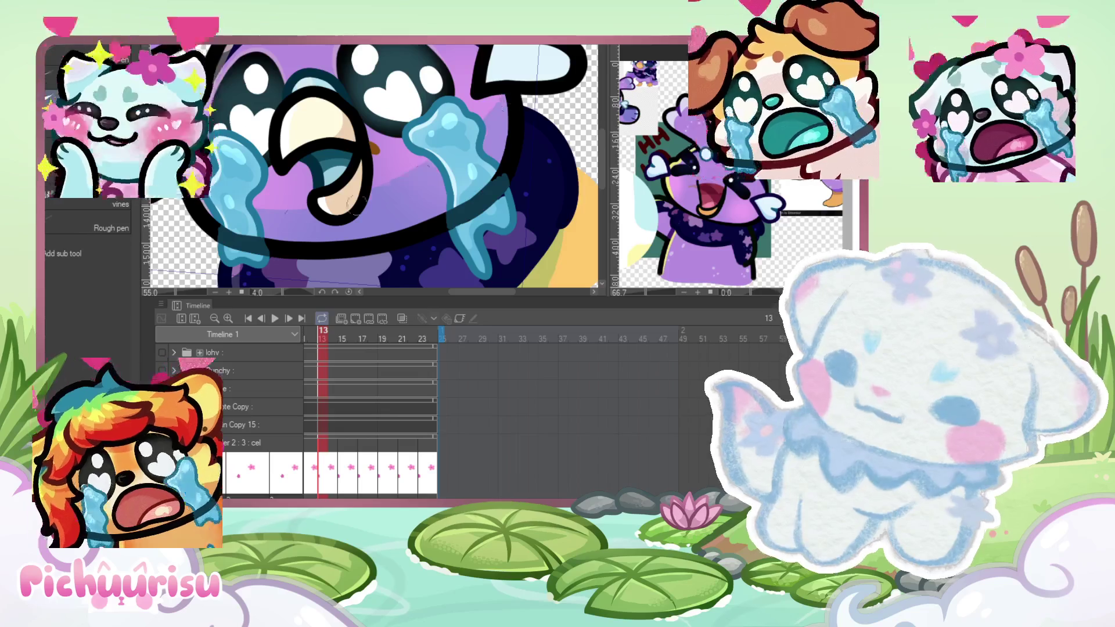
{"action": "scroll", "coordinate": [308, 283], "scroll_direction": "down", "scroll_amount": 2}
{"action": "scroll", "coordinate": [412, 151], "scroll_direction": "up", "scroll_amount": 3}
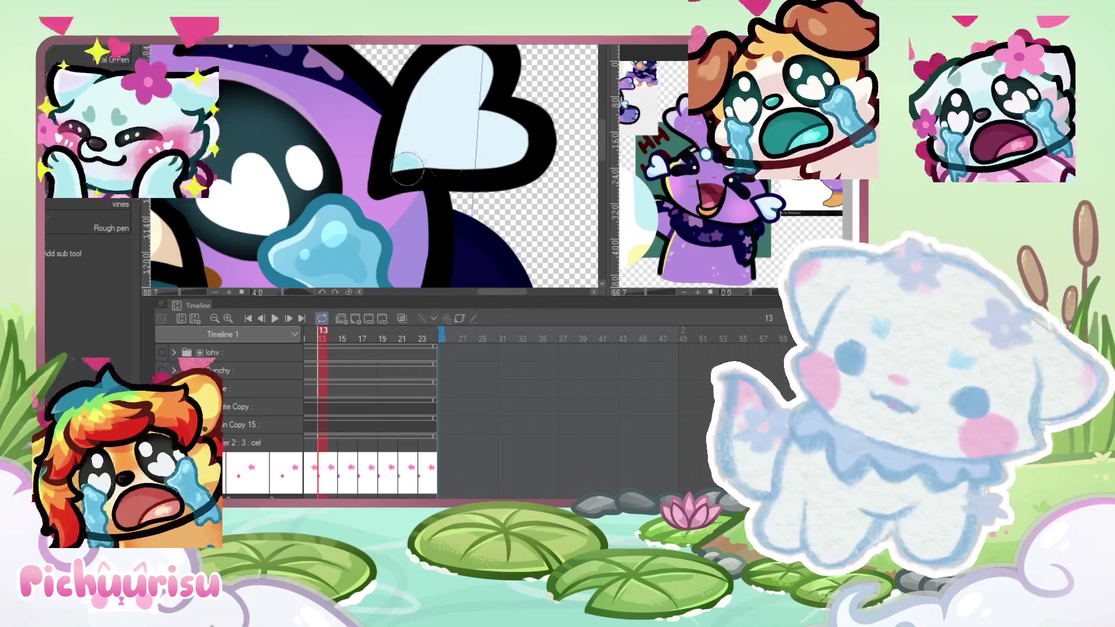
{"action": "scroll", "coordinate": [501, 161], "scroll_direction": "down", "scroll_amount": 2}
{"action": "scroll", "coordinate": [501, 160], "scroll_direction": "down", "scroll_amount": 2}
{"action": "scroll", "coordinate": [407, 145], "scroll_direction": "up", "scroll_amount": 3}
{"action": "scroll", "coordinate": [348, 133], "scroll_direction": "down", "scroll_amount": 2}
{"action": "scroll", "coordinate": [297, 124], "scroll_direction": "down", "scroll_amount": 1}
{"action": "scroll", "coordinate": [296, 125], "scroll_direction": "up", "scroll_amount": 4}
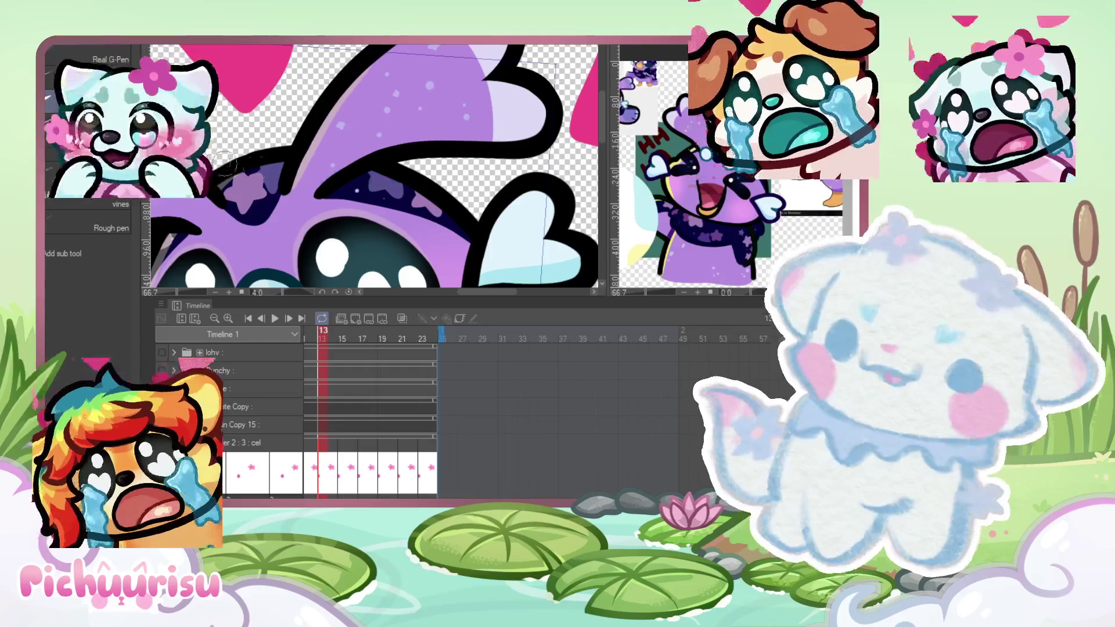
{"action": "scroll", "coordinate": [347, 181], "scroll_direction": "up", "scroll_amount": 2}
{"action": "scroll", "coordinate": [348, 174], "scroll_direction": "down", "scroll_amount": 4}
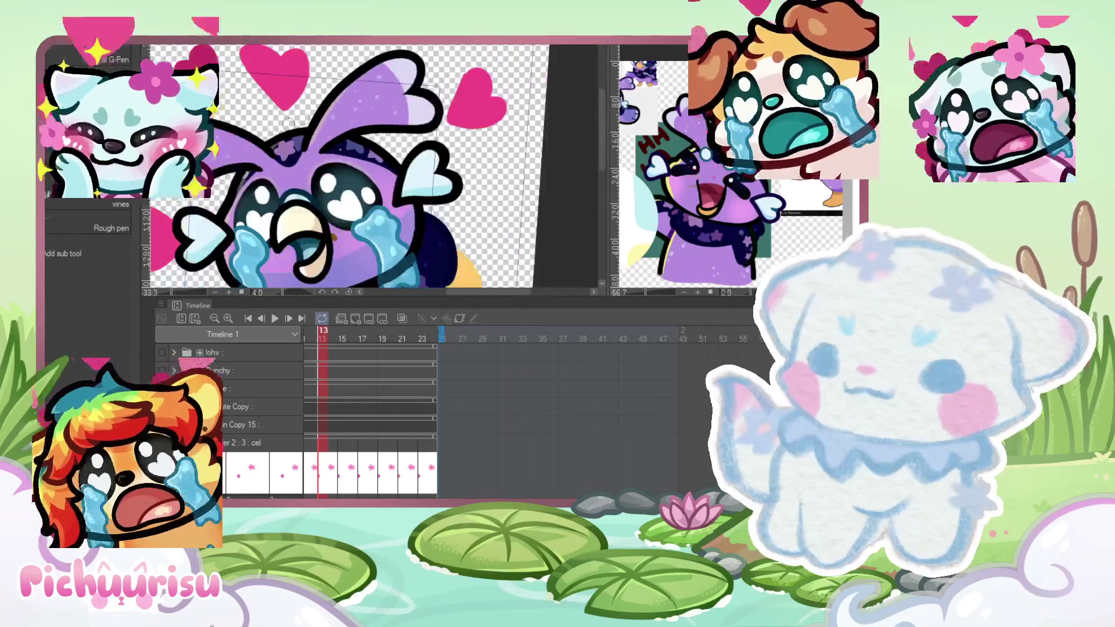
{"action": "scroll", "coordinate": [281, 149], "scroll_direction": "up", "scroll_amount": 4}
{"action": "scroll", "coordinate": [277, 93], "scroll_direction": "down", "scroll_amount": 4}
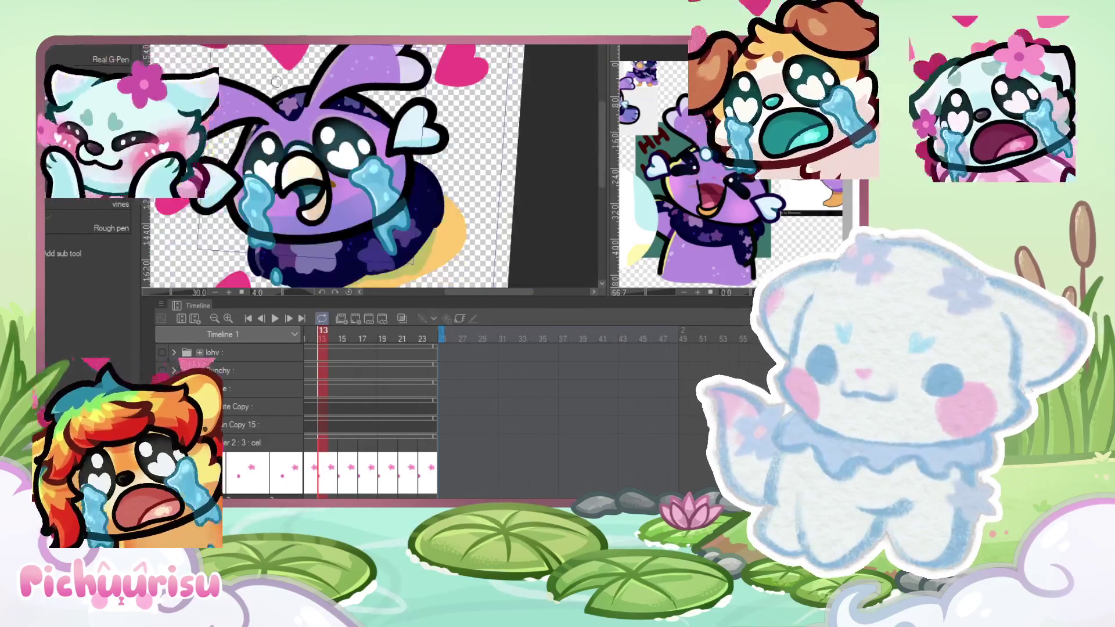
{"action": "scroll", "coordinate": [481, 213], "scroll_direction": "up", "scroll_amount": 2}
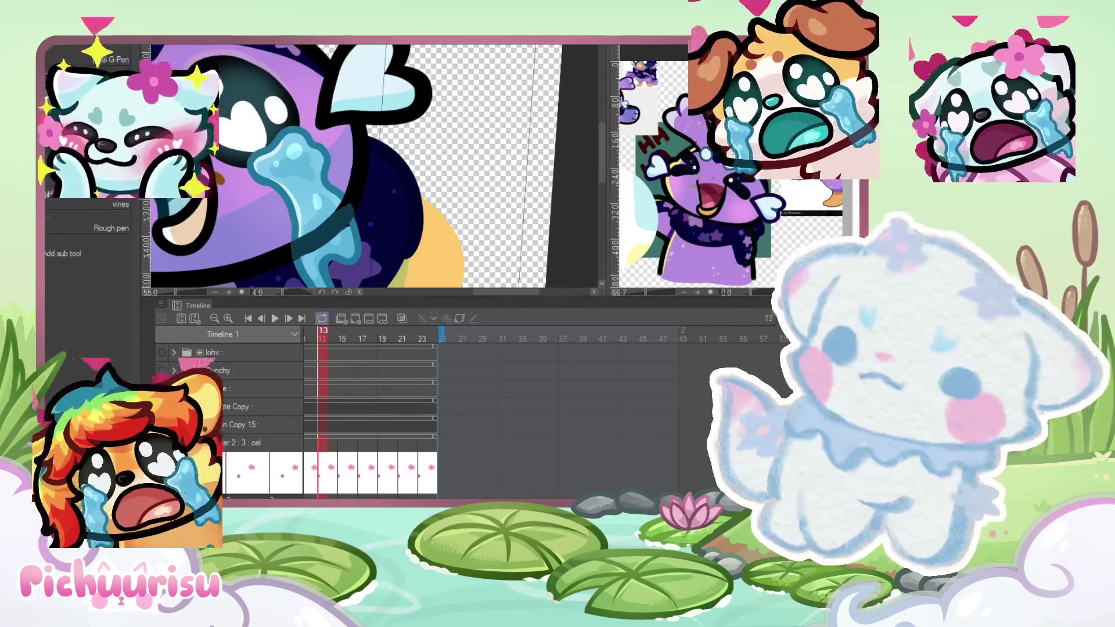
{"action": "scroll", "coordinate": [311, 148], "scroll_direction": "down", "scroll_amount": 1}
{"action": "scroll", "coordinate": [374, 150], "scroll_direction": "up", "scroll_amount": 2}
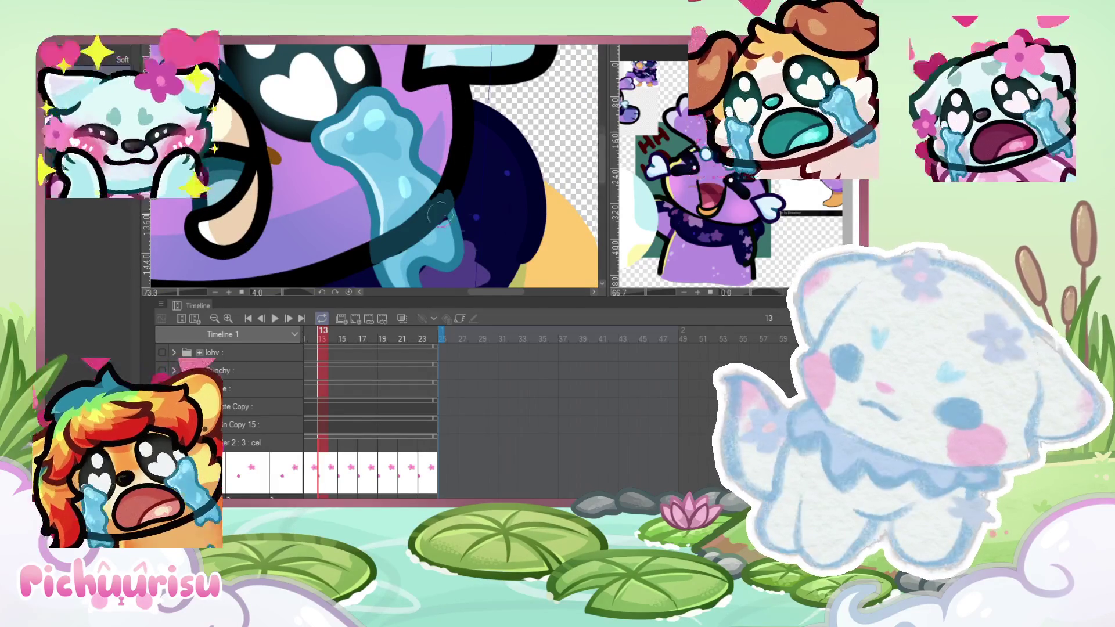
{"action": "scroll", "coordinate": [441, 214], "scroll_direction": "down", "scroll_amount": 3}
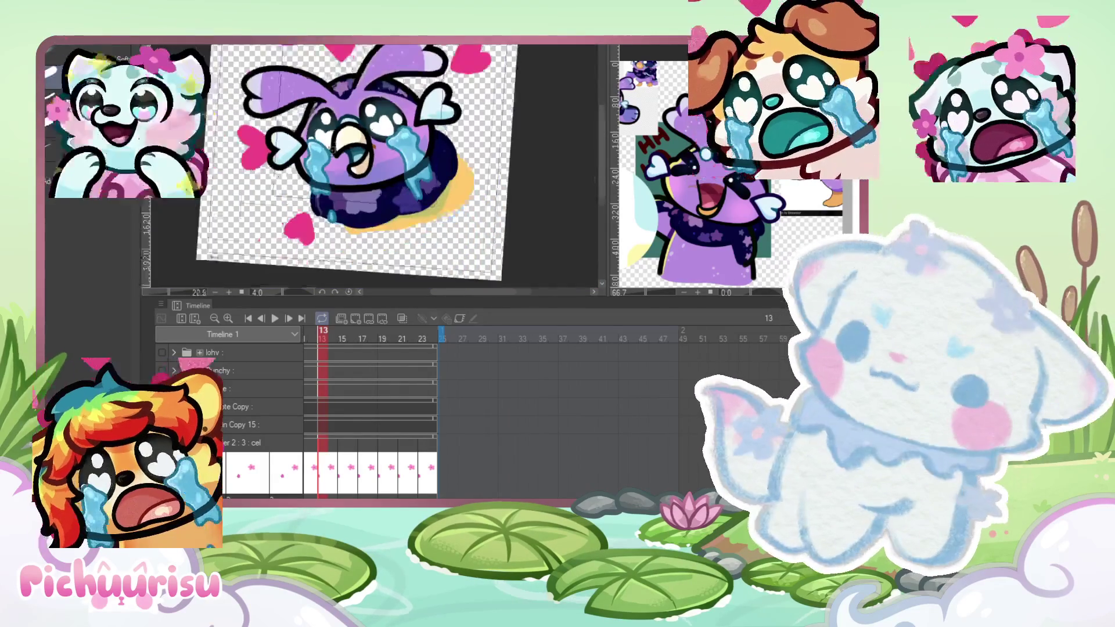
{"action": "scroll", "coordinate": [331, 148], "scroll_direction": "up", "scroll_amount": 3}
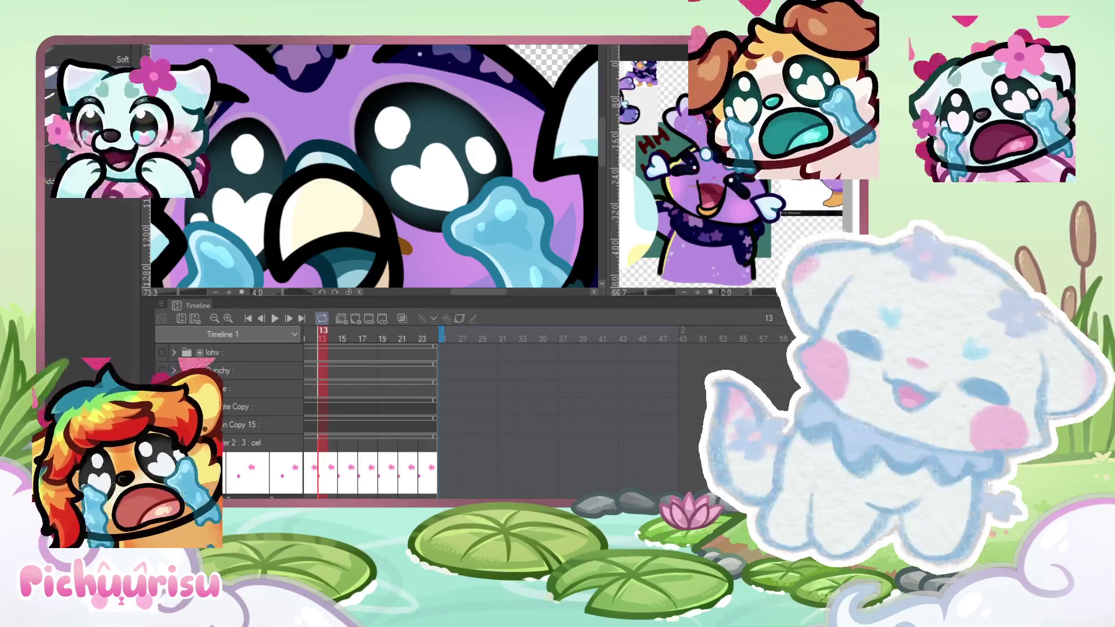
Step: Airbrush a soft light-blue glow into the bird's dark eye
{"action": "scroll", "coordinate": [257, 175], "scroll_direction": "up", "scroll_amount": 2}
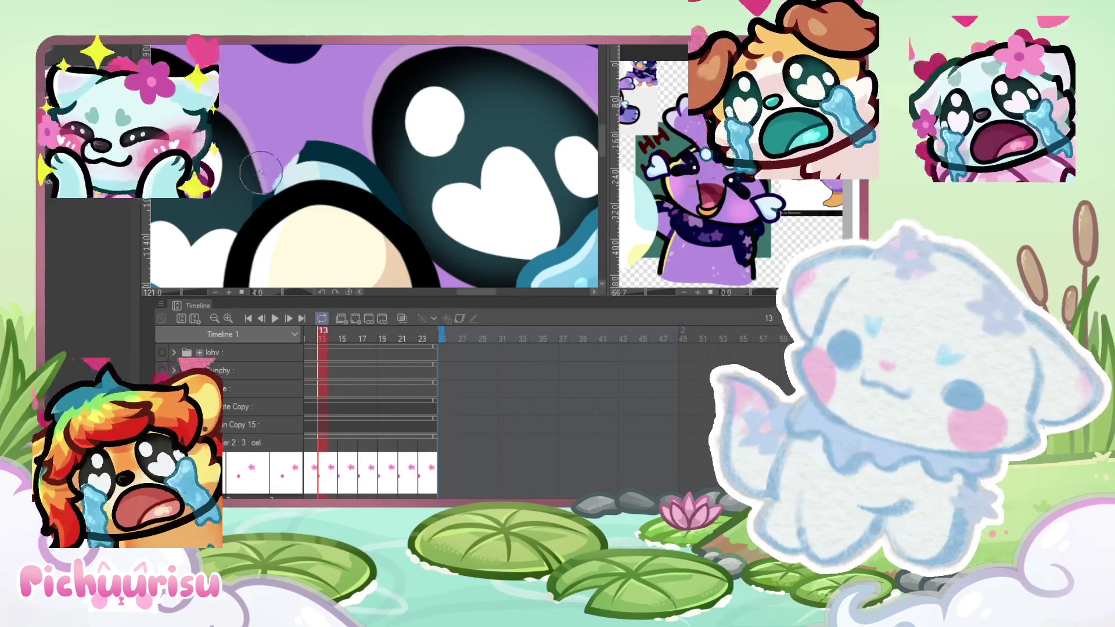
{"action": "mouse_move", "coordinate": [257, 174]}
{"action": "left_mouse_down"}
{"action": "mouse_move", "coordinate": [302, 163]}
{"action": "mouse_move", "coordinate": [383, 168]}
{"action": "mouse_move", "coordinate": [367, 165]}
{"action": "mouse_move", "coordinate": [343, 192]}
{"action": "mouse_move", "coordinate": [302, 186]}
{"action": "mouse_move", "coordinate": [285, 203]}
{"action": "left_mouse_up"}
{"action": "scroll", "coordinate": [279, 122], "scroll_direction": "down", "scroll_amount": 2}
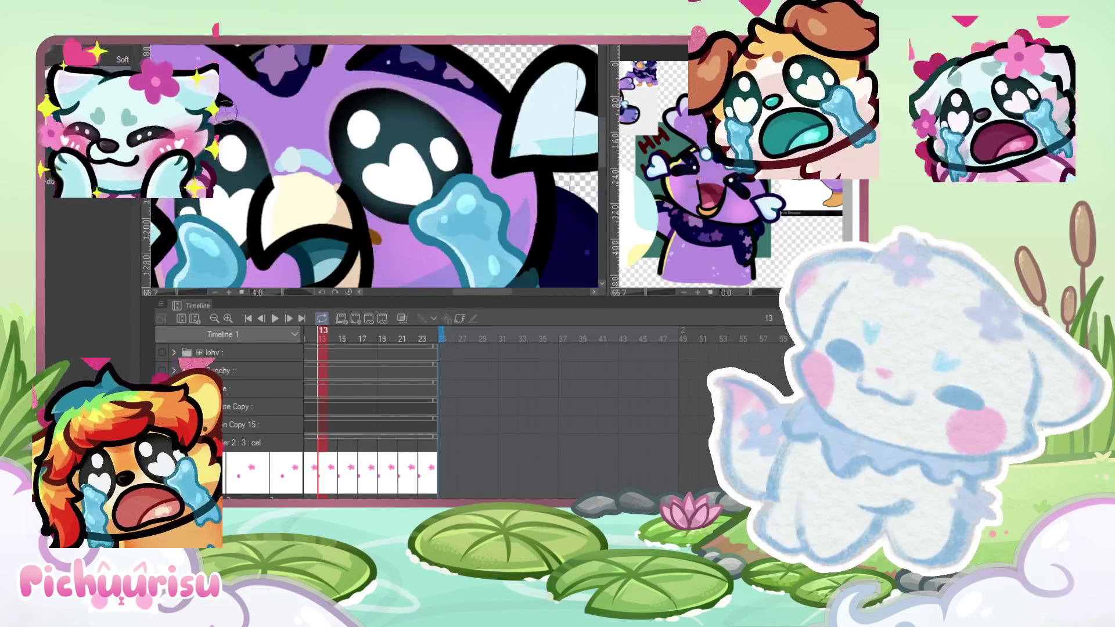
Step: Draw three black mouth strokes over the cream beak, then undo them
{"action": "key", "text": "p"}
{"action": "scroll", "coordinate": [257, 185], "scroll_direction": "up", "scroll_amount": 1}
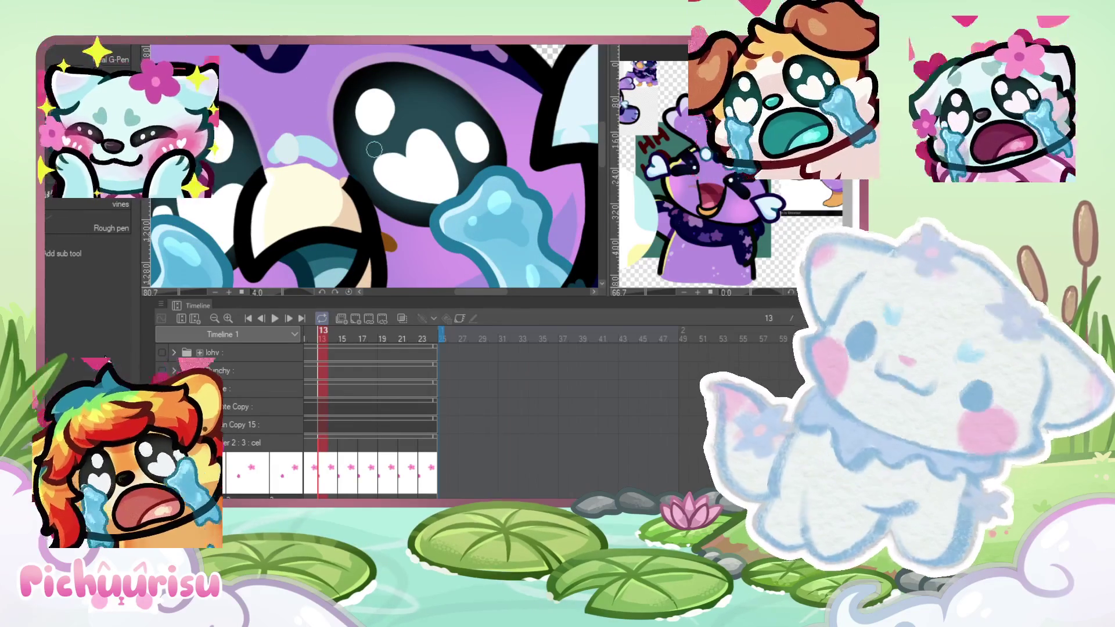
{"action": "scroll", "coordinate": [374, 150], "scroll_direction": "up", "scroll_amount": 4}
{"action": "left_click_drag", "start_coordinate": [255, 128], "coordinate": [261, 209]}
{"action": "left_click_drag", "start_coordinate": [299, 148], "coordinate": [294, 202]}
{"action": "left_click_drag", "start_coordinate": [343, 160], "coordinate": [366, 220]}
{"action": "scroll", "coordinate": [325, 175], "scroll_direction": "down", "scroll_amount": 4}
{"action": "scroll", "coordinate": [277, 112], "scroll_direction": "up", "scroll_amount": 1}
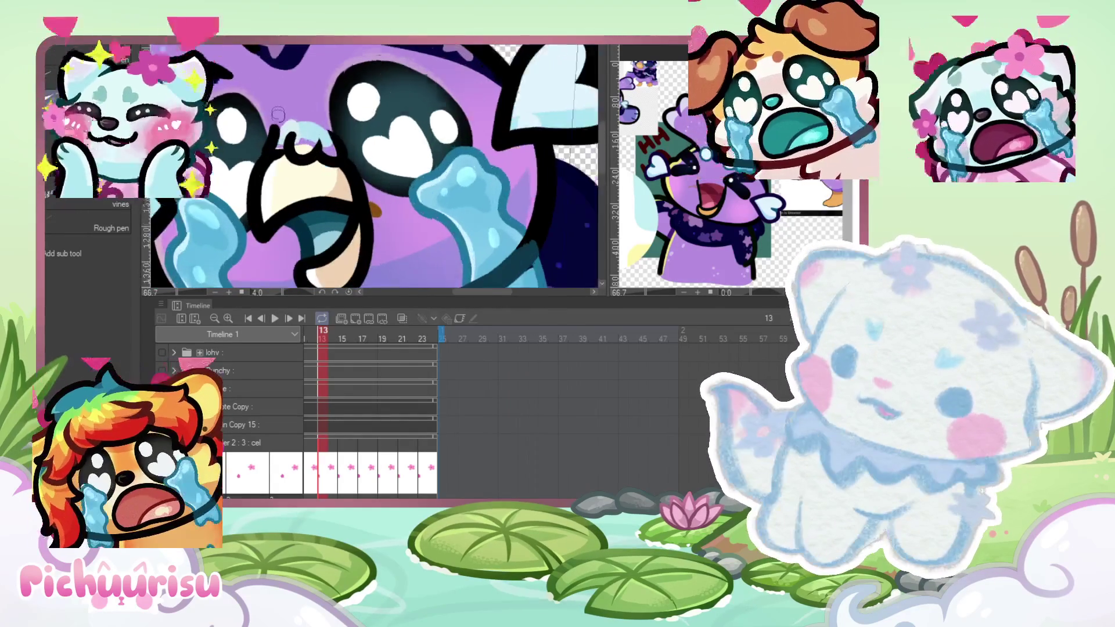
{"action": "scroll", "coordinate": [277, 112], "scroll_direction": "up", "scroll_amount": 2}
{"action": "key", "text": "ctrl+z"}
{"action": "key", "text": "ctrl+z"}
{"action": "key", "text": "ctrl+z"}
Step: Redraw the beak line as a longer wavy w-shaped stroke
{"action": "mouse_move", "coordinate": [284, 148]}
{"action": "left_mouse_down"}
{"action": "mouse_move", "coordinate": [305, 174]}
{"action": "mouse_move", "coordinate": [340, 183]}
{"action": "left_mouse_up"}
{"action": "key", "text": "ctrl+z"}
{"action": "left_click_drag", "start_coordinate": [270, 148], "coordinate": [346, 152]}
{"action": "key", "text": "ctrl+z"}
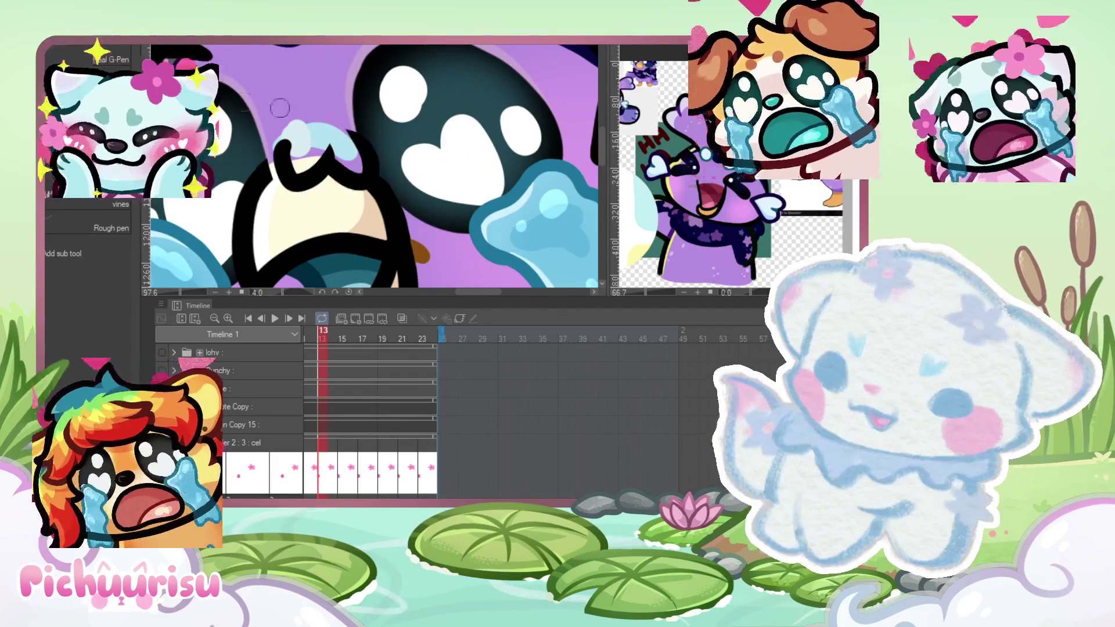
{"action": "scroll", "coordinate": [279, 159], "scroll_direction": "up", "scroll_amount": 5}
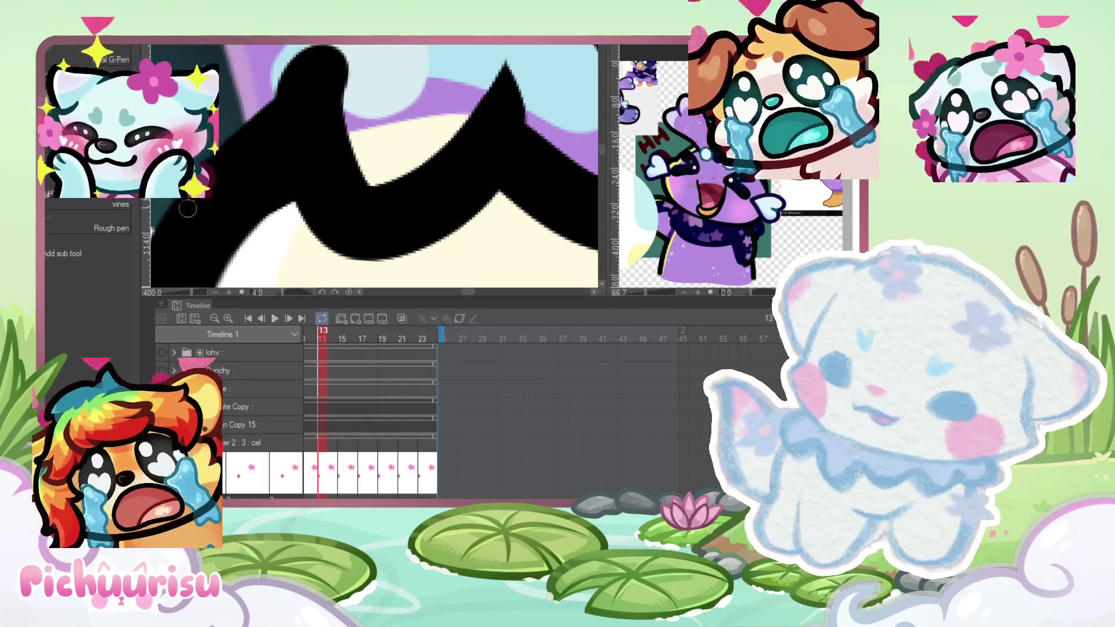
{"action": "scroll", "coordinate": [308, 201], "scroll_direction": "down", "scroll_amount": 2}
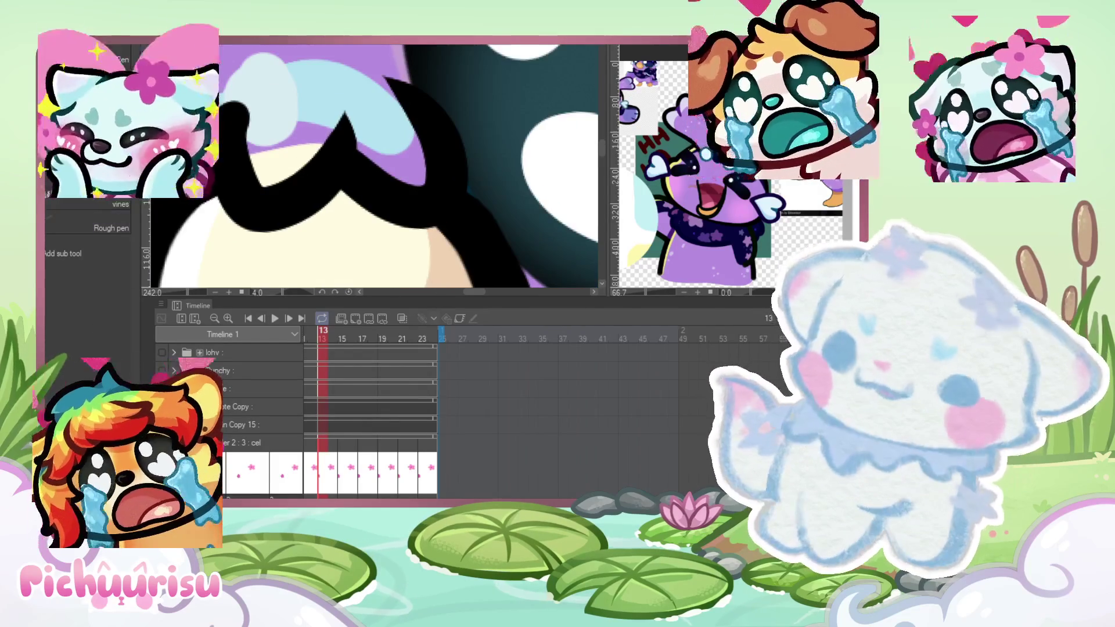
{"action": "scroll", "coordinate": [233, 130], "scroll_direction": "up", "scroll_amount": 2}
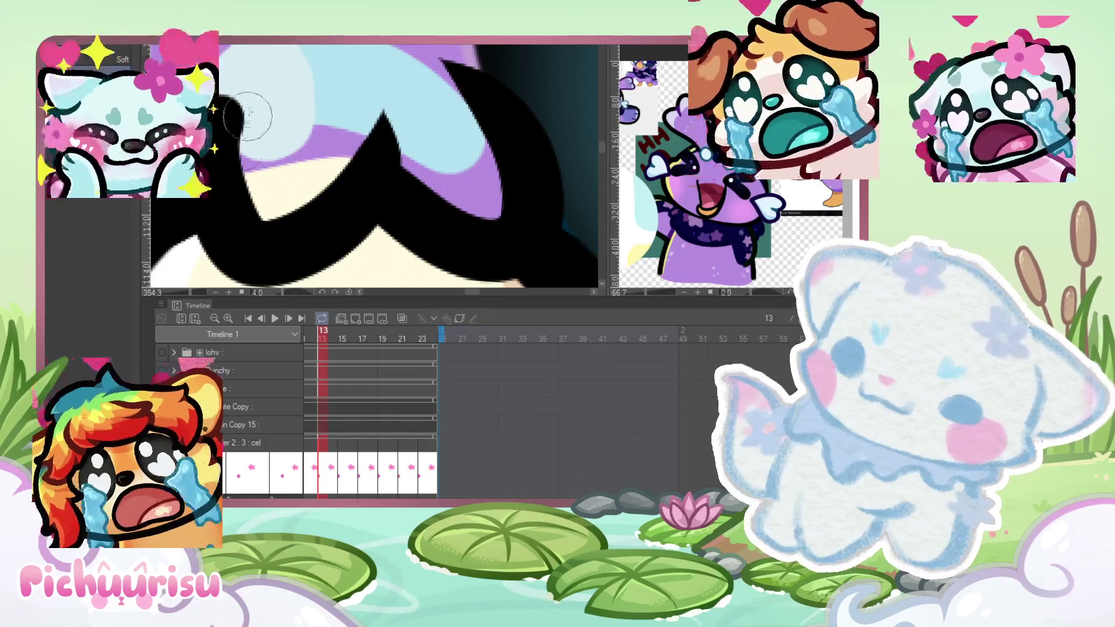
Step: Try a light-blue stroke across the beak line, then undo it
{"action": "mouse_move", "coordinate": [250, 166]}
{"action": "left_mouse_down"}
{"action": "mouse_move", "coordinate": [354, 143]}
{"action": "mouse_move", "coordinate": [430, 144]}
{"action": "mouse_move", "coordinate": [485, 200]}
{"action": "mouse_move", "coordinate": [451, 129]}
{"action": "left_mouse_up"}
{"action": "scroll", "coordinate": [296, 145], "scroll_direction": "down", "scroll_amount": 10}
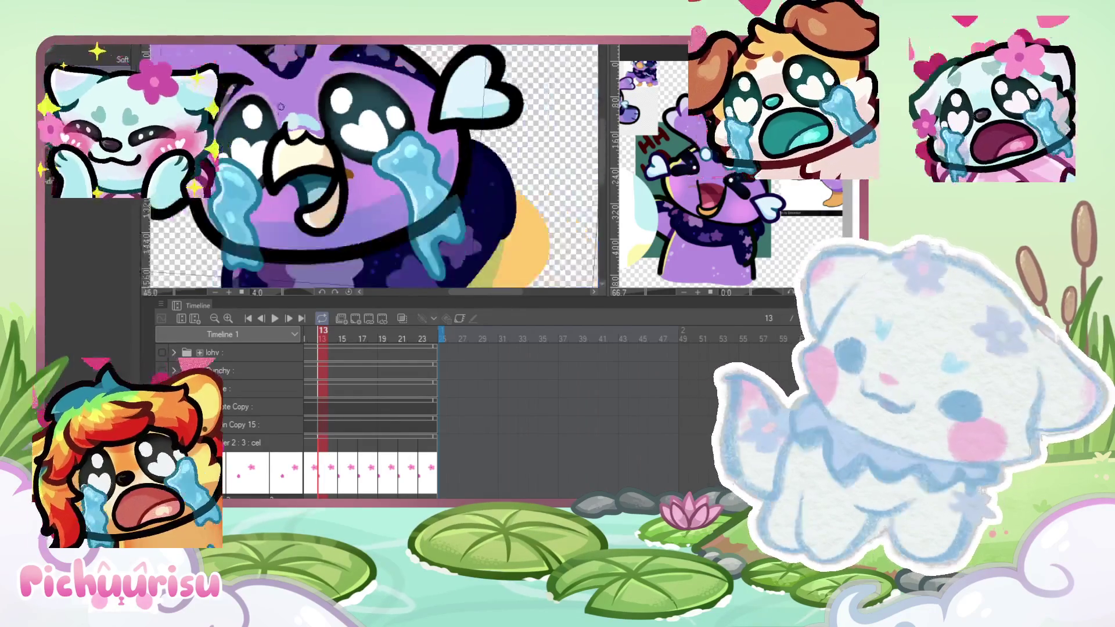
{"action": "scroll", "coordinate": [289, 101], "scroll_direction": "up", "scroll_amount": 5}
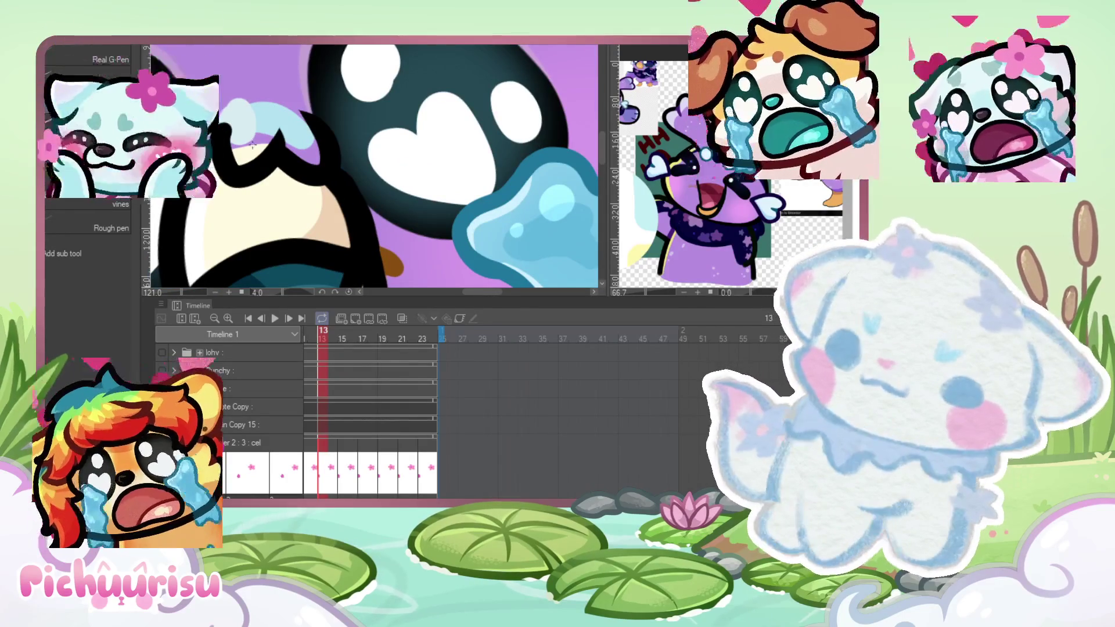
{"action": "key", "text": "ctrl+z"}
{"action": "key", "text": "ctrl+z"}
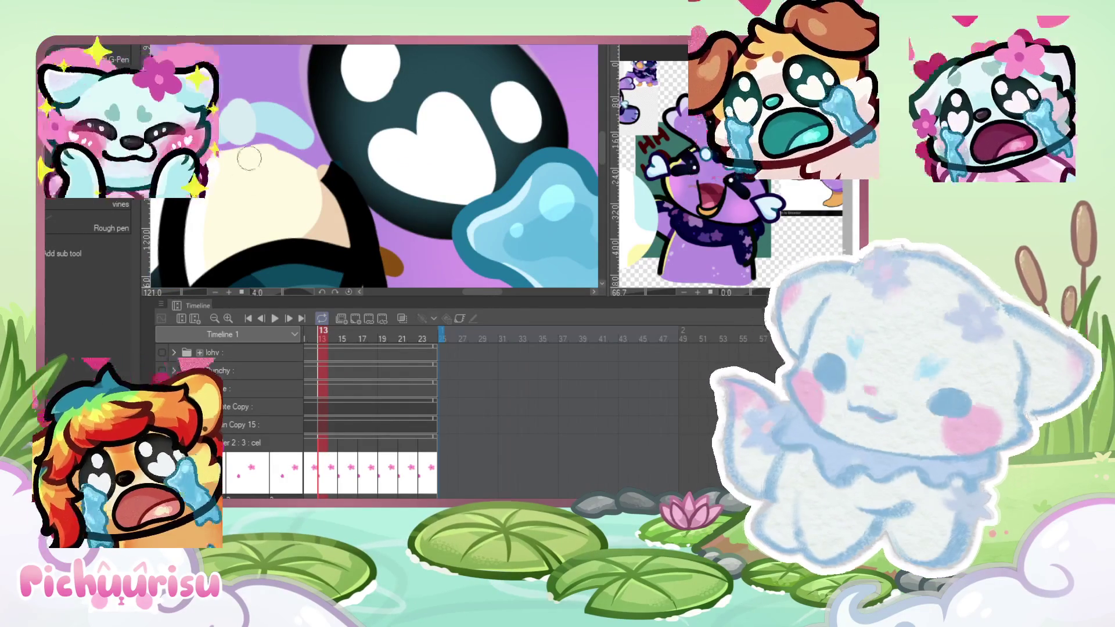
{"action": "scroll", "coordinate": [223, 154], "scroll_direction": "down", "scroll_amount": 2}
Step: Draw a black outline along the cream beak
{"action": "mouse_move", "coordinate": [252, 192]}
{"action": "left_mouse_down"}
{"action": "mouse_move", "coordinate": [302, 113]}
{"action": "mouse_move", "coordinate": [415, 140]}
{"action": "left_mouse_up"}
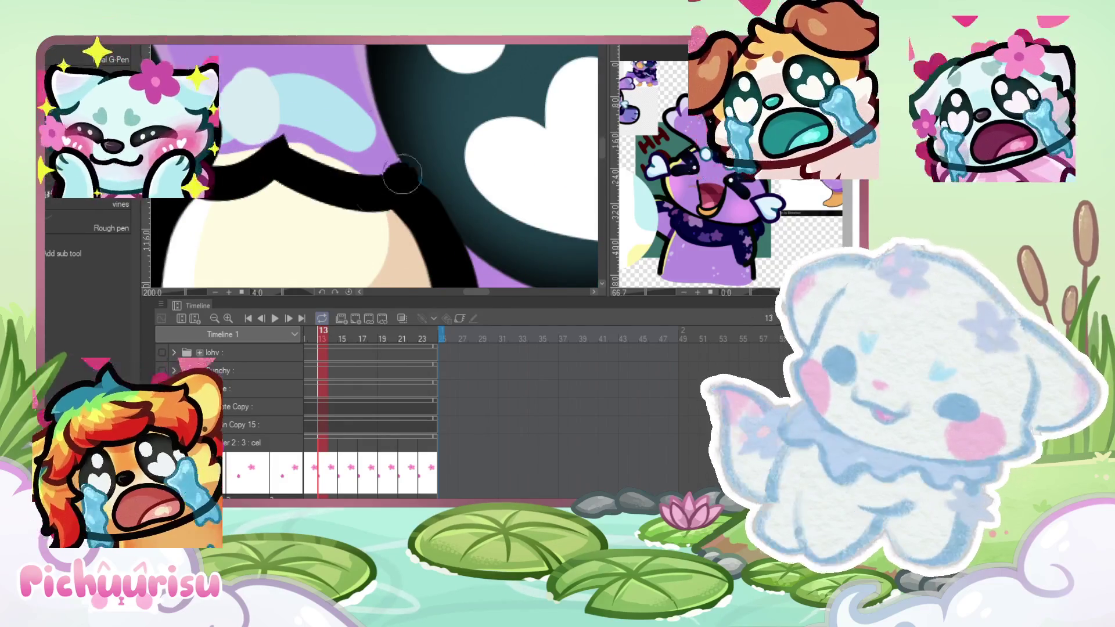
{"action": "left_click_drag", "start_coordinate": [293, 137], "coordinate": [406, 116]}
{"action": "scroll", "coordinate": [233, 133], "scroll_direction": "down", "scroll_amount": 1}
{"action": "scroll", "coordinate": [244, 163], "scroll_direction": "up", "scroll_amount": 4}
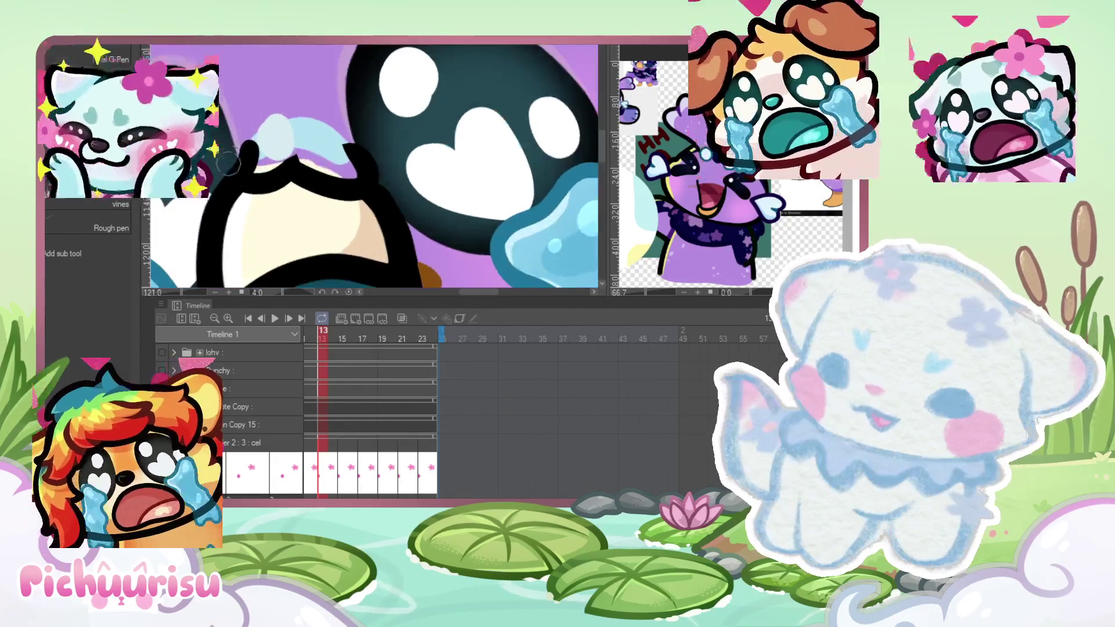
Step: Airbrush with Soft to fade the light-blue highlight above the beak into purple
{"action": "key", "text": "e"}
{"action": "scroll", "coordinate": [244, 163], "scroll_direction": "up", "scroll_amount": 2}
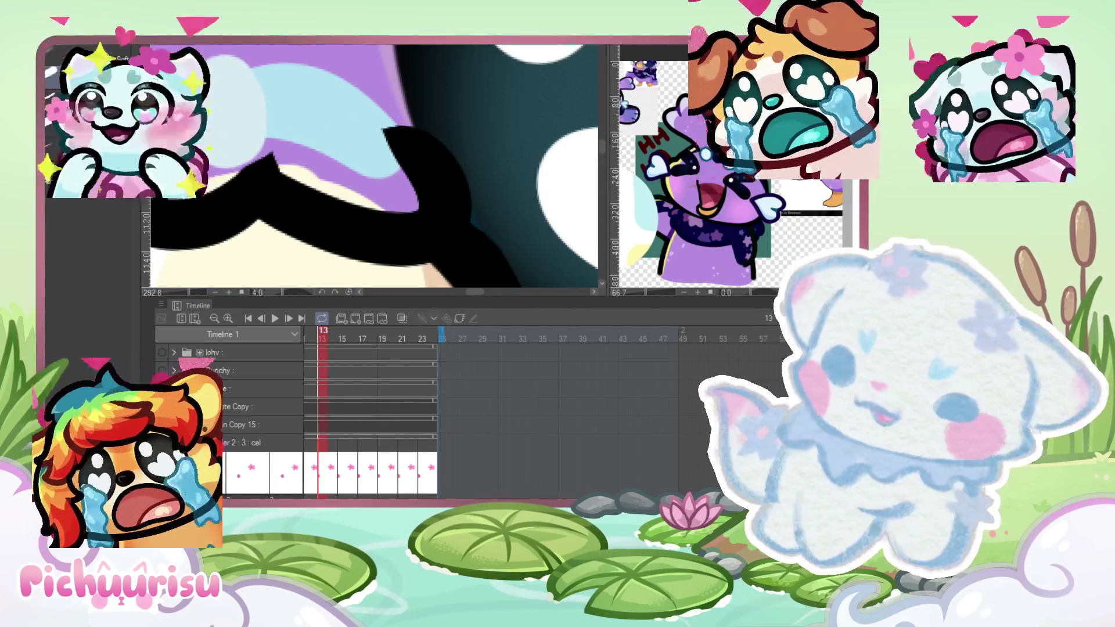
{"action": "scroll", "coordinate": [325, 155], "scroll_direction": "down", "scroll_amount": 1}
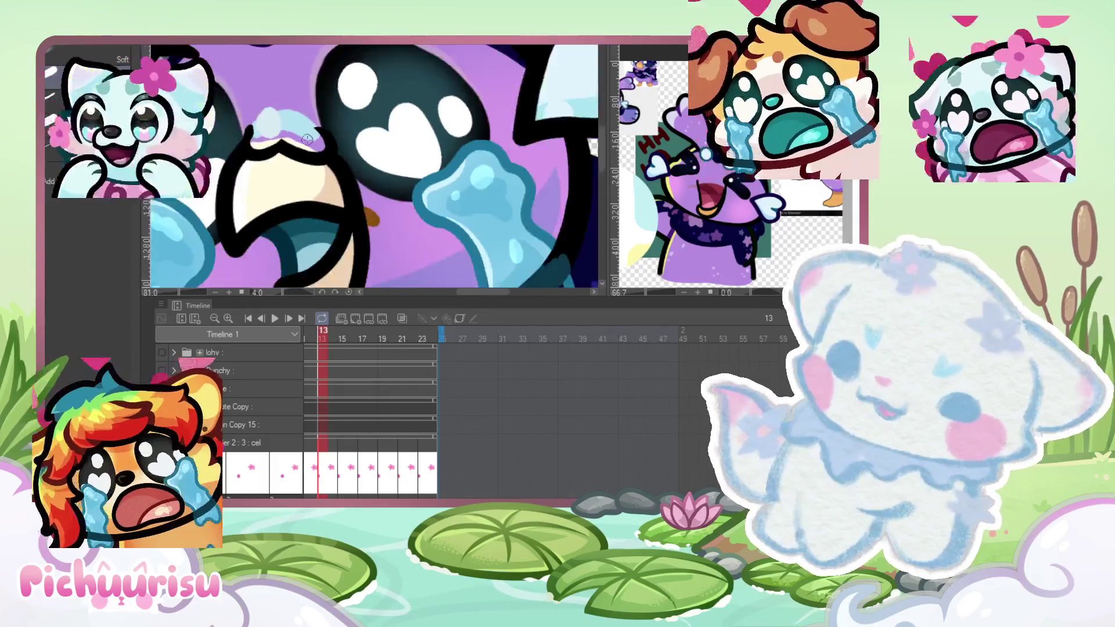
{"action": "scroll", "coordinate": [226, 157], "scroll_direction": "up", "scroll_amount": 1}
{"action": "scroll", "coordinate": [222, 124], "scroll_direction": "down", "scroll_amount": 3}
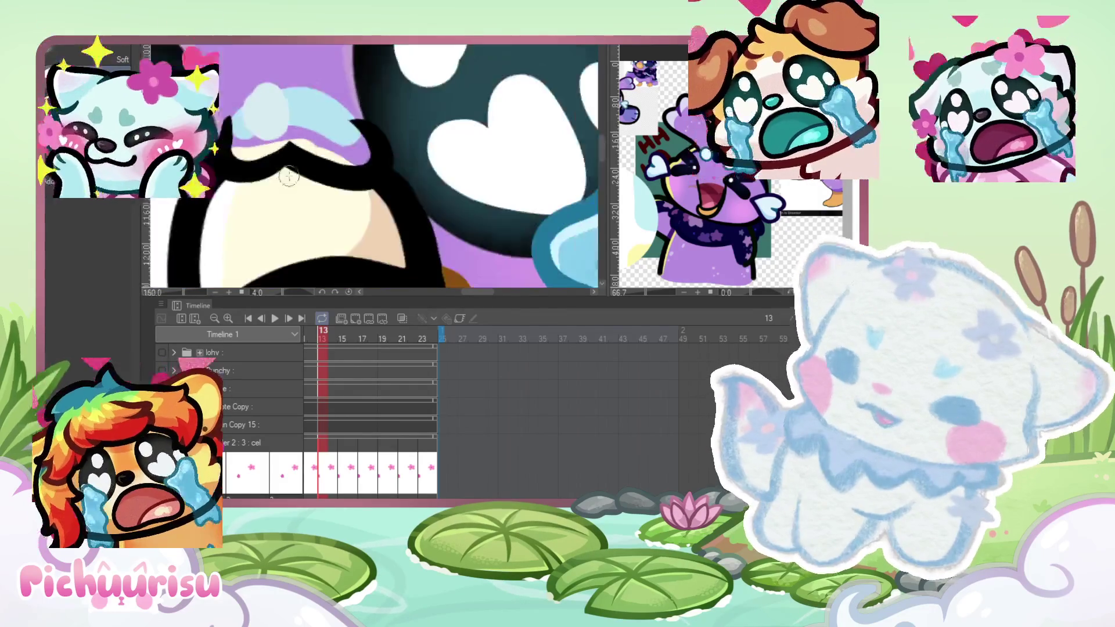
{"action": "scroll", "coordinate": [337, 106], "scroll_direction": "up", "scroll_amount": 2}
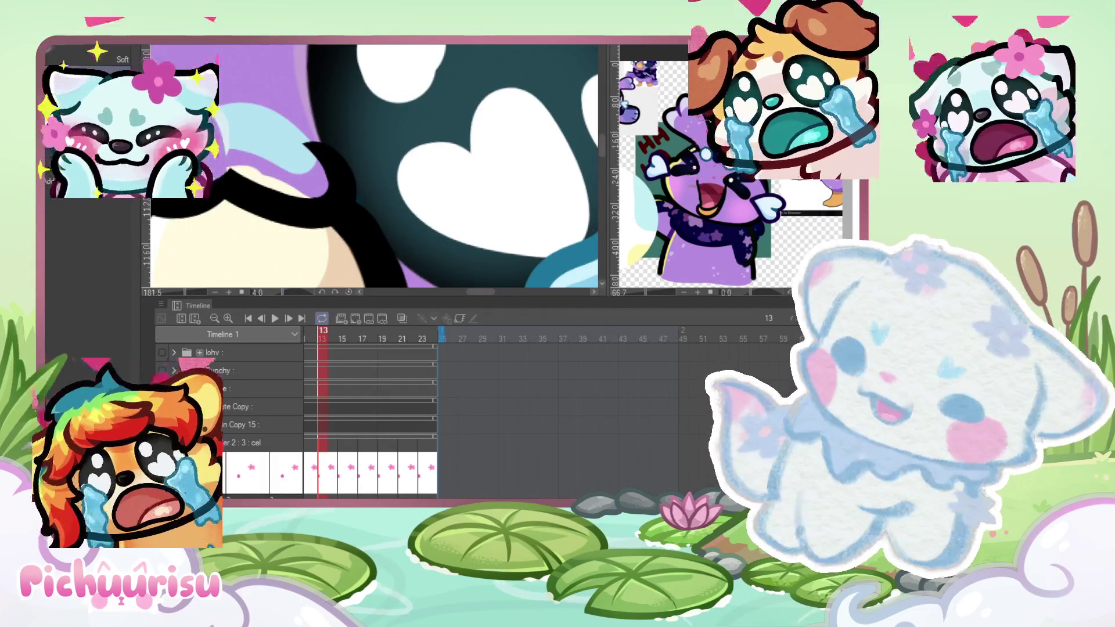
{"action": "left_click_drag", "start_coordinate": [261, 163], "coordinate": [310, 186]}
{"action": "scroll", "coordinate": [294, 126], "scroll_direction": "down", "scroll_amount": 3}
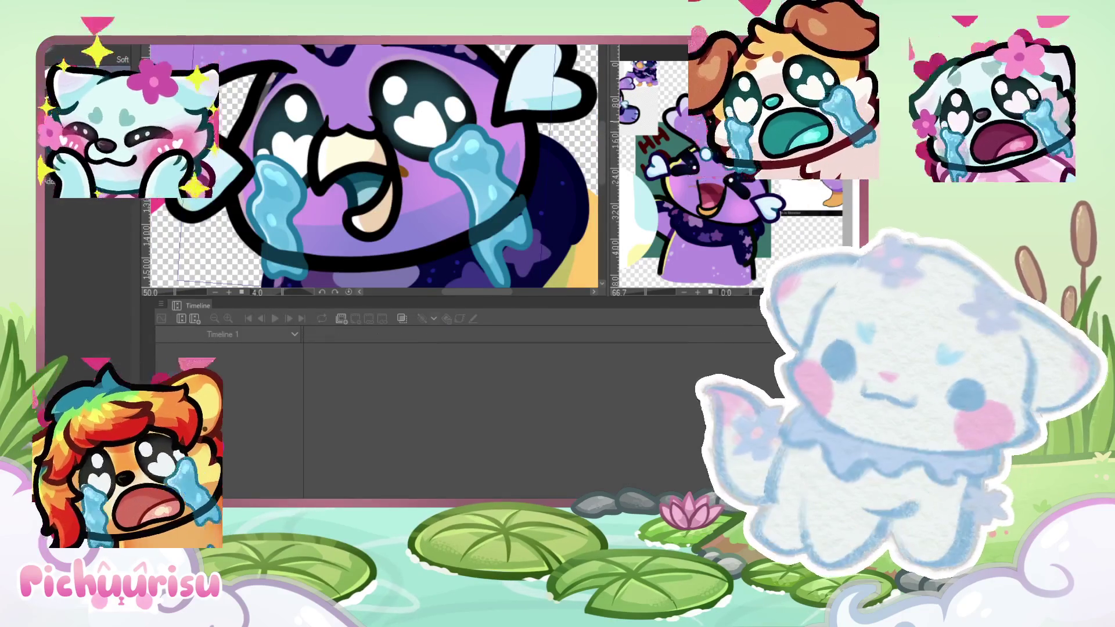
{"action": "scroll", "coordinate": [405, 106], "scroll_direction": "up", "scroll_amount": 1}
{"action": "scroll", "coordinate": [374, 148], "scroll_direction": "up", "scroll_amount": 1}
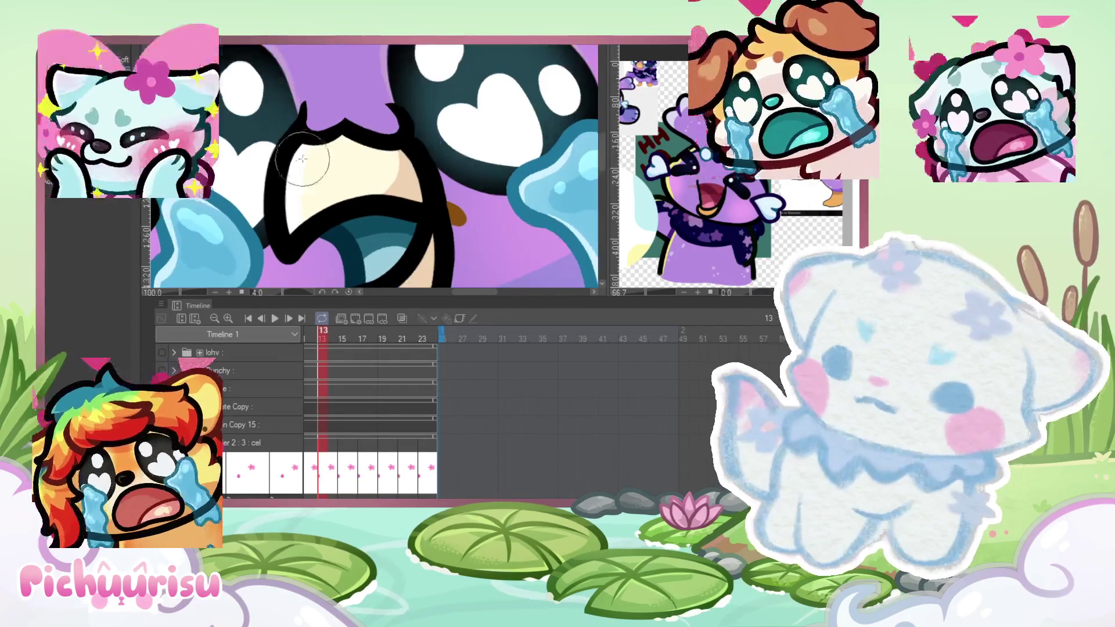
Step: Paint the beak orange with the Real G-Pen
{"action": "key", "text": "p"}
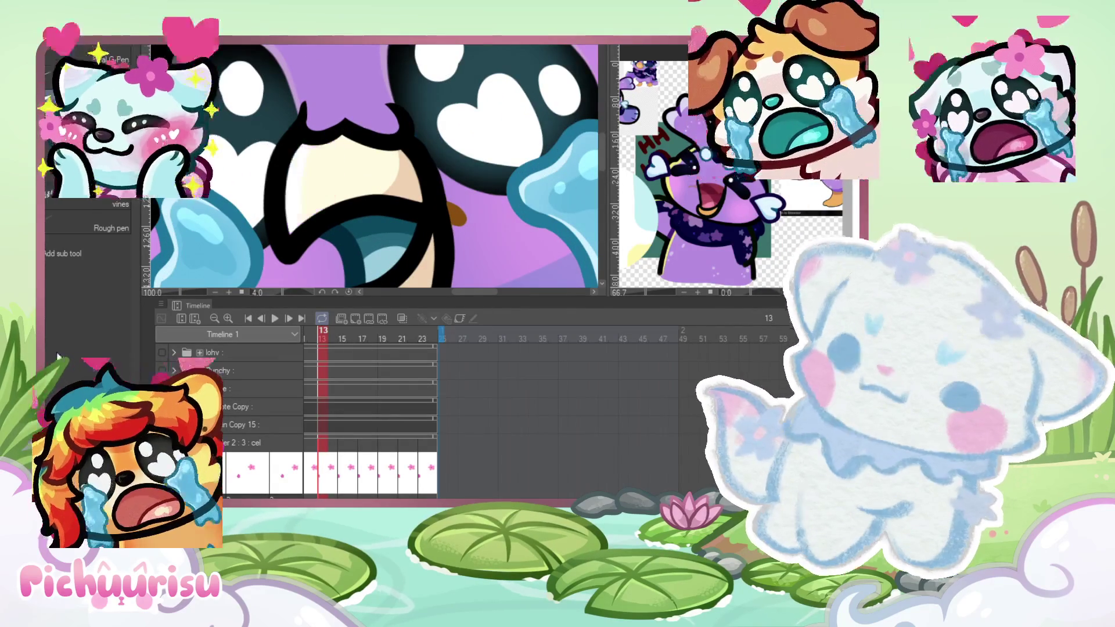
{"action": "mouse_move", "coordinate": [307, 144]}
{"action": "left_mouse_down"}
{"action": "mouse_move", "coordinate": [326, 174]}
{"action": "mouse_move", "coordinate": [387, 155]}
{"action": "mouse_move", "coordinate": [386, 244]}
{"action": "mouse_move", "coordinate": [350, 236]}
{"action": "left_mouse_up"}
{"action": "scroll", "coordinate": [392, 164], "scroll_direction": "down", "scroll_amount": 1}
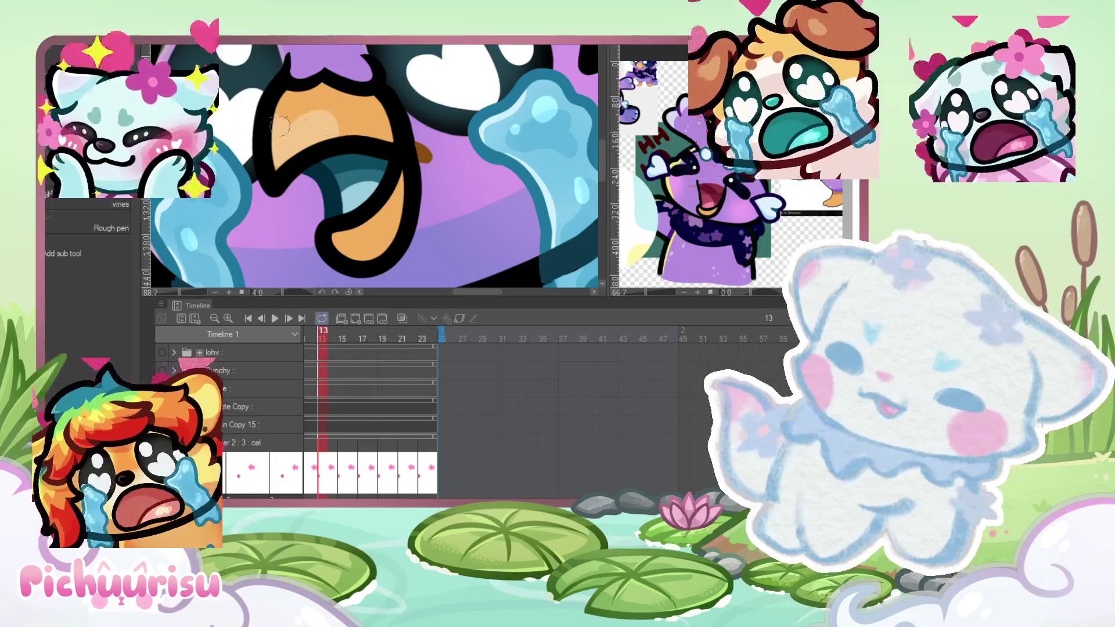
Step: Zoom in and out to check the orange beak and the whole coloured bird emote
{"action": "scroll", "coordinate": [285, 127], "scroll_direction": "down", "scroll_amount": 2}
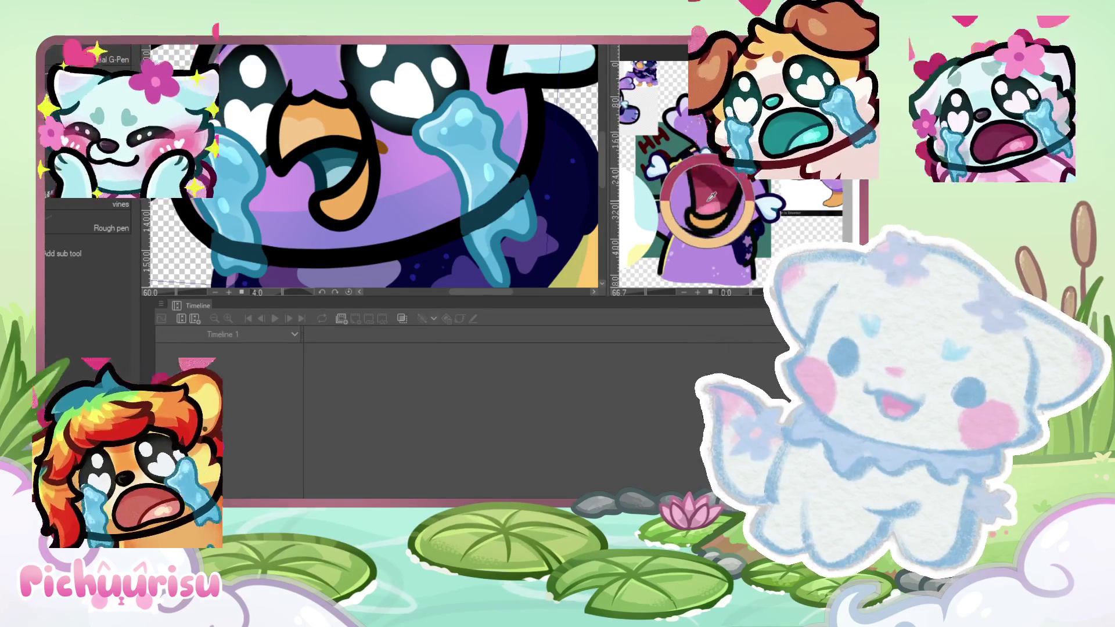
{"action": "scroll", "coordinate": [329, 162], "scroll_direction": "up", "scroll_amount": 1}
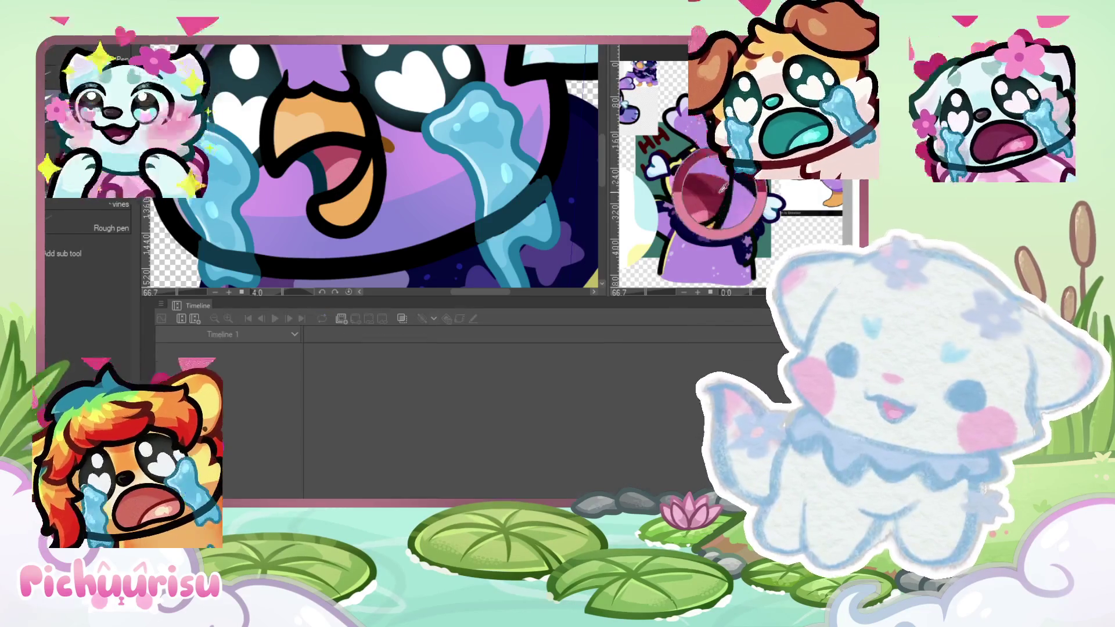
{"action": "scroll", "coordinate": [319, 145], "scroll_direction": "down", "scroll_amount": 3}
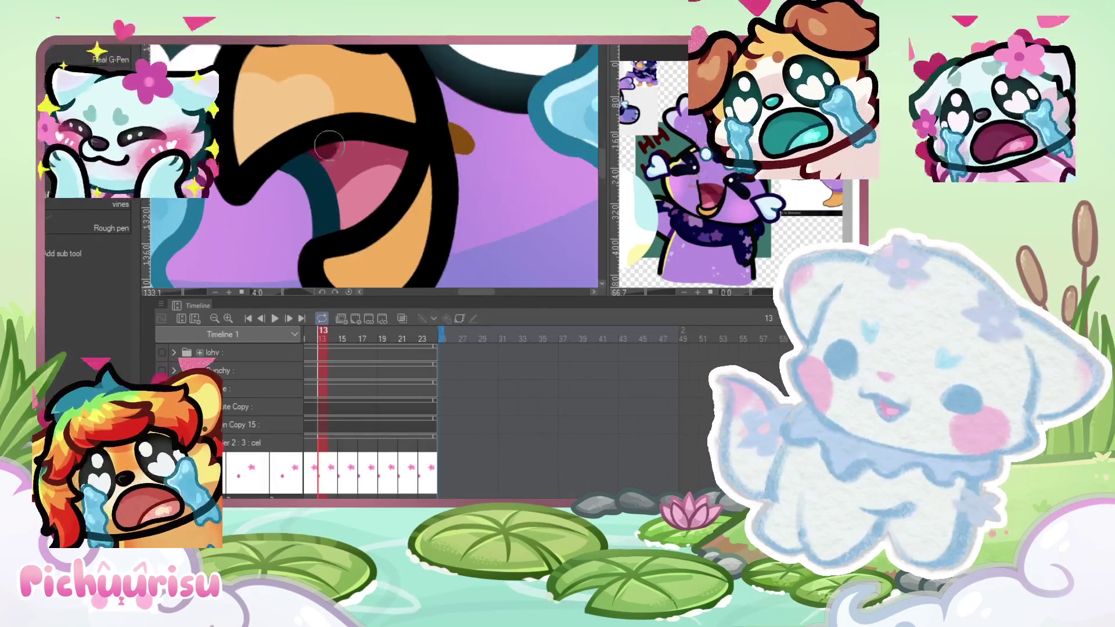
{"action": "scroll", "coordinate": [311, 125], "scroll_direction": "up", "scroll_amount": 5}
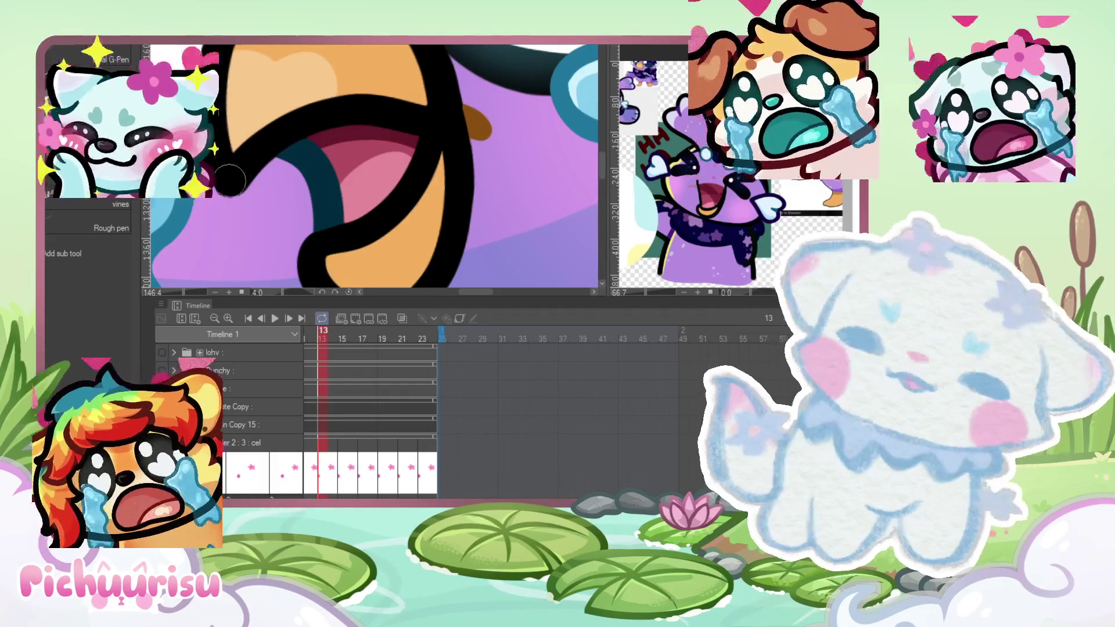
{"action": "scroll", "coordinate": [423, 111], "scroll_direction": "up", "scroll_amount": 2}
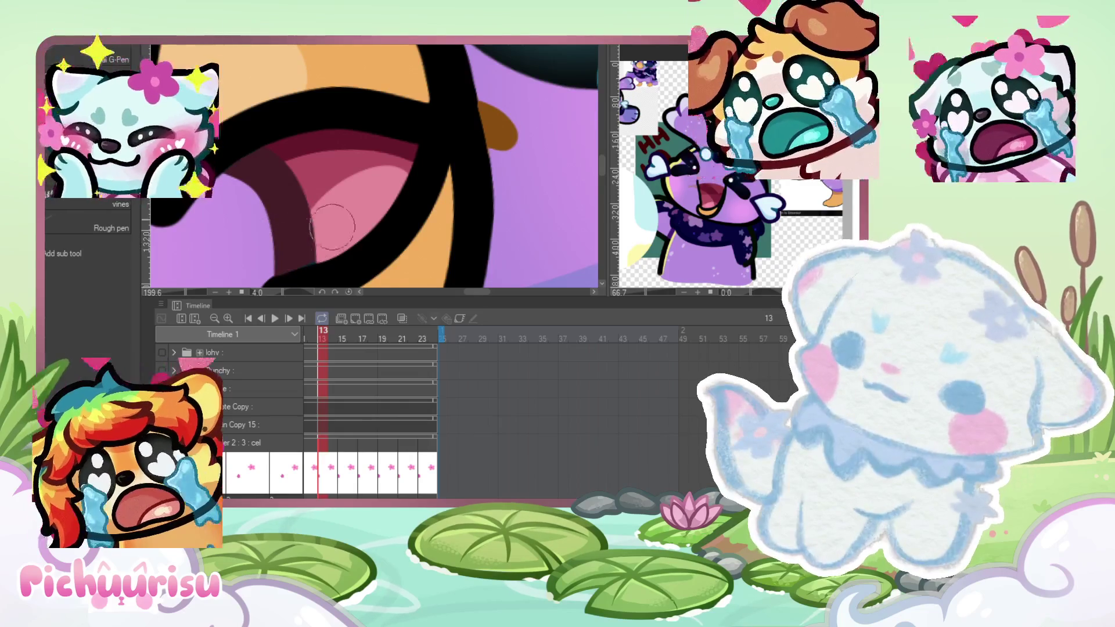
{"action": "scroll", "coordinate": [287, 235], "scroll_direction": "down", "scroll_amount": 3}
{"action": "scroll", "coordinate": [286, 234], "scroll_direction": "down", "scroll_amount": 4}
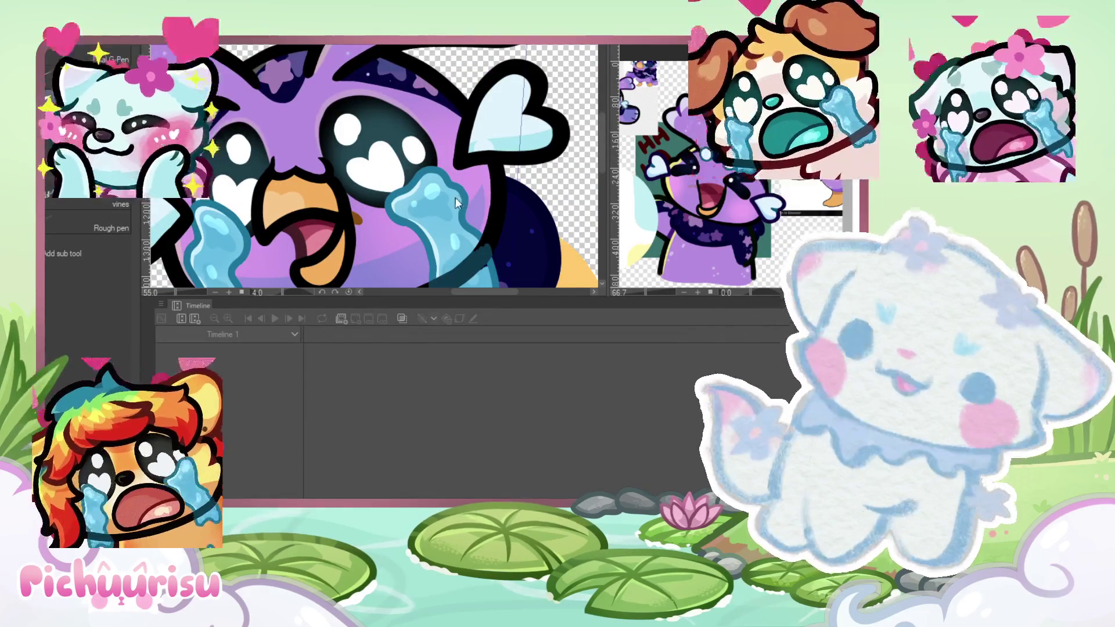
{"action": "scroll", "coordinate": [305, 154], "scroll_direction": "up", "scroll_amount": 2}
{"action": "scroll", "coordinate": [304, 154], "scroll_direction": "up", "scroll_amount": 2}
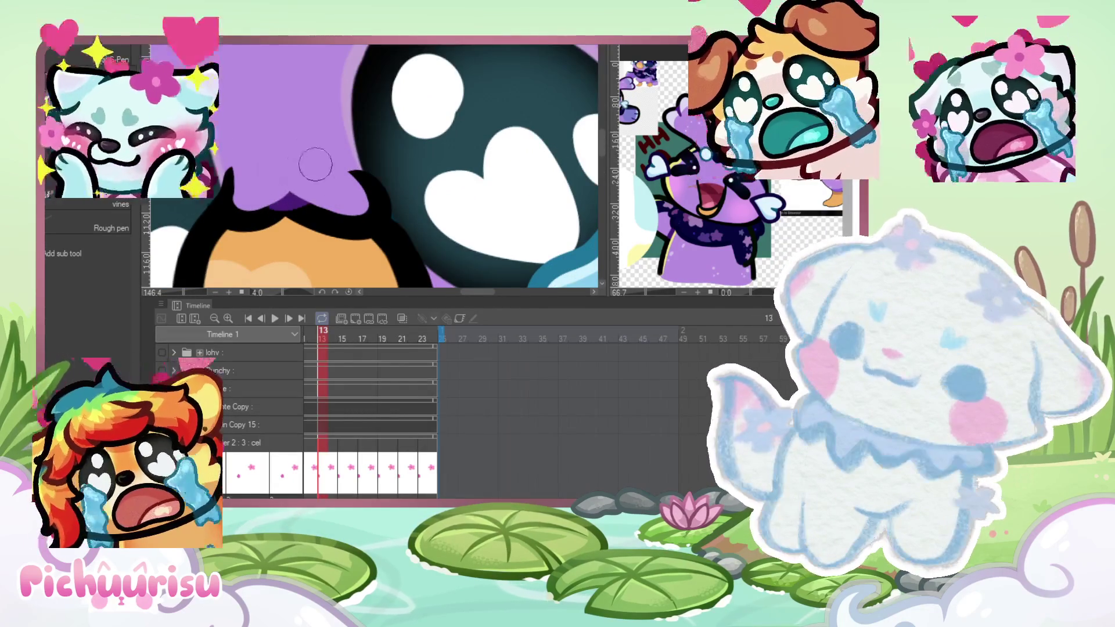
{"action": "scroll", "coordinate": [247, 170], "scroll_direction": "up", "scroll_amount": 1}
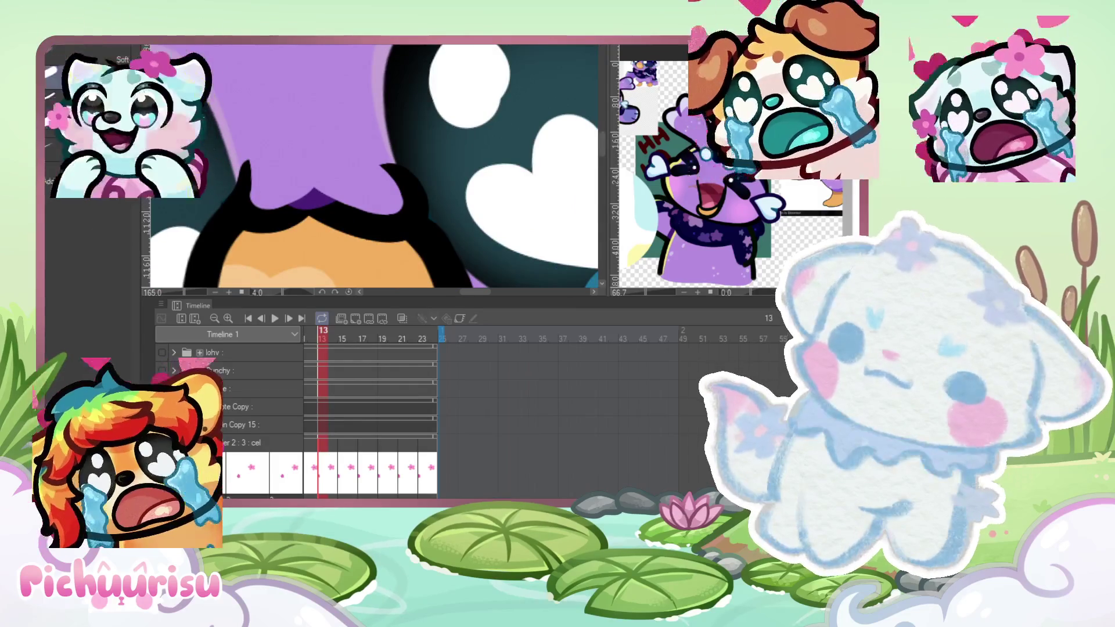
{"action": "scroll", "coordinate": [227, 179], "scroll_direction": "up", "scroll_amount": 1}
{"action": "scroll", "coordinate": [246, 167], "scroll_direction": "up", "scroll_amount": 1}
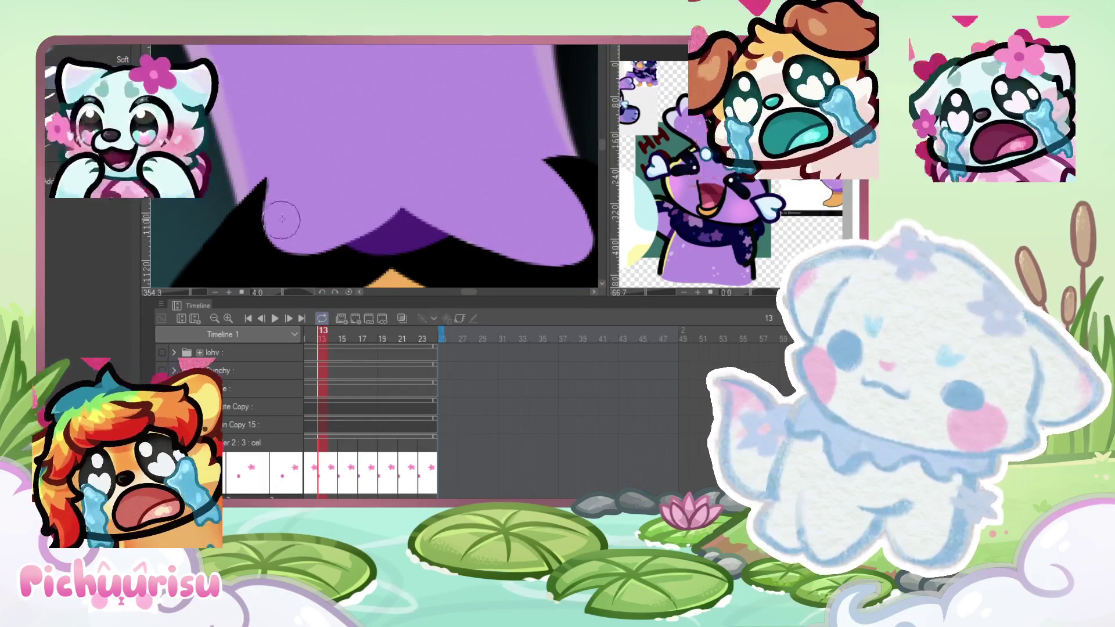
{"action": "scroll", "coordinate": [295, 215], "scroll_direction": "down", "scroll_amount": 2}
{"action": "scroll", "coordinate": [252, 164], "scroll_direction": "down", "scroll_amount": 5}
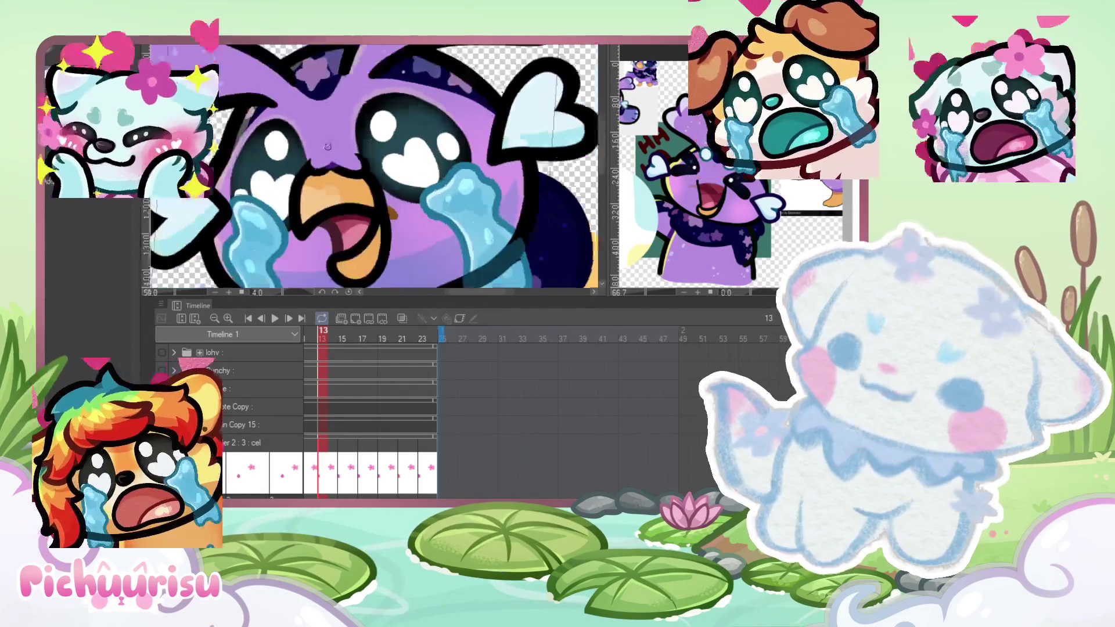
{"action": "scroll", "coordinate": [253, 164], "scroll_direction": "down", "scroll_amount": 1}
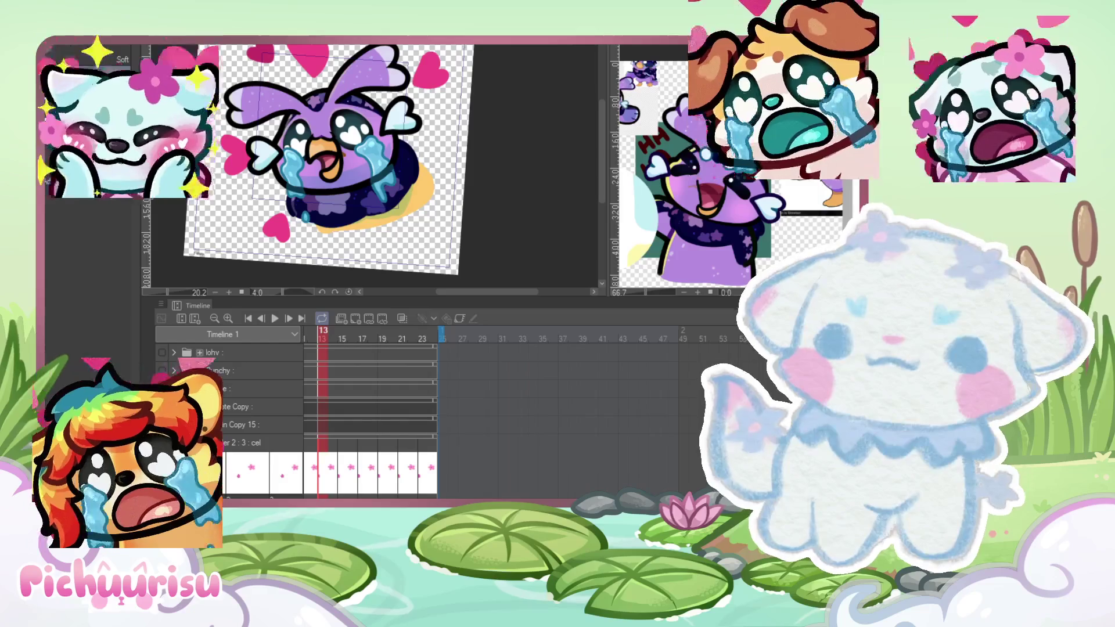
{"action": "key", "text": "Right"}
{"action": "key", "text": "Right"}
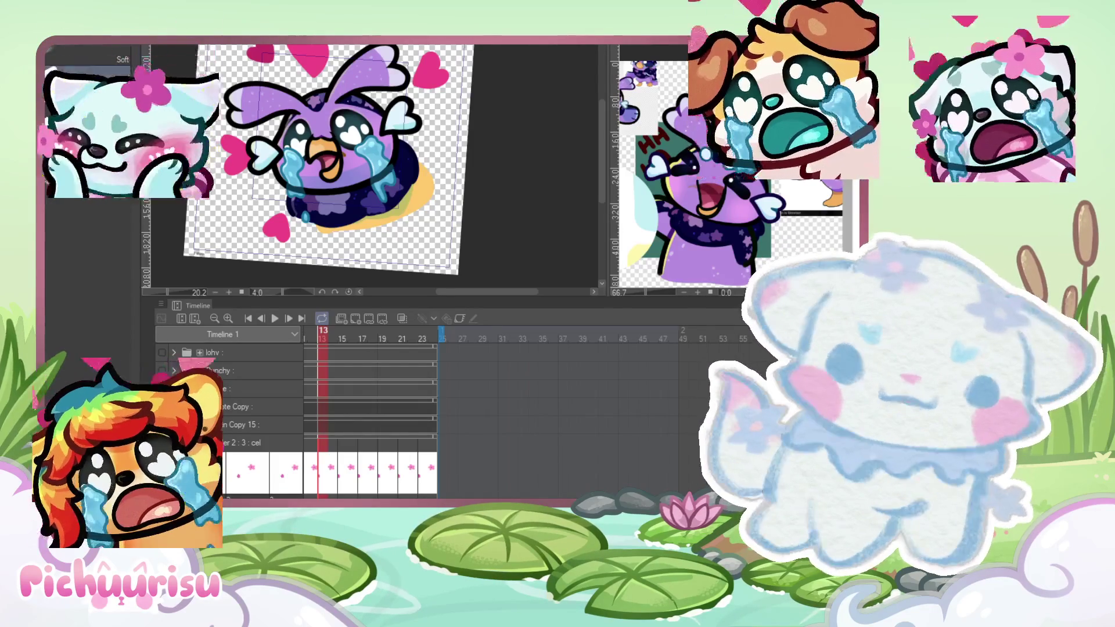
{"action": "scroll", "coordinate": [360, 156], "scroll_direction": "up", "scroll_amount": 5}
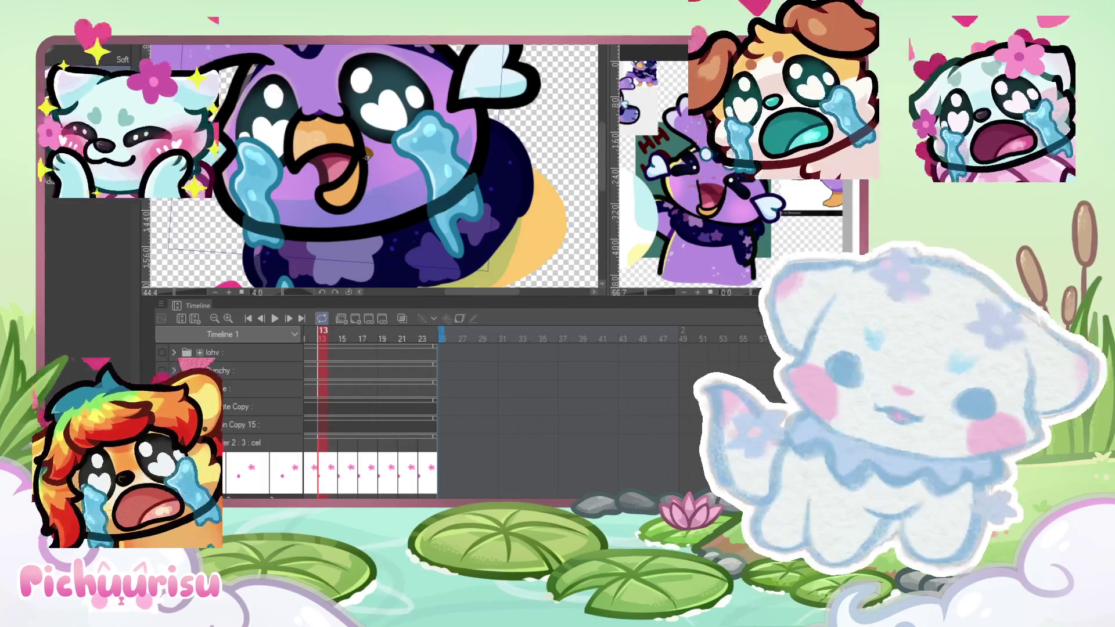
Step: Switch to the Sub View and back, then zoom in and out on the beak
{"action": "left_click", "coordinate": [627, 164]}
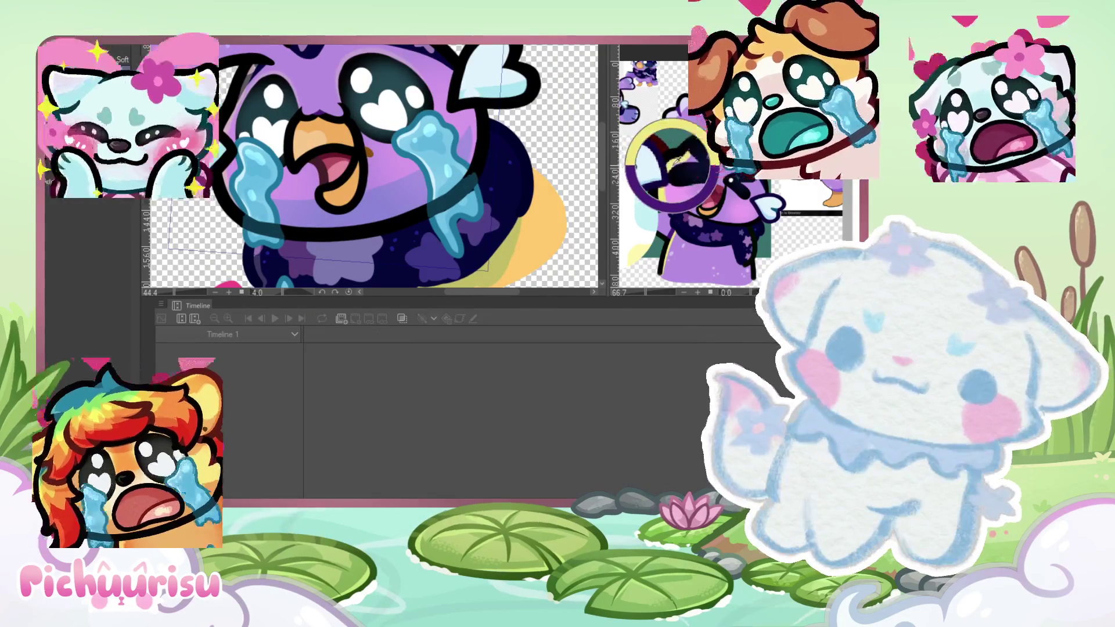
{"action": "left_click", "coordinate": [524, 200]}
{"action": "scroll", "coordinate": [255, 116], "scroll_direction": "up", "scroll_amount": 2}
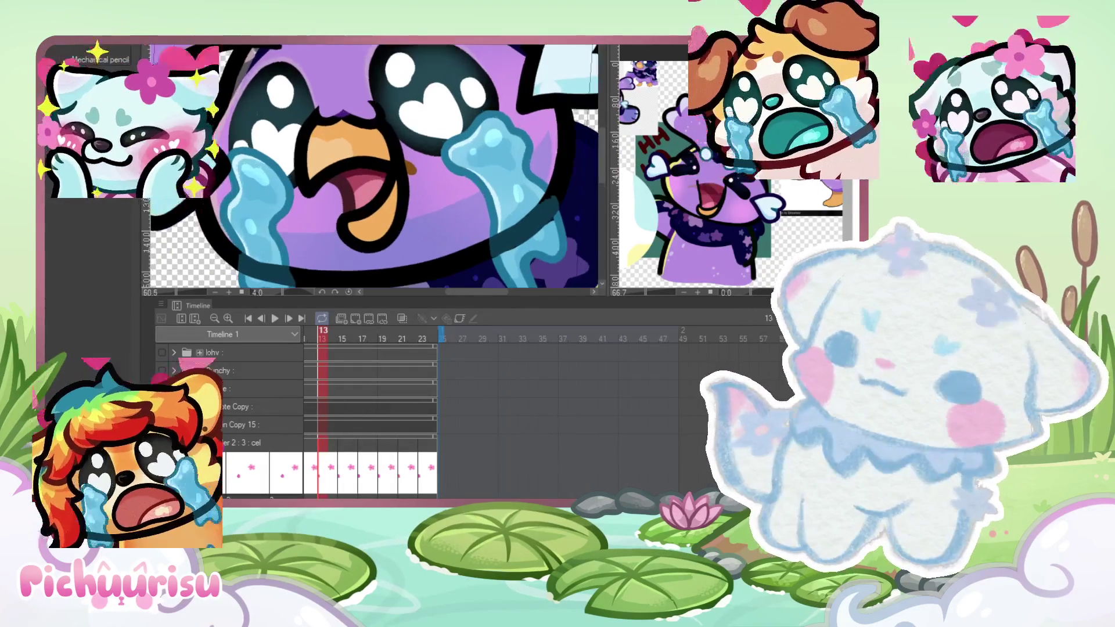
{"action": "scroll", "coordinate": [305, 190], "scroll_direction": "up", "scroll_amount": 3}
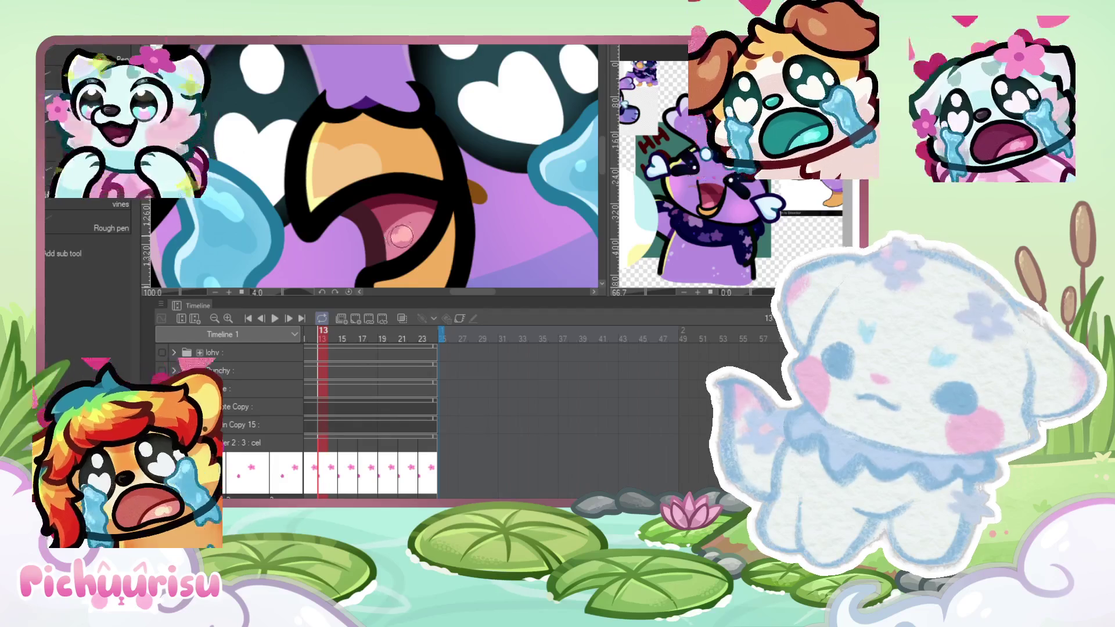
{"action": "scroll", "coordinate": [400, 236], "scroll_direction": "down", "scroll_amount": 6}
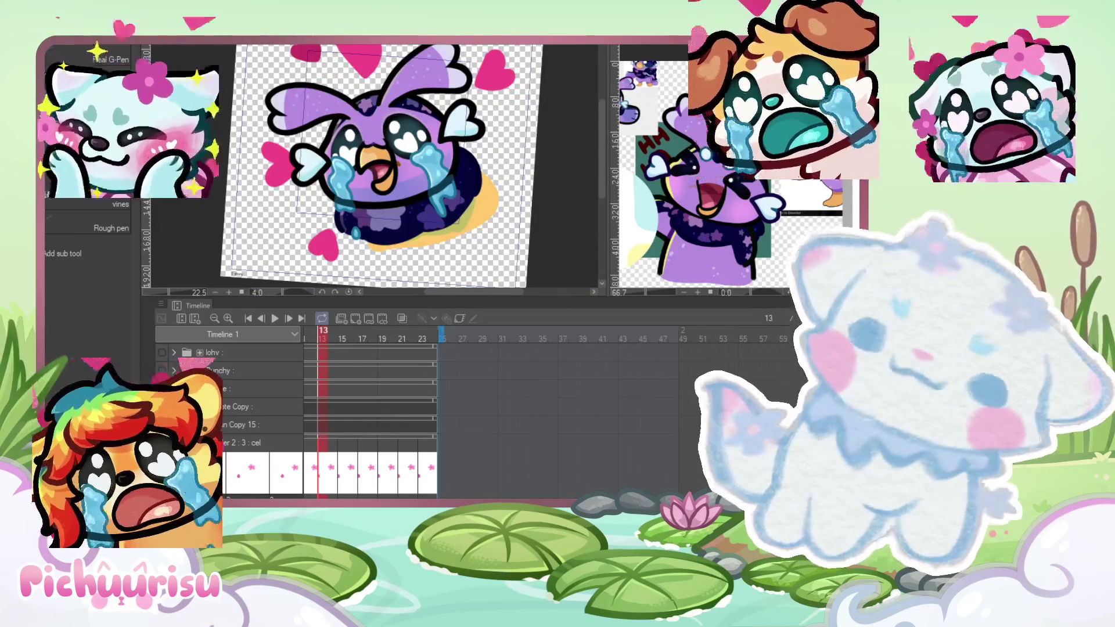
{"action": "scroll", "coordinate": [350, 202], "scroll_direction": "up", "scroll_amount": 4}
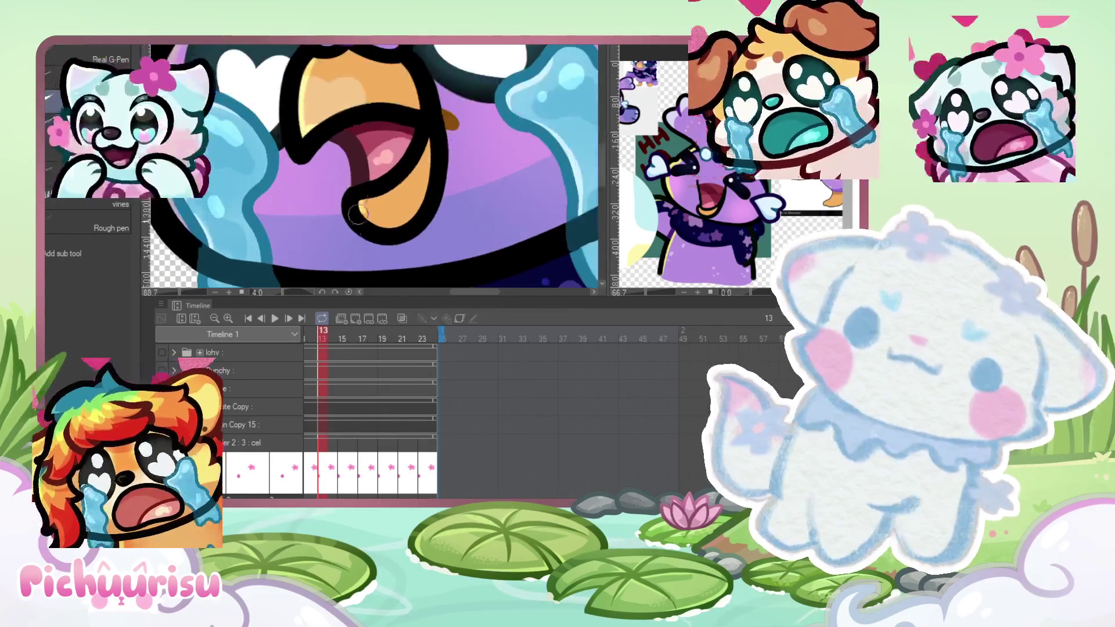
{"action": "scroll", "coordinate": [350, 202], "scroll_direction": "up", "scroll_amount": 1}
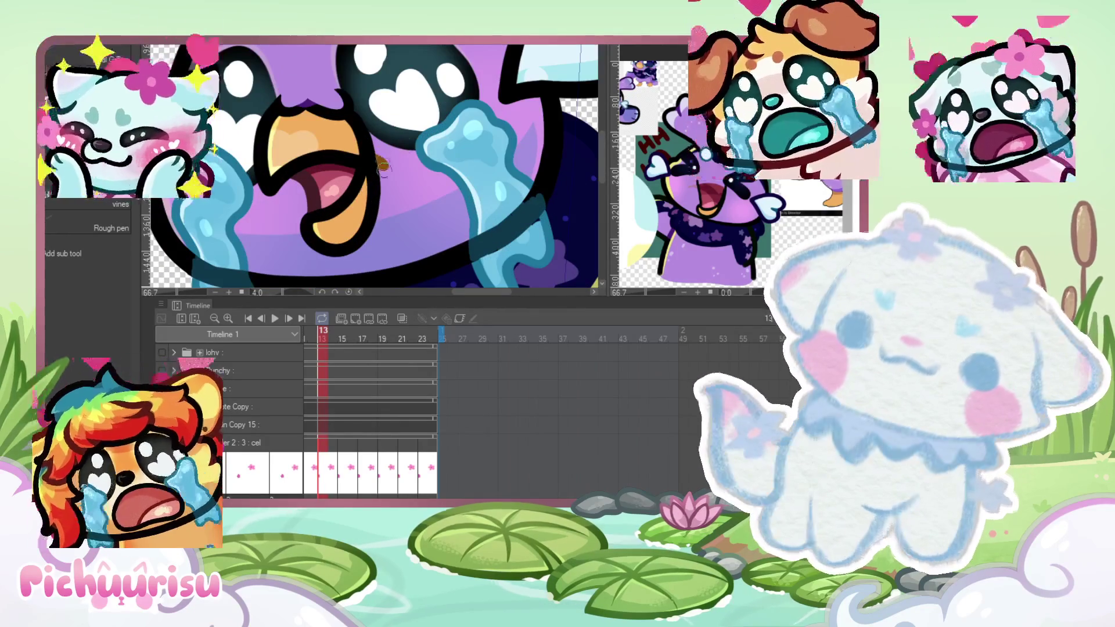
{"action": "scroll", "coordinate": [547, 185], "scroll_direction": "down", "scroll_amount": 2}
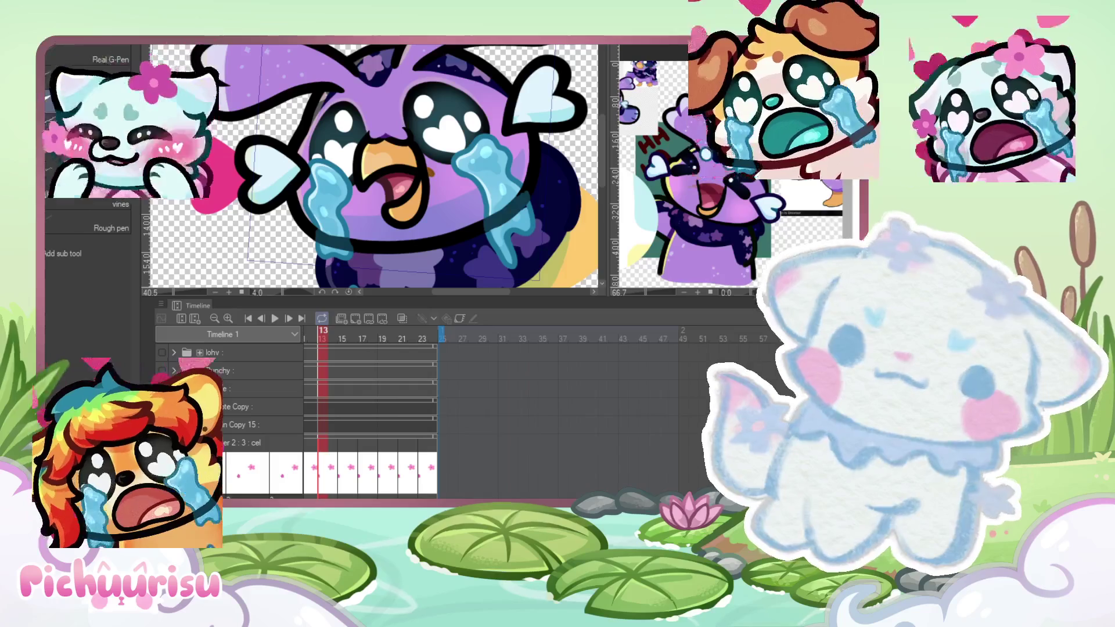
{"action": "scroll", "coordinate": [383, 181], "scroll_direction": "up", "scroll_amount": 4}
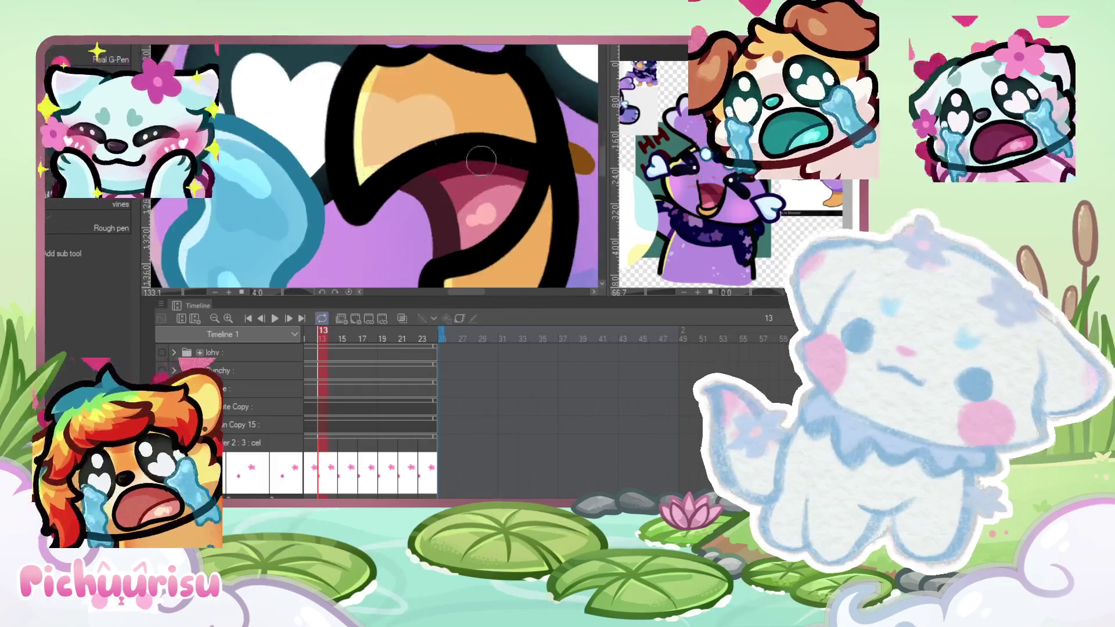
{"action": "scroll", "coordinate": [519, 156], "scroll_direction": "up", "scroll_amount": 1}
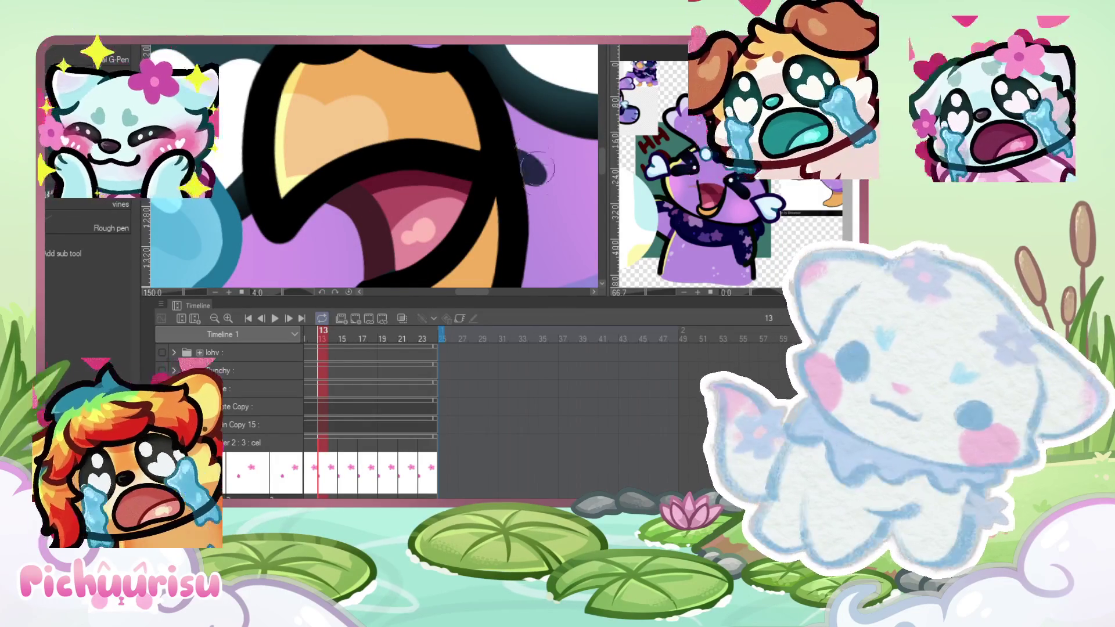
{"action": "scroll", "coordinate": [536, 161], "scroll_direction": "down", "scroll_amount": 6}
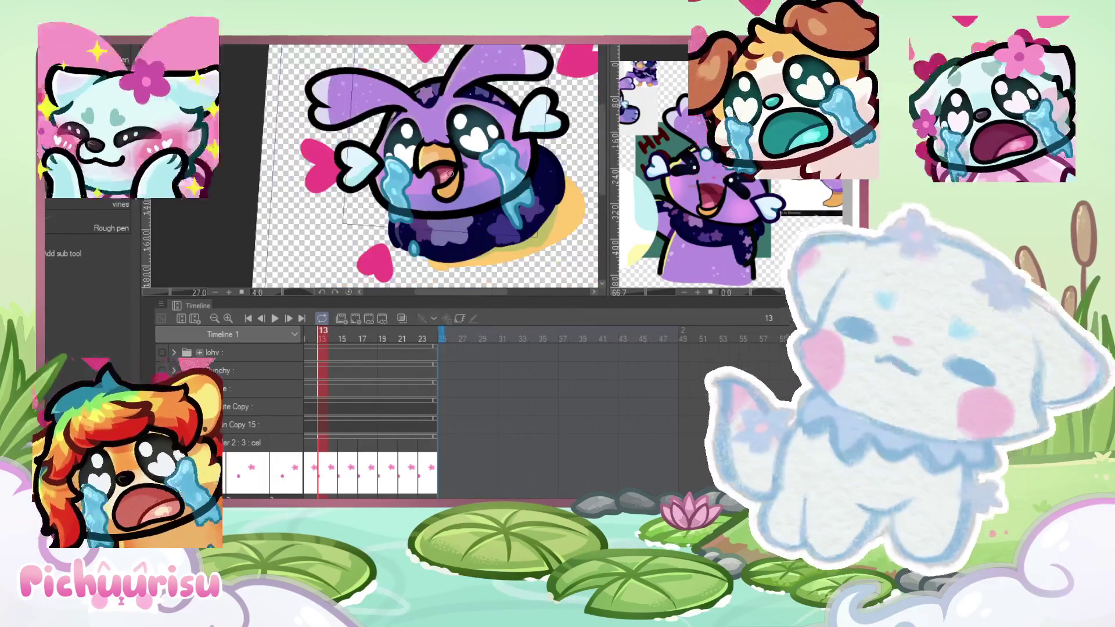
{"action": "scroll", "coordinate": [450, 173], "scroll_direction": "down", "scroll_amount": 2}
{"action": "scroll", "coordinate": [453, 172], "scroll_direction": "up", "scroll_amount": 3}
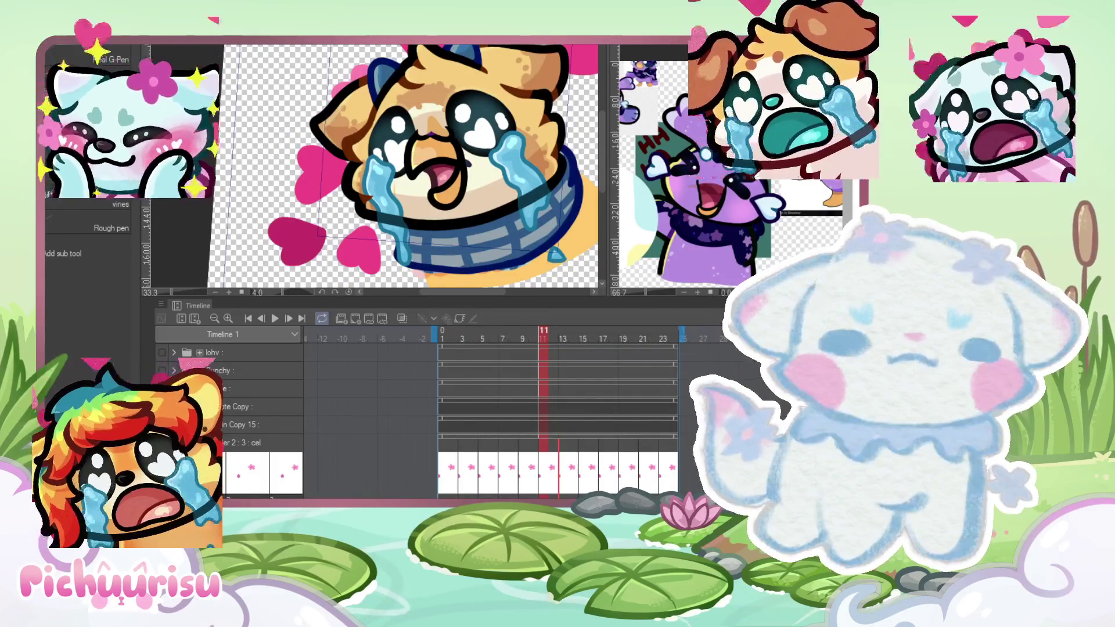
Step: Step through the dog emote from frame 9 to frame 11
{"action": "left_click", "coordinate": [523, 338]}
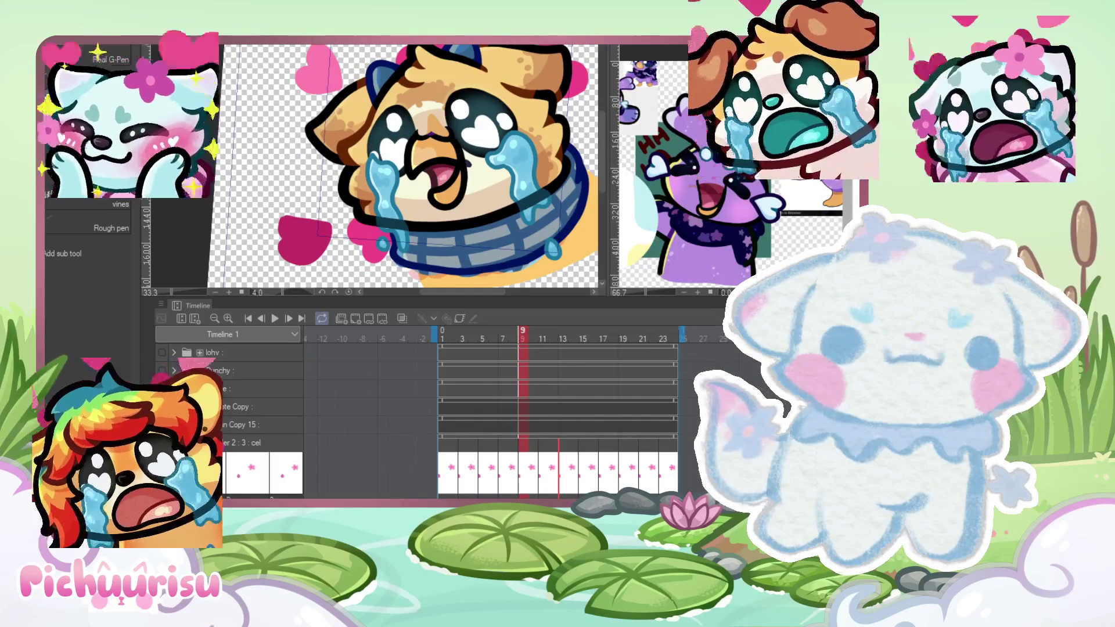
{"action": "scroll", "coordinate": [459, 145], "scroll_direction": "up", "scroll_amount": 3}
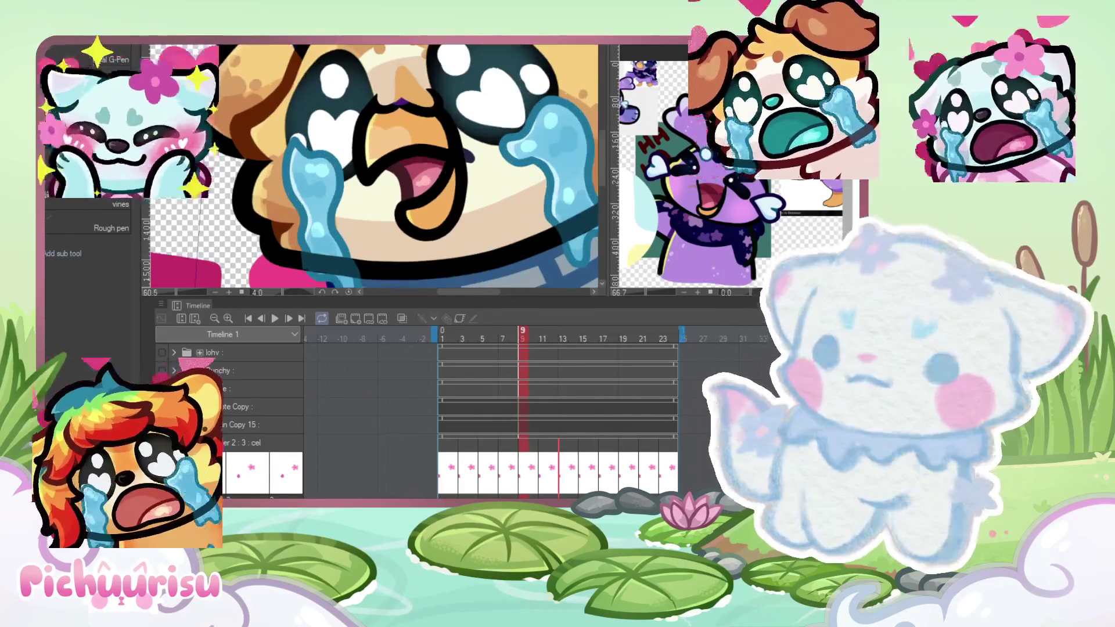
{"action": "scroll", "coordinate": [371, 168], "scroll_direction": "up", "scroll_amount": 1}
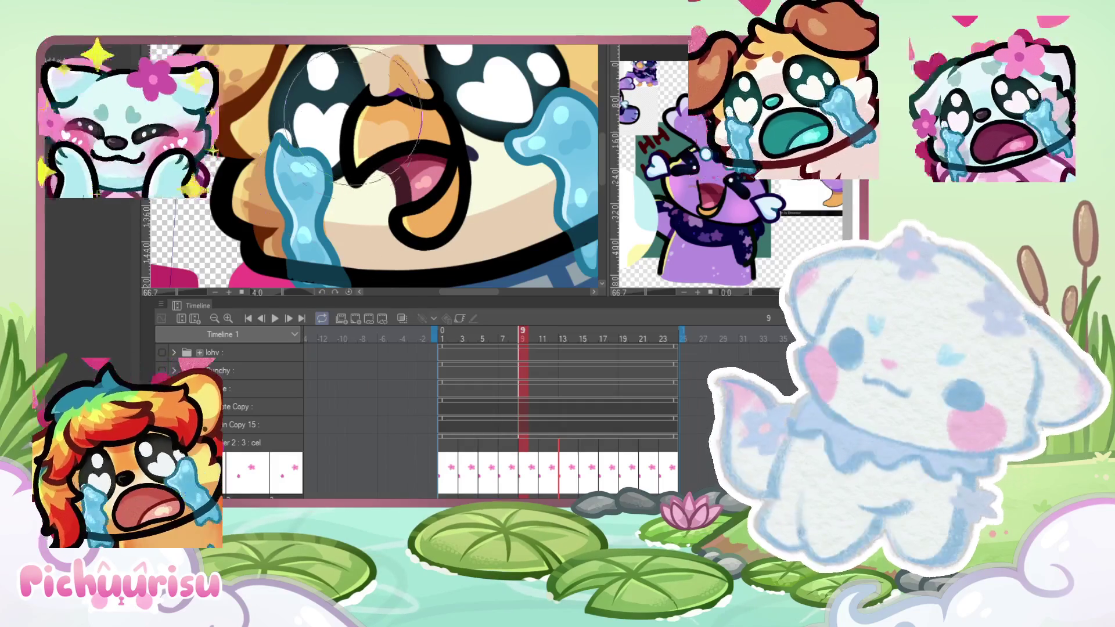
{"action": "key", "text": "ctrl+Right"}
{"action": "key", "text": "ctrl+Right"}
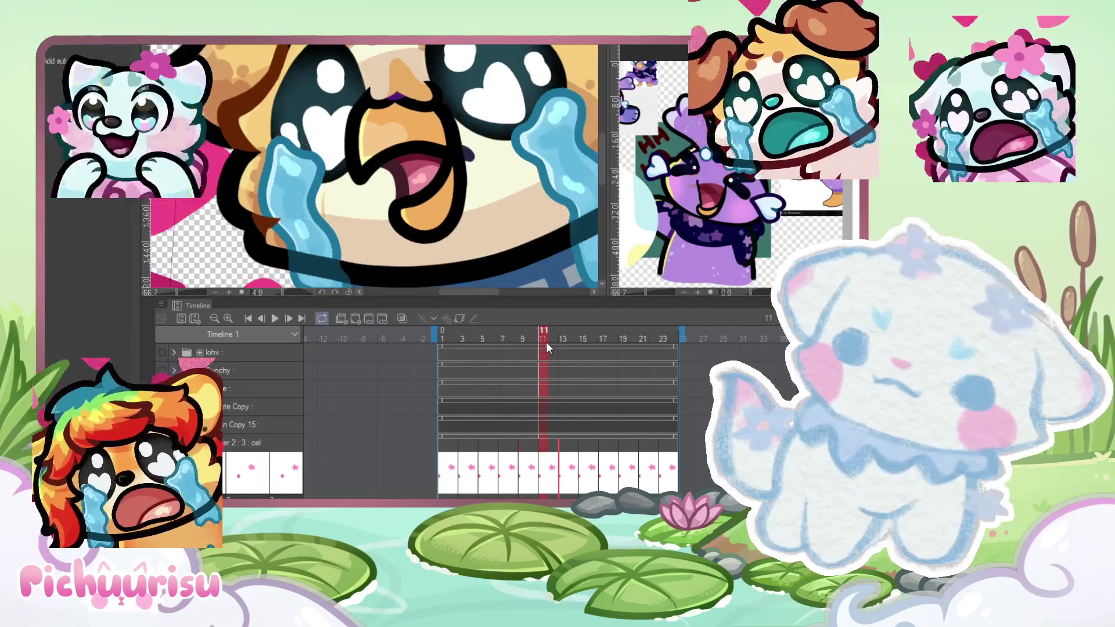
Step: Fit the emote to the window and scrub the playhead back to frame 1
{"action": "key", "text": "ctrl+0"}
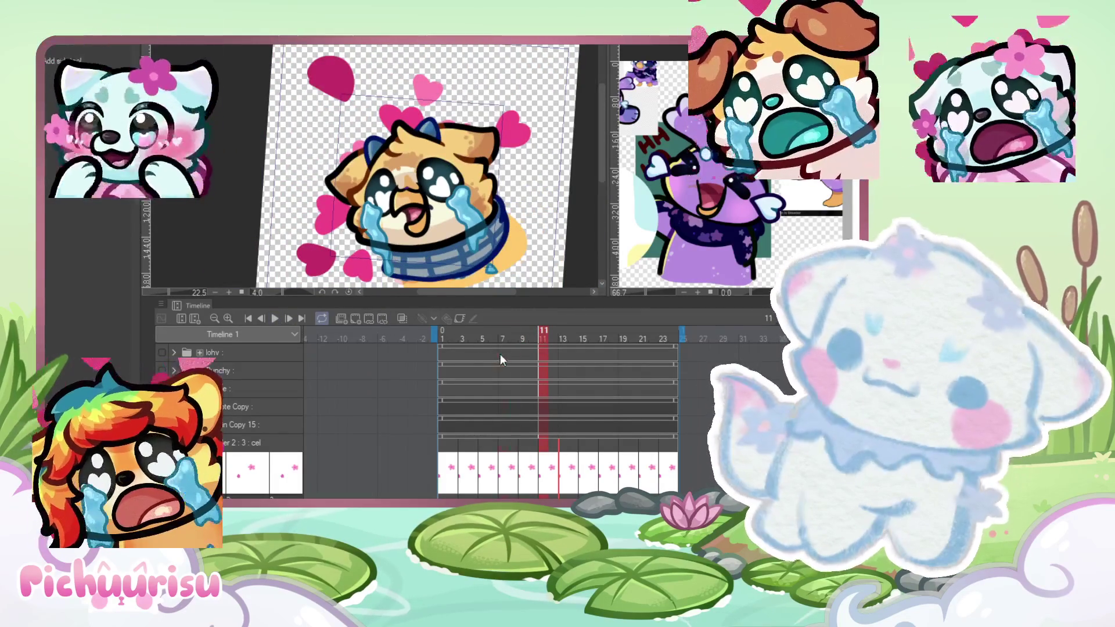
{"action": "left_click", "coordinate": [534, 351]}
{"action": "left_click_drag", "start_coordinate": [538, 348], "coordinate": [444, 354]}
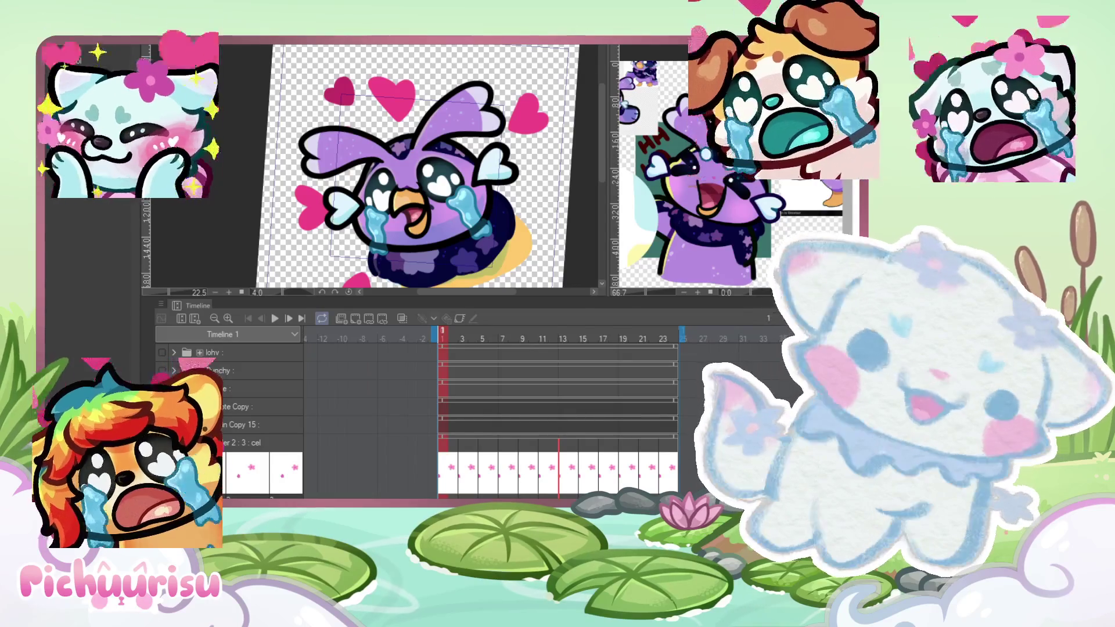
Step: Show frame 5, where the bird wears its grayish-blue collar
{"action": "left_click", "coordinate": [482, 338]}
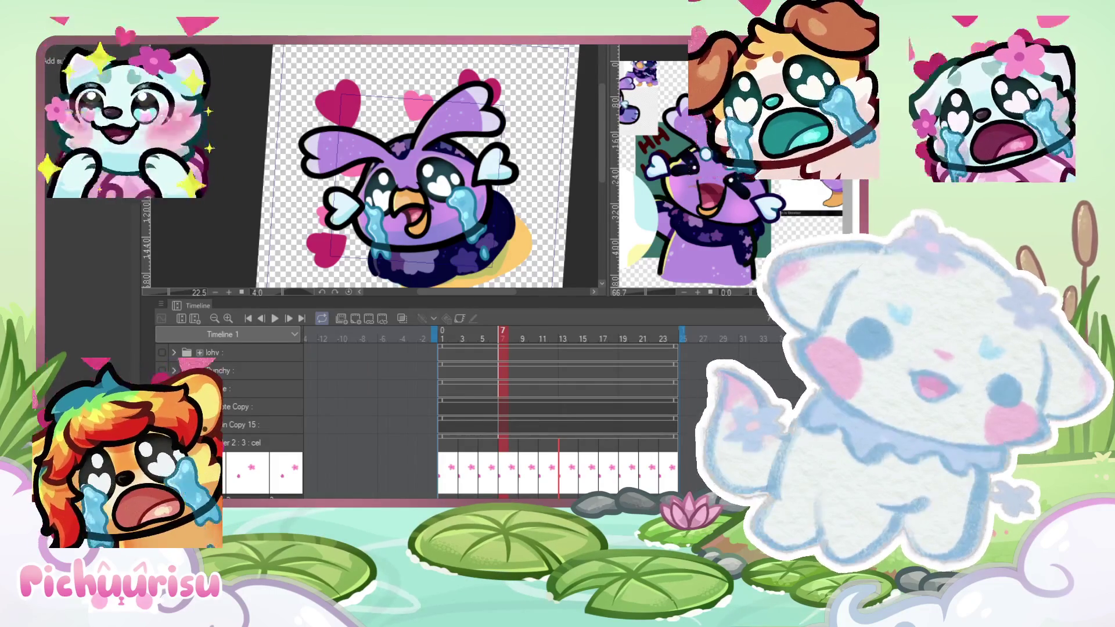
{"action": "left_click", "coordinate": [482, 339]}
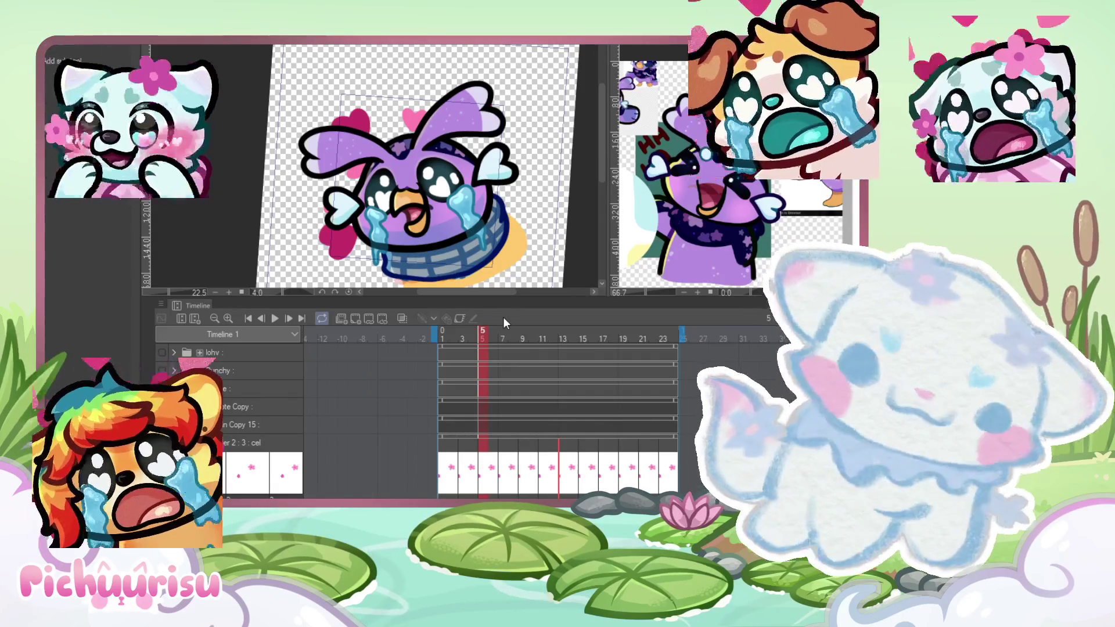
{"action": "scroll", "coordinate": [464, 258], "scroll_direction": "up", "scroll_amount": 1}
{"action": "scroll", "coordinate": [444, 352], "scroll_direction": "up", "scroll_amount": 1}
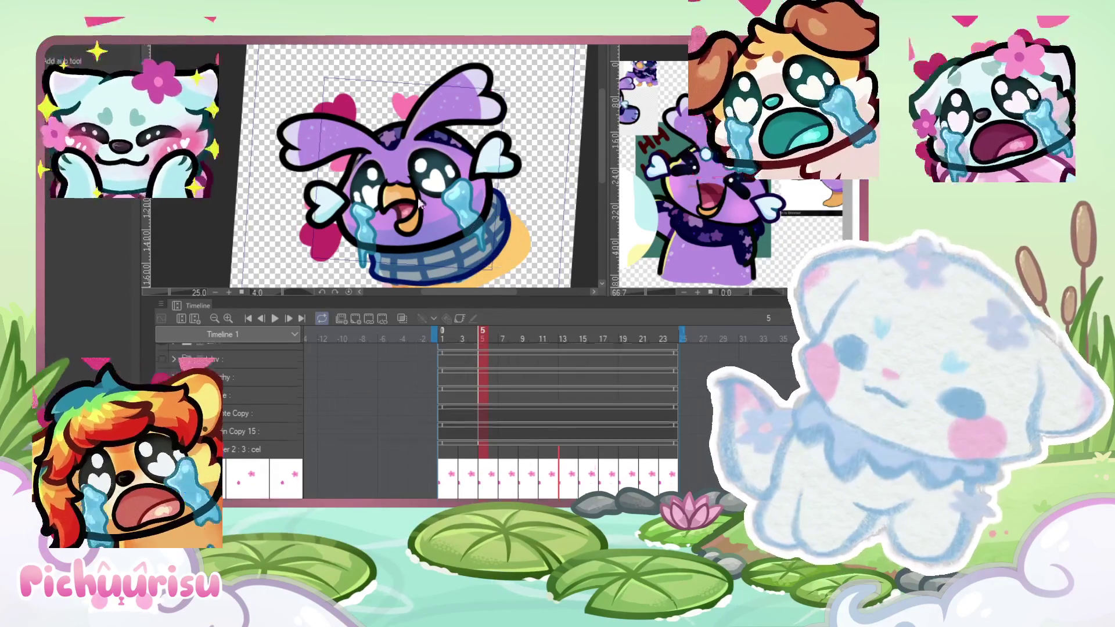
{"action": "scroll", "coordinate": [444, 352], "scroll_direction": "up", "scroll_amount": 1}
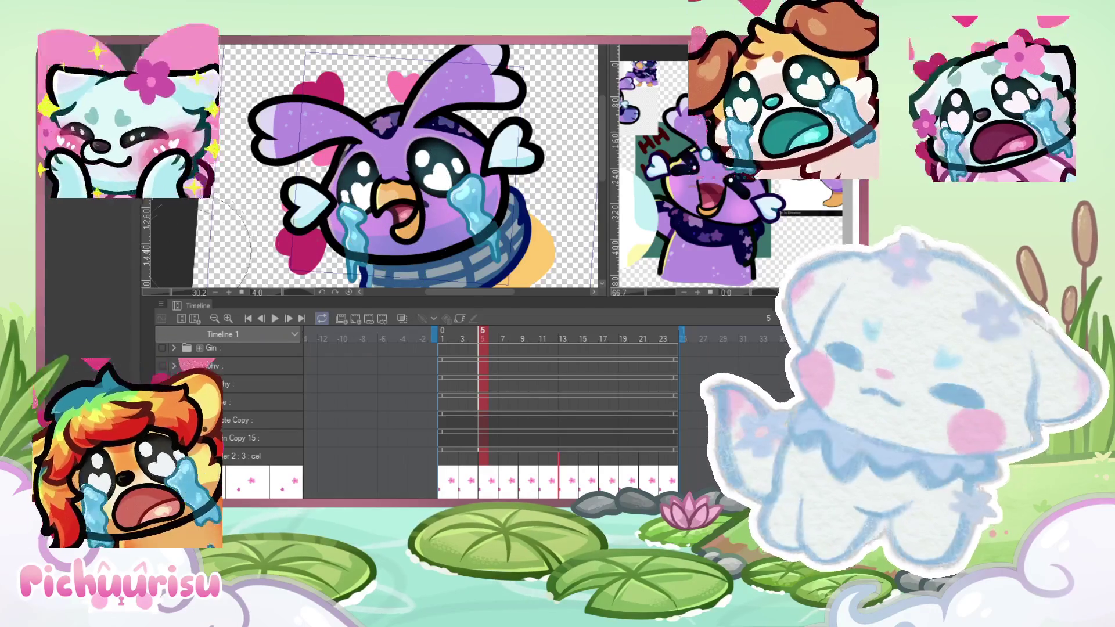
{"action": "left_click", "coordinate": [484, 477]}
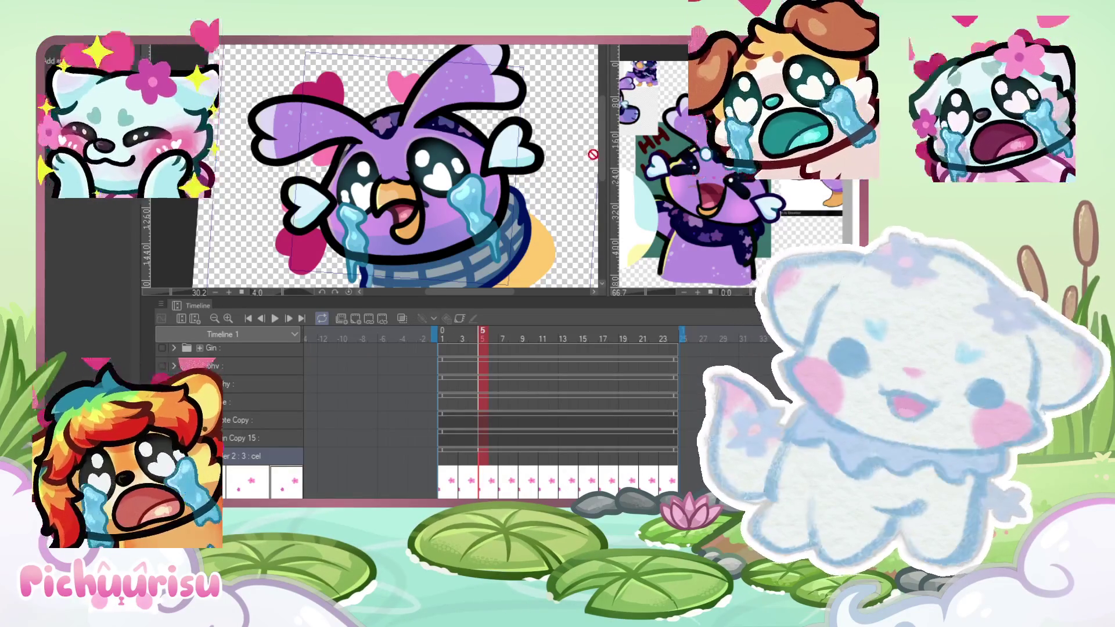
{"action": "scroll", "coordinate": [748, 195], "scroll_direction": "up", "scroll_amount": 2}
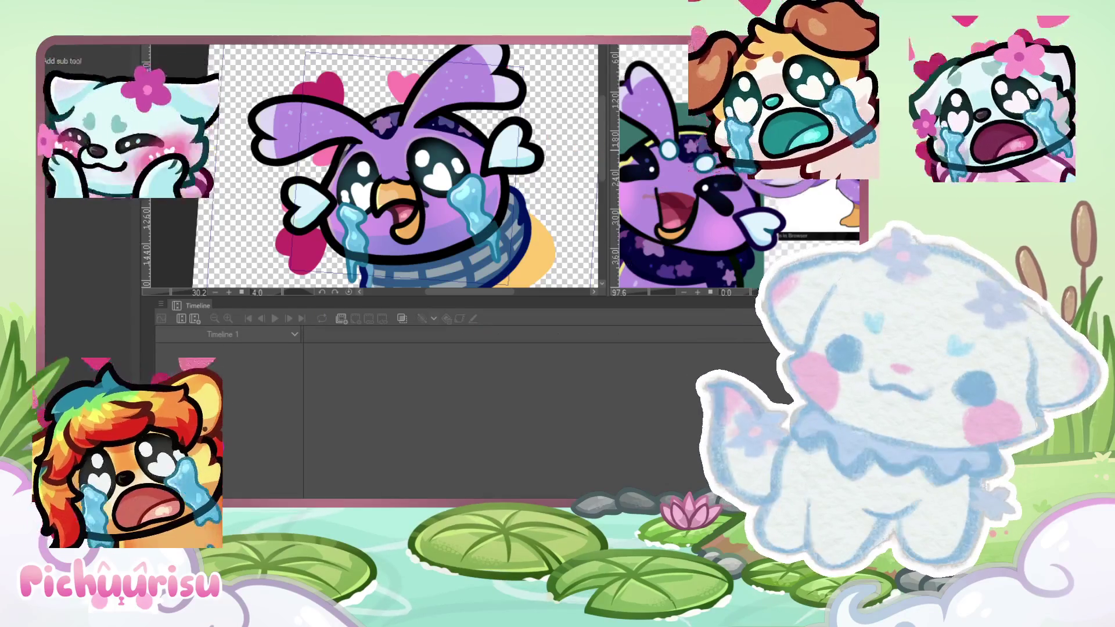
{"action": "scroll", "coordinate": [521, 152], "scroll_direction": "up", "scroll_amount": 4}
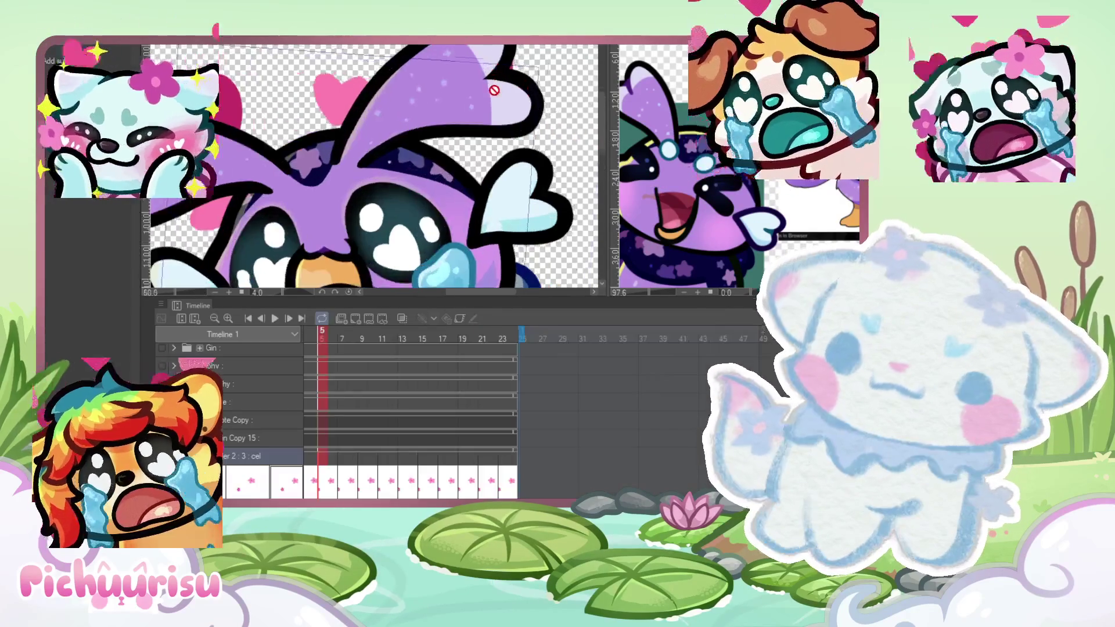
{"action": "scroll", "coordinate": [511, 128], "scroll_direction": "down", "scroll_amount": 2}
{"action": "scroll", "coordinate": [504, 111], "scroll_direction": "up", "scroll_amount": 1}
{"action": "scroll", "coordinate": [504, 110], "scroll_direction": "up", "scroll_amount": 1}
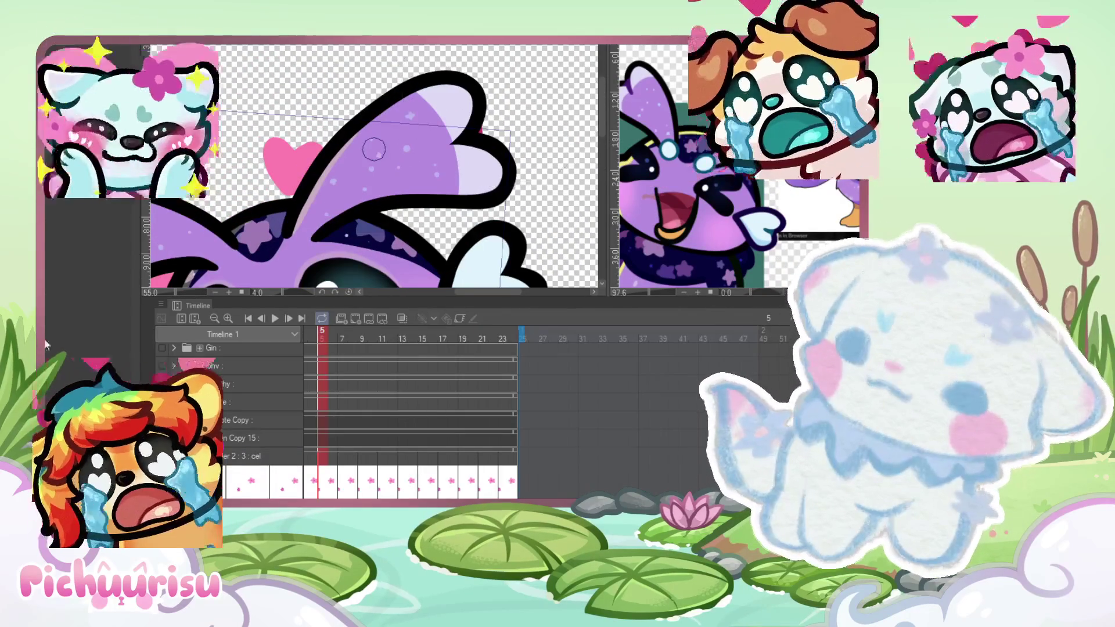
{"action": "scroll", "coordinate": [378, 146], "scroll_direction": "up", "scroll_amount": 3}
{"action": "mouse_move", "coordinate": [456, 116]}
{"action": "left_mouse_down"}
{"action": "mouse_move", "coordinate": [459, 160]}
{"action": "mouse_move", "coordinate": [461, 137]}
{"action": "left_mouse_up"}
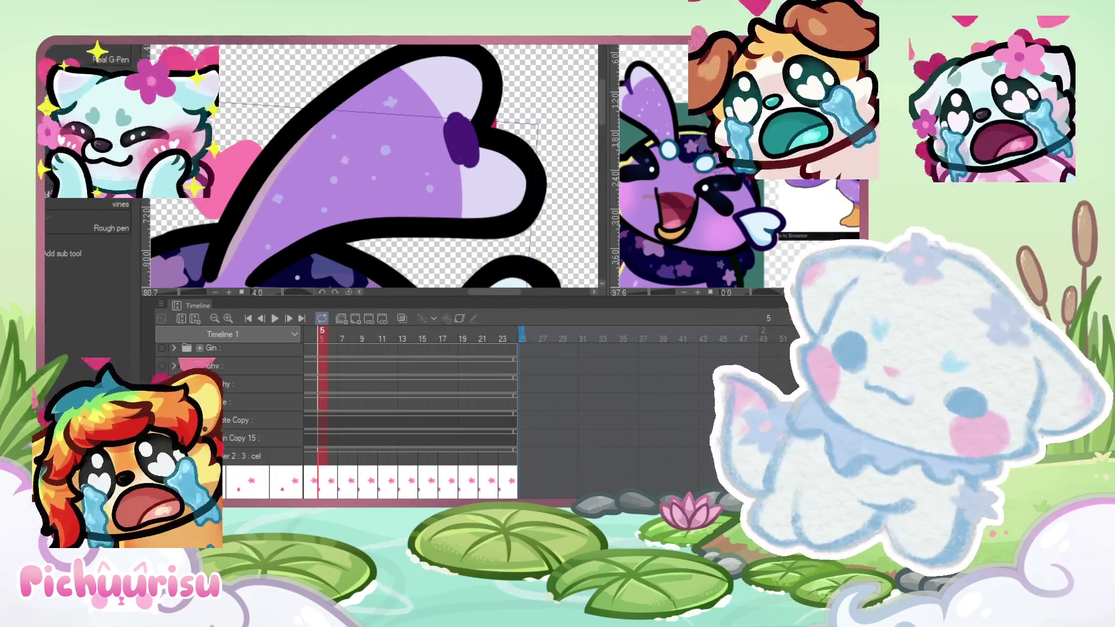
{"action": "key", "text": "ctrl+z"}
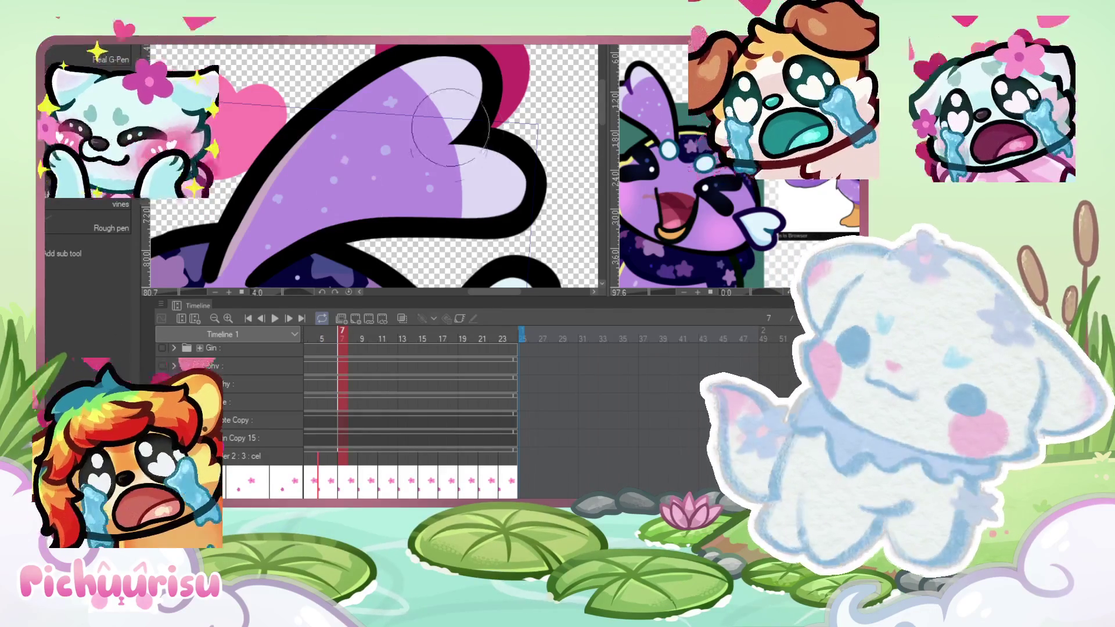
{"action": "scroll", "coordinate": [452, 157], "scroll_direction": "down", "scroll_amount": 5}
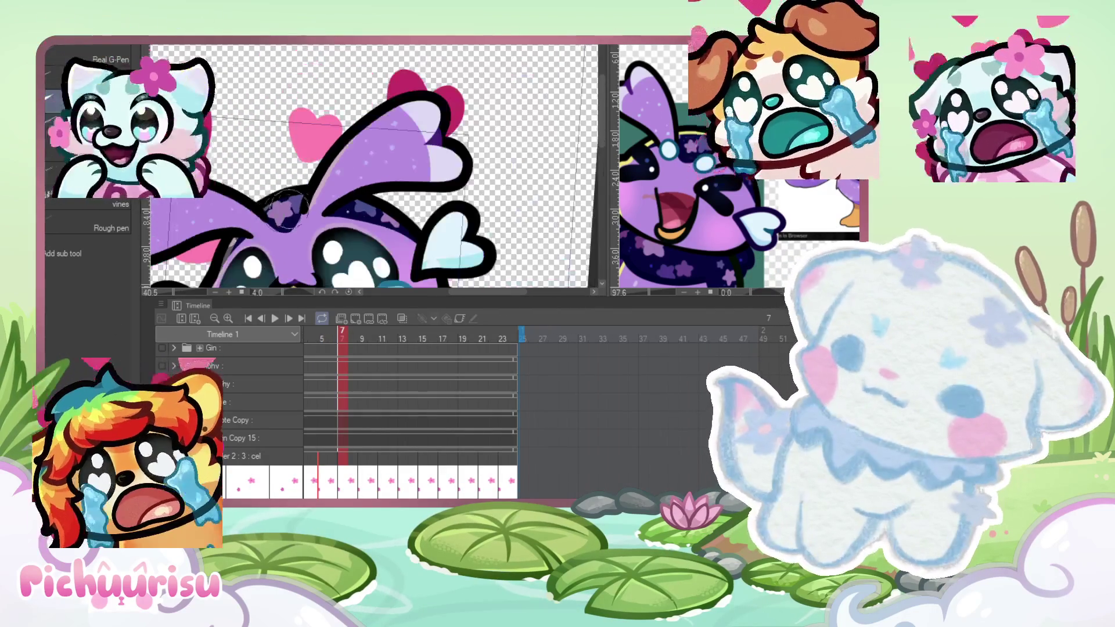
{"action": "scroll", "coordinate": [318, 168], "scroll_direction": "up", "scroll_amount": 3}
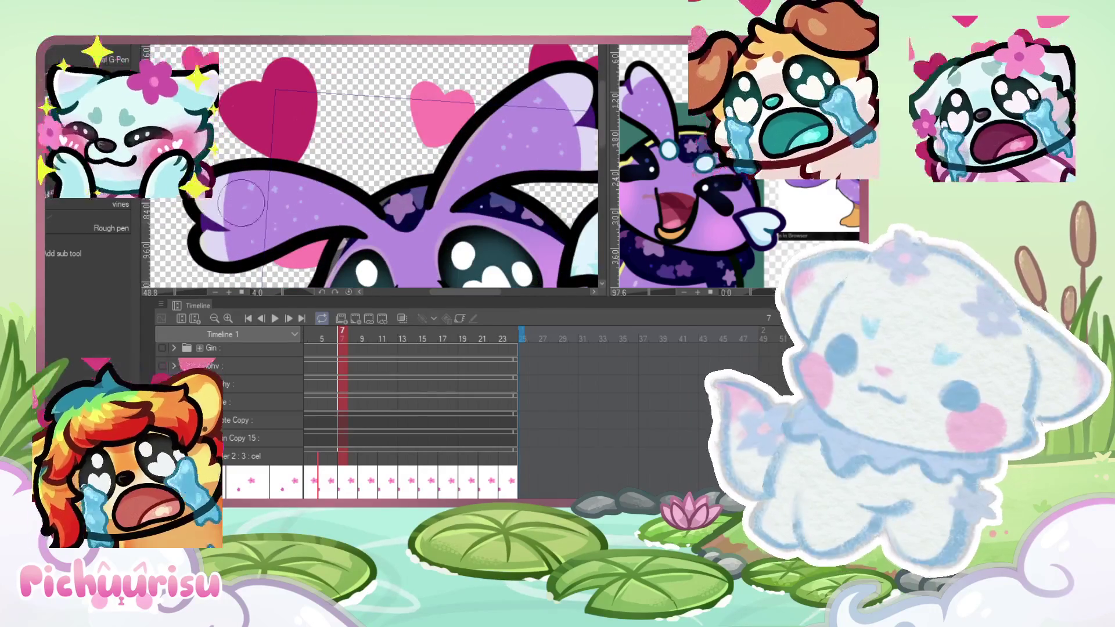
{"action": "scroll", "coordinate": [234, 227], "scroll_direction": "down", "scroll_amount": 3}
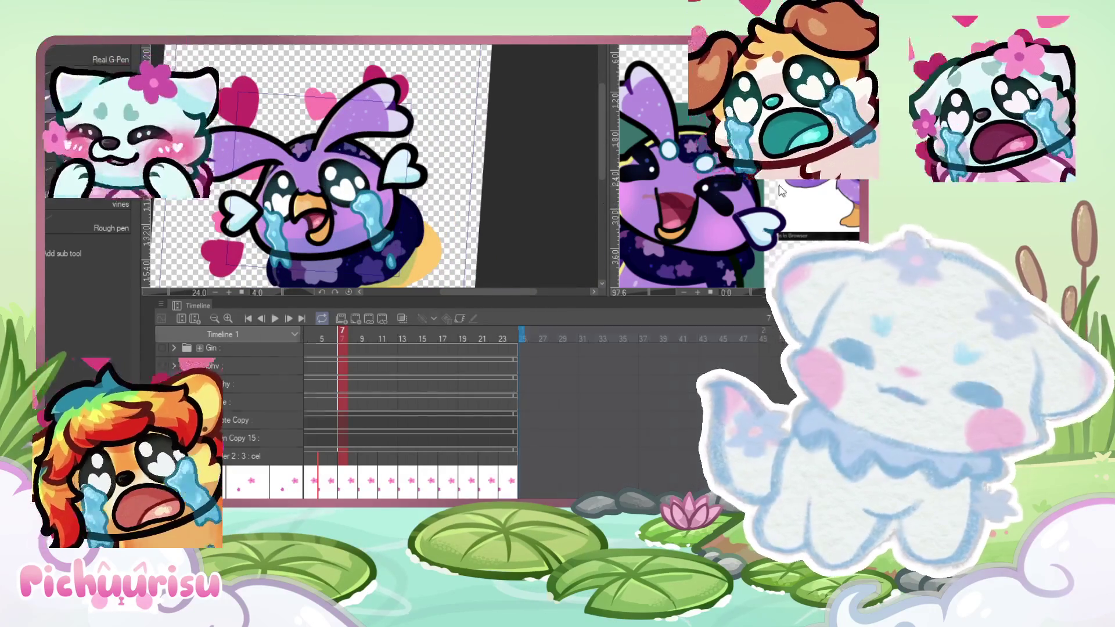
{"action": "left_click", "coordinate": [752, 195]}
{"action": "left_click", "coordinate": [497, 236]}
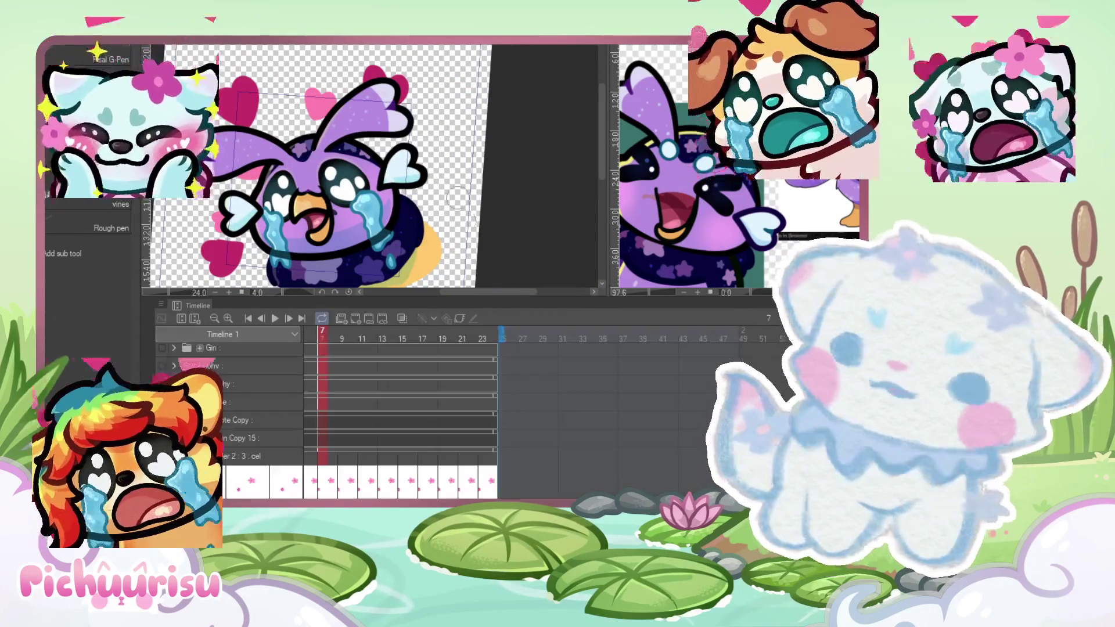
Step: Repaint the heart wing's black outline in dark navy with the G-Pen, then zoom out to fit
{"action": "scroll", "coordinate": [394, 156], "scroll_direction": "up", "scroll_amount": 5}
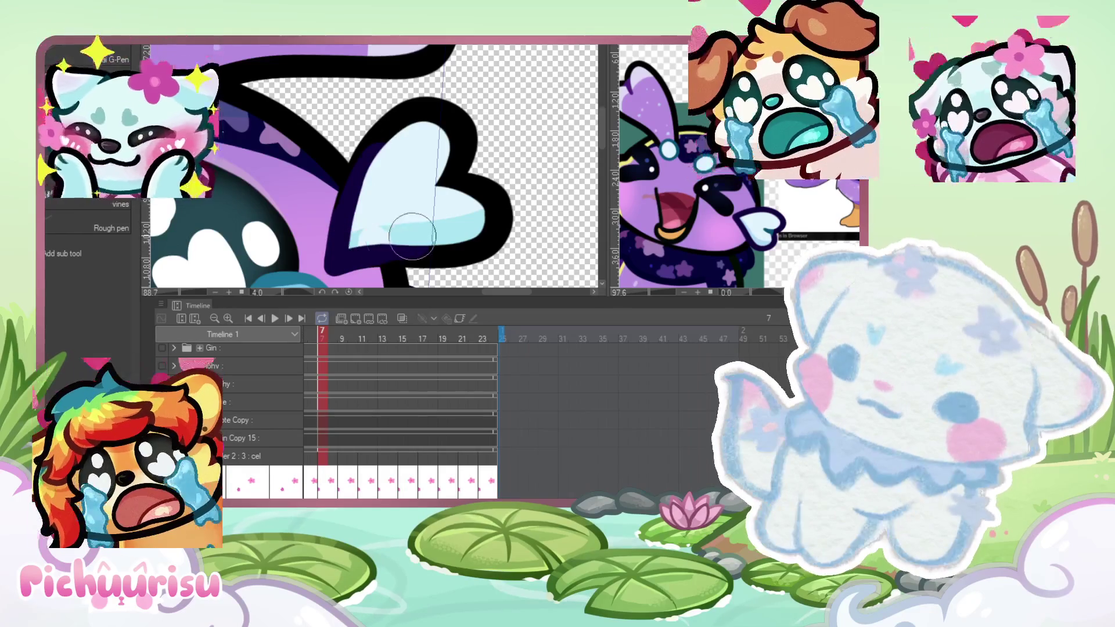
{"action": "left_click_drag", "start_coordinate": [413, 243], "coordinate": [482, 235]}
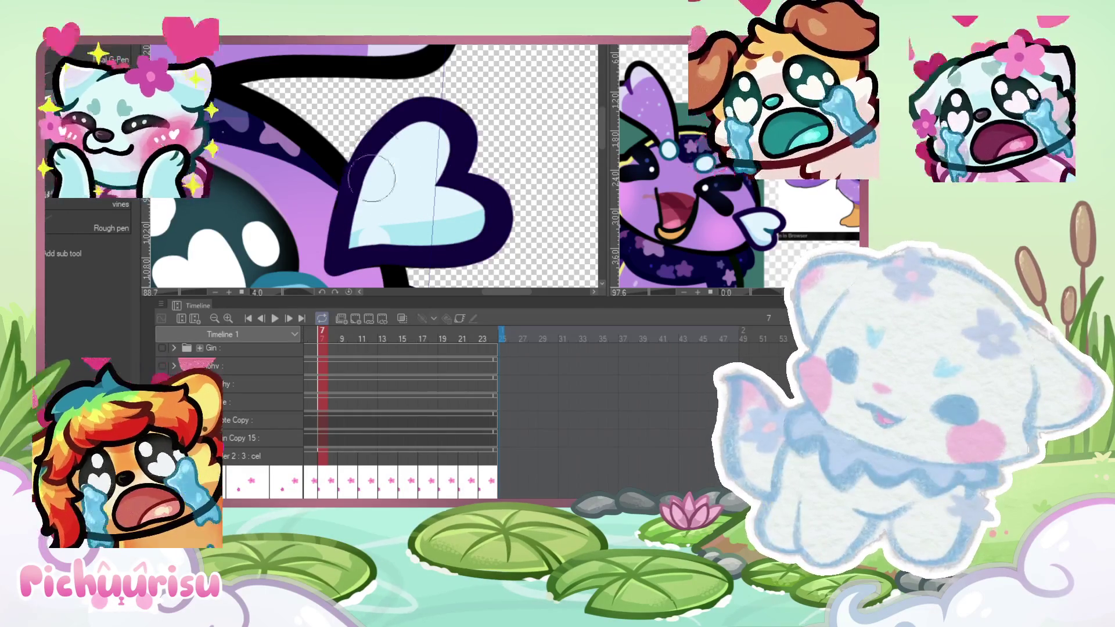
{"action": "scroll", "coordinate": [364, 190], "scroll_direction": "up", "scroll_amount": 1}
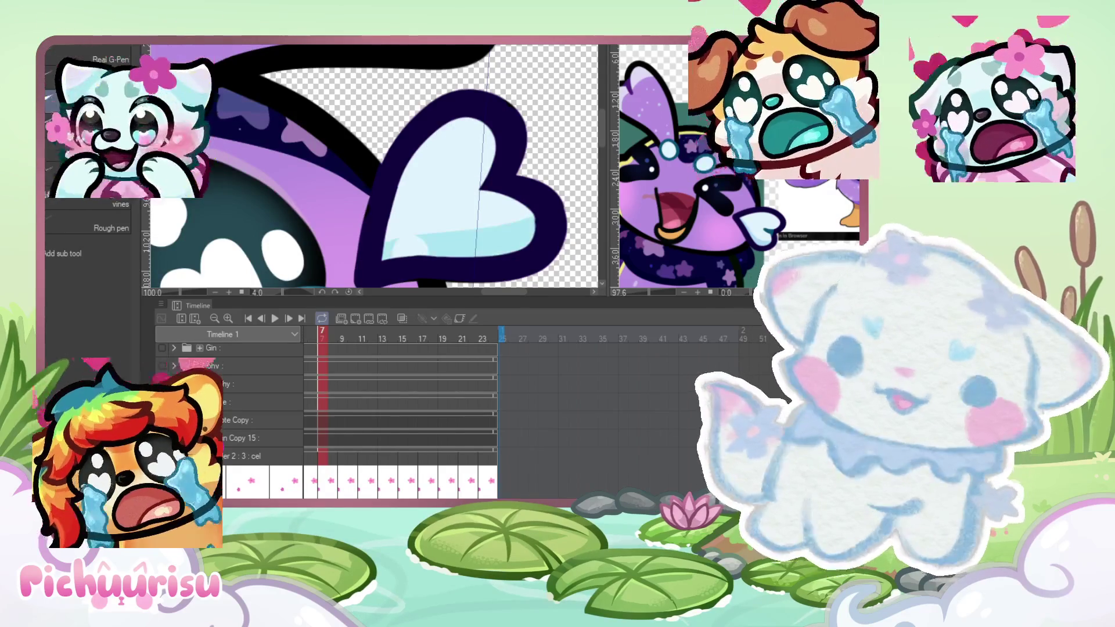
{"action": "scroll", "coordinate": [538, 168], "scroll_direction": "down", "scroll_amount": 3}
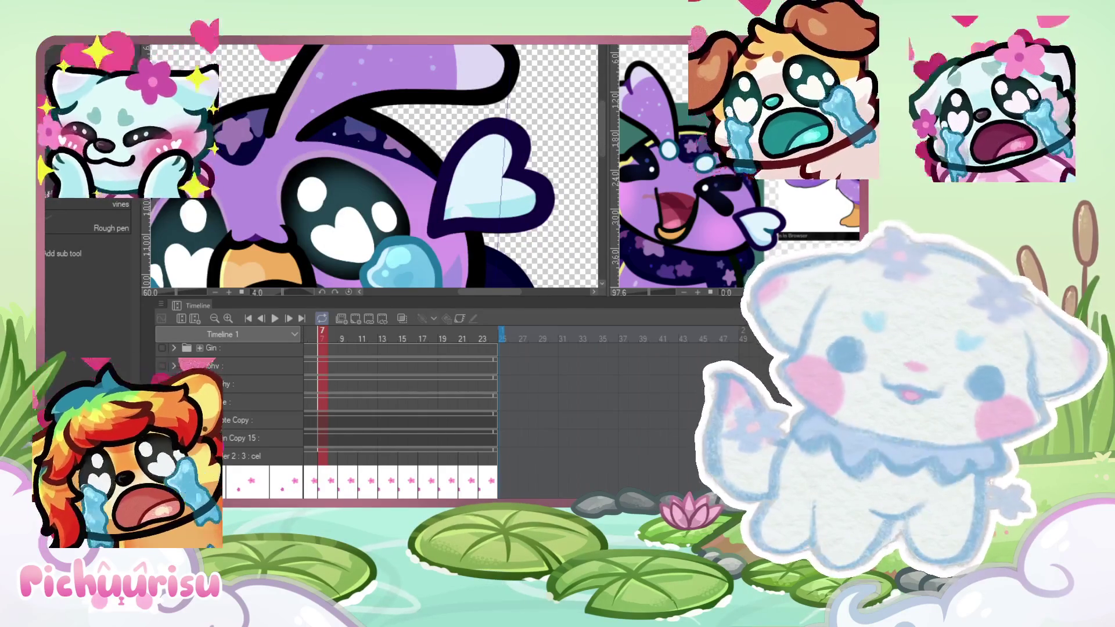
{"action": "scroll", "coordinate": [471, 213], "scroll_direction": "up", "scroll_amount": 3}
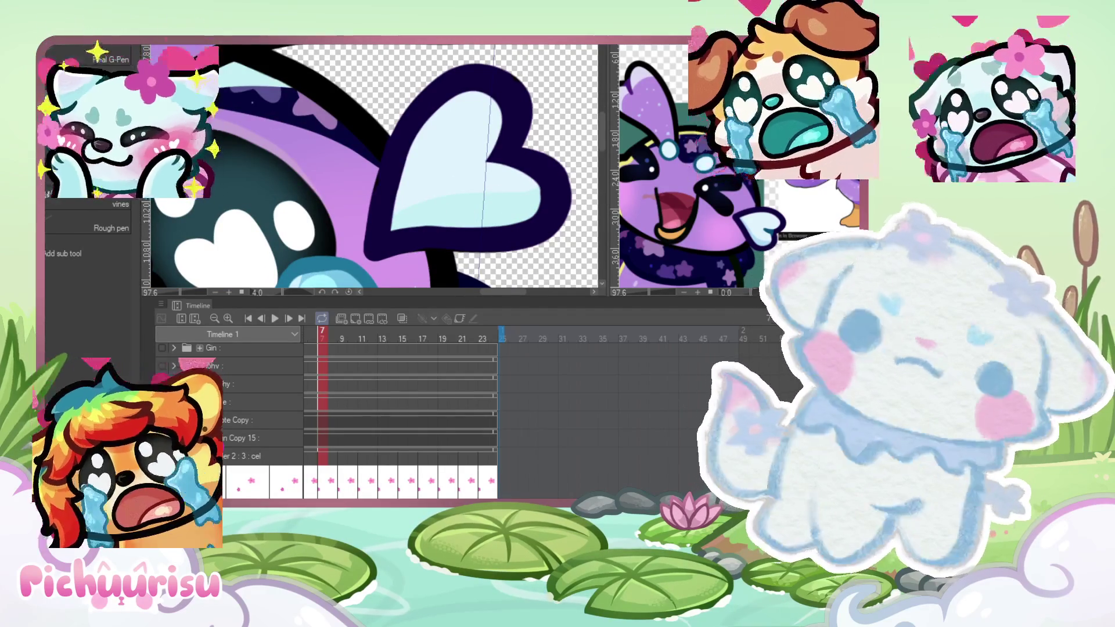
{"action": "scroll", "coordinate": [526, 186], "scroll_direction": "down", "scroll_amount": 3}
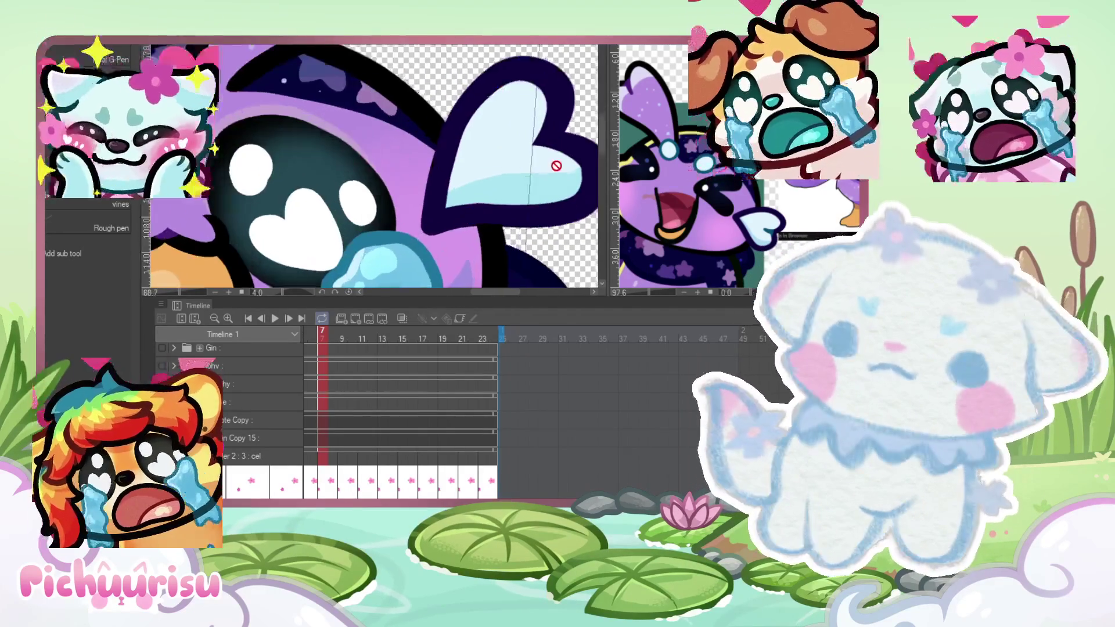
{"action": "scroll", "coordinate": [526, 186], "scroll_direction": "down", "scroll_amount": 2}
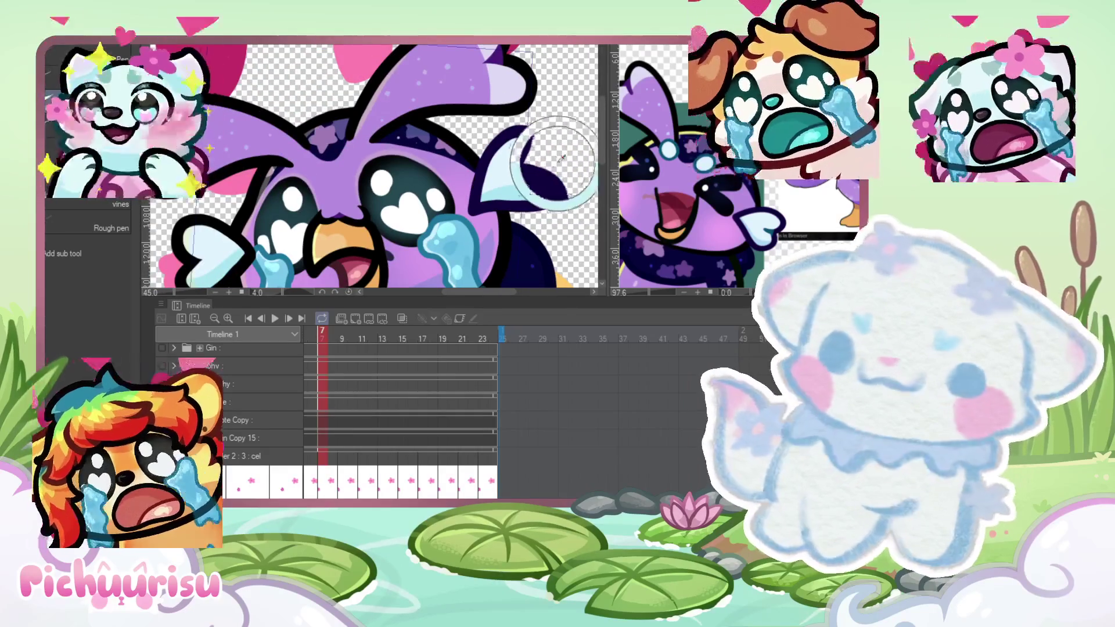
{"action": "scroll", "coordinate": [465, 198], "scroll_direction": "down", "scroll_amount": 2}
{"action": "scroll", "coordinate": [368, 238], "scroll_direction": "up", "scroll_amount": 2}
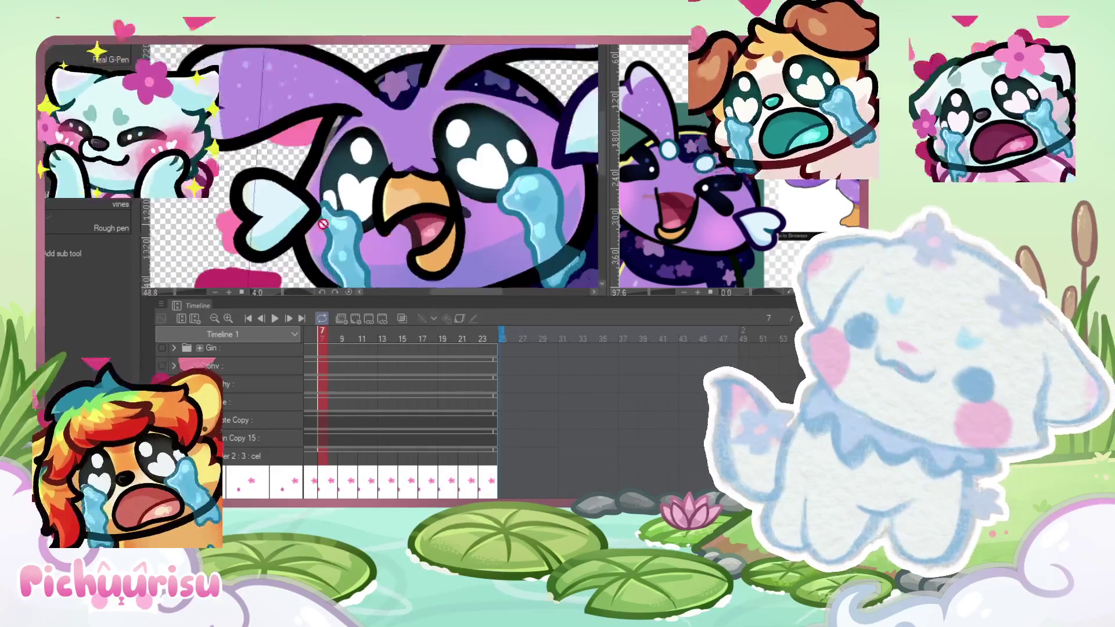
{"action": "scroll", "coordinate": [310, 221], "scroll_direction": "up", "scroll_amount": 1}
{"action": "scroll", "coordinate": [300, 220], "scroll_direction": "up", "scroll_amount": 1}
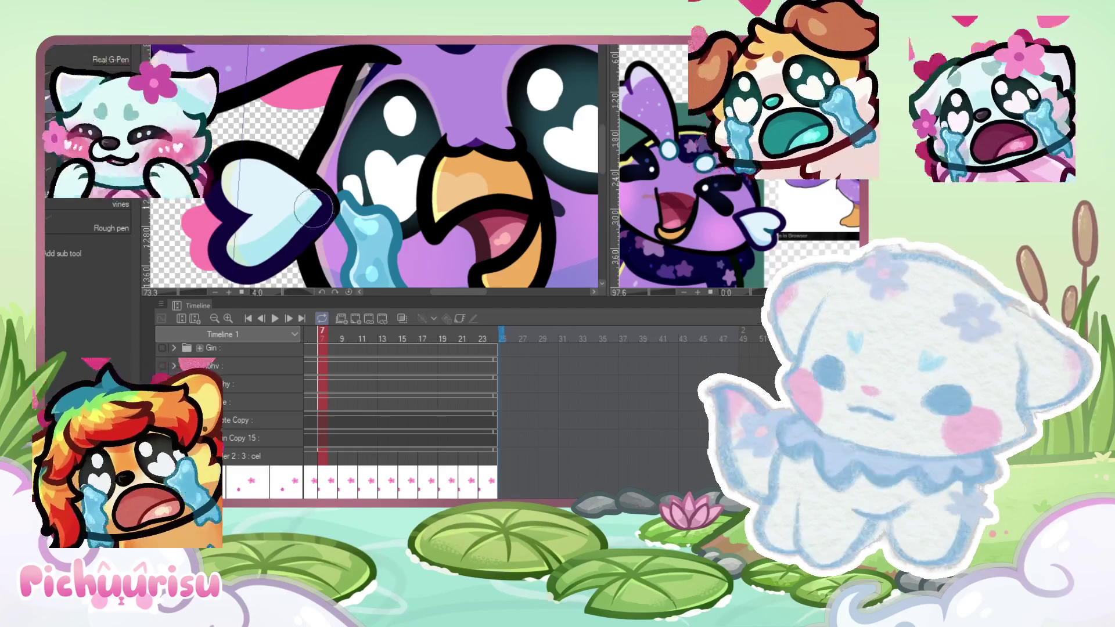
{"action": "scroll", "coordinate": [257, 158], "scroll_direction": "up", "scroll_amount": 5}
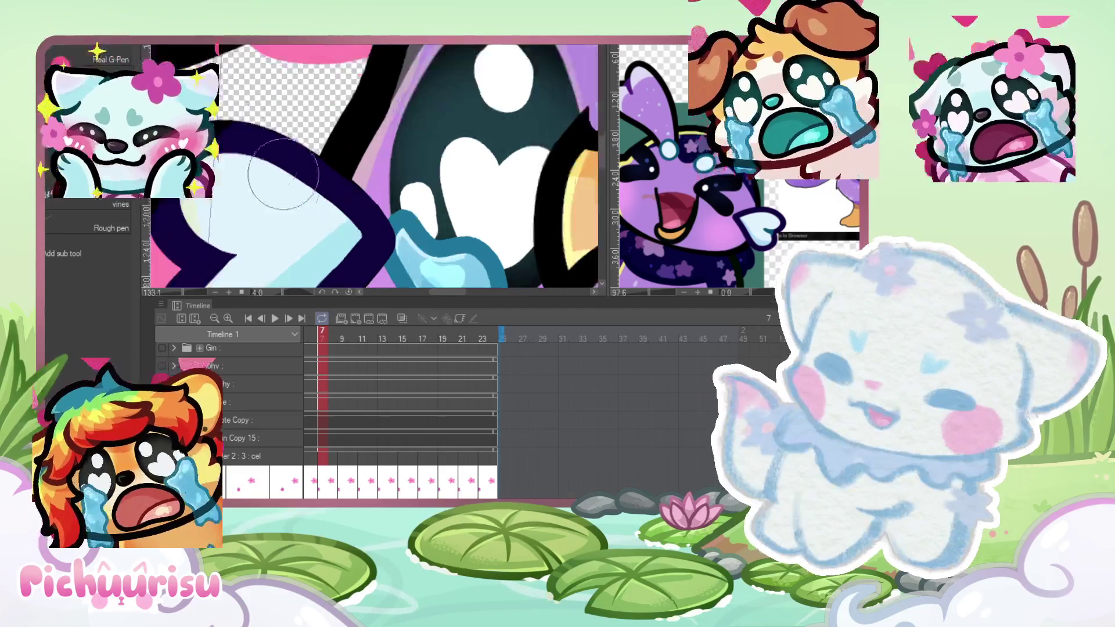
{"action": "scroll", "coordinate": [356, 209], "scroll_direction": "down", "scroll_amount": 3}
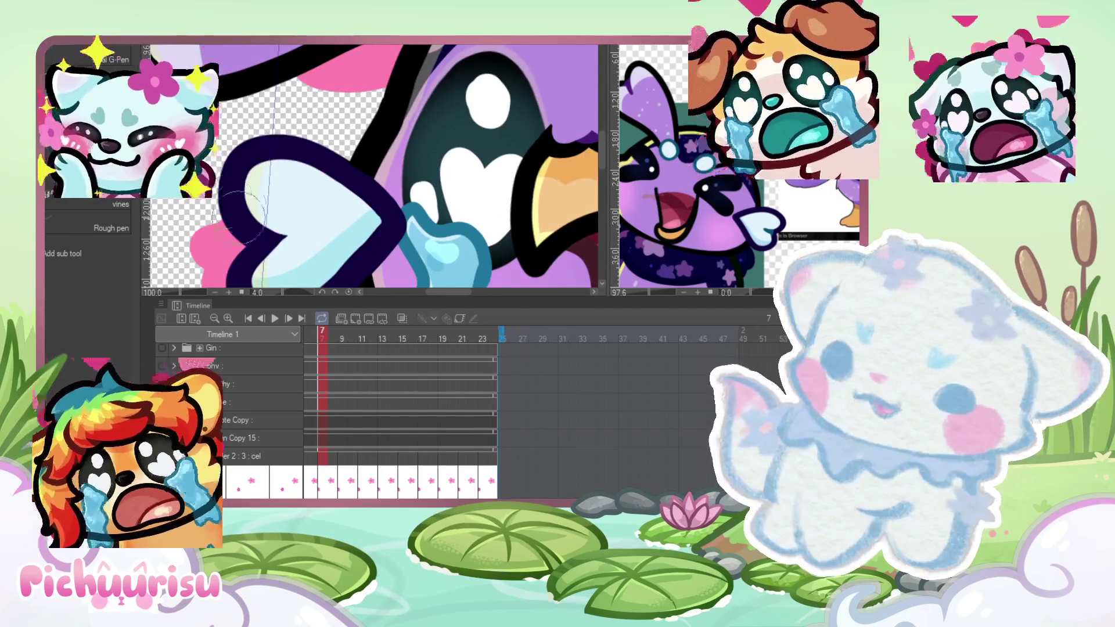
{"action": "scroll", "coordinate": [247, 209], "scroll_direction": "down", "scroll_amount": 5}
{"action": "scroll", "coordinate": [574, 83], "scroll_direction": "down", "scroll_amount": 2}
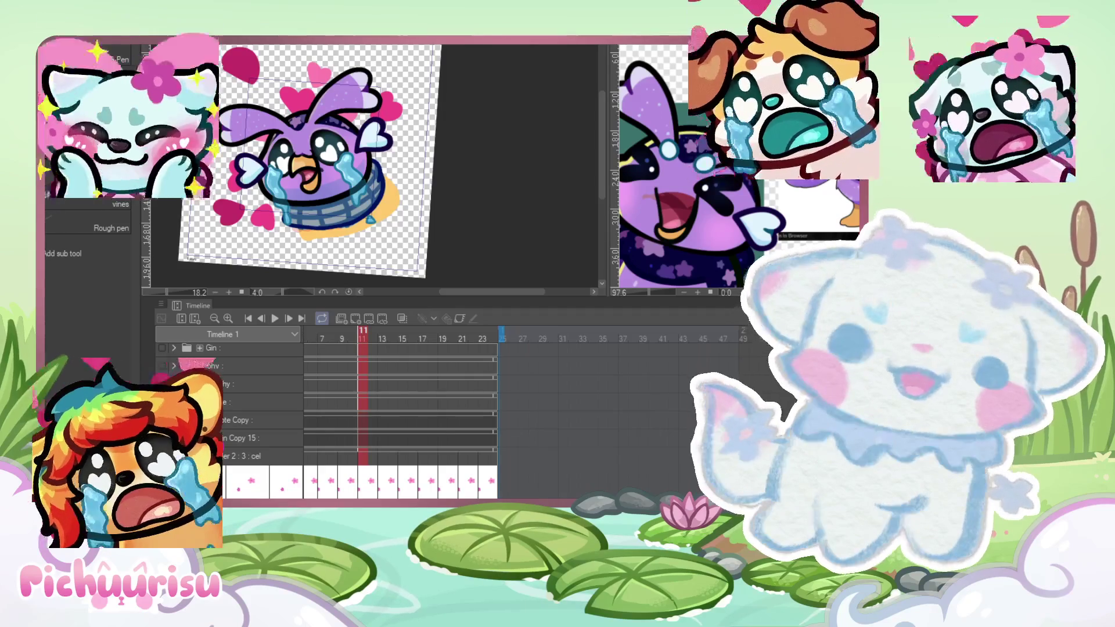
Step: Zoom in on the bird artwork, then scrub the playhead through frames 9–11 toward frame 15
{"action": "key", "text": "ctrl+plus"}
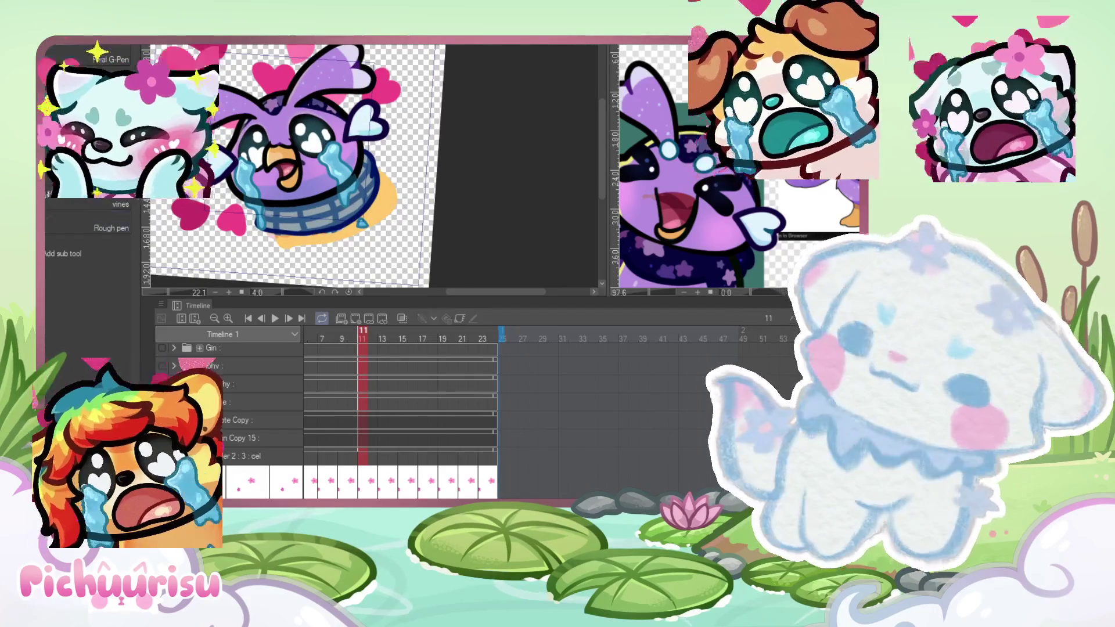
{"action": "key", "text": "ctrl+plus"}
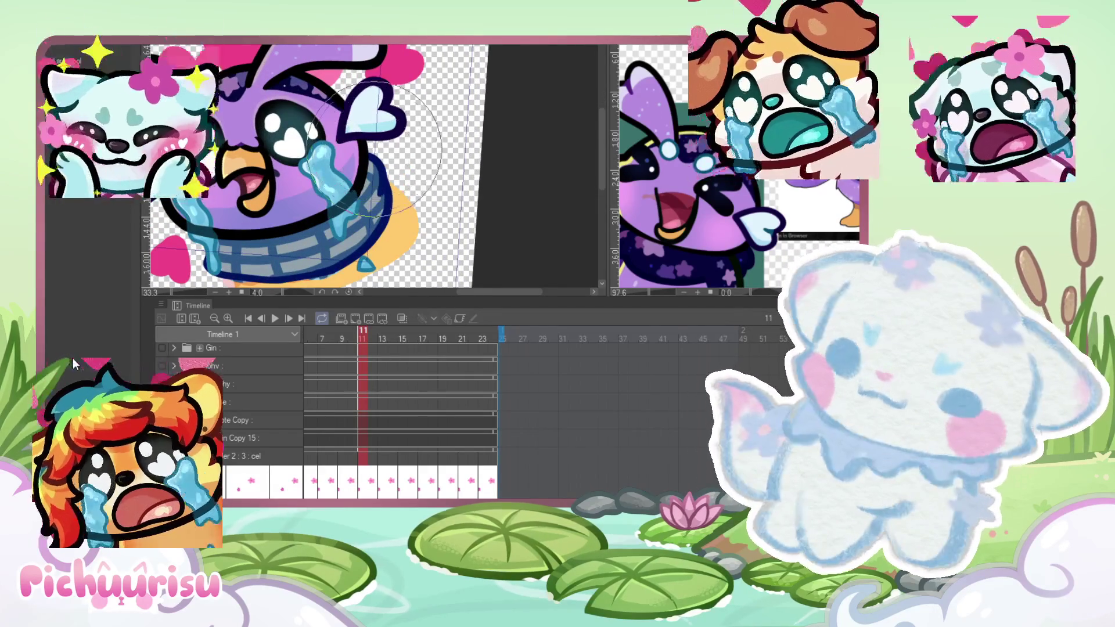
{"action": "key", "text": "ctrl+minus"}
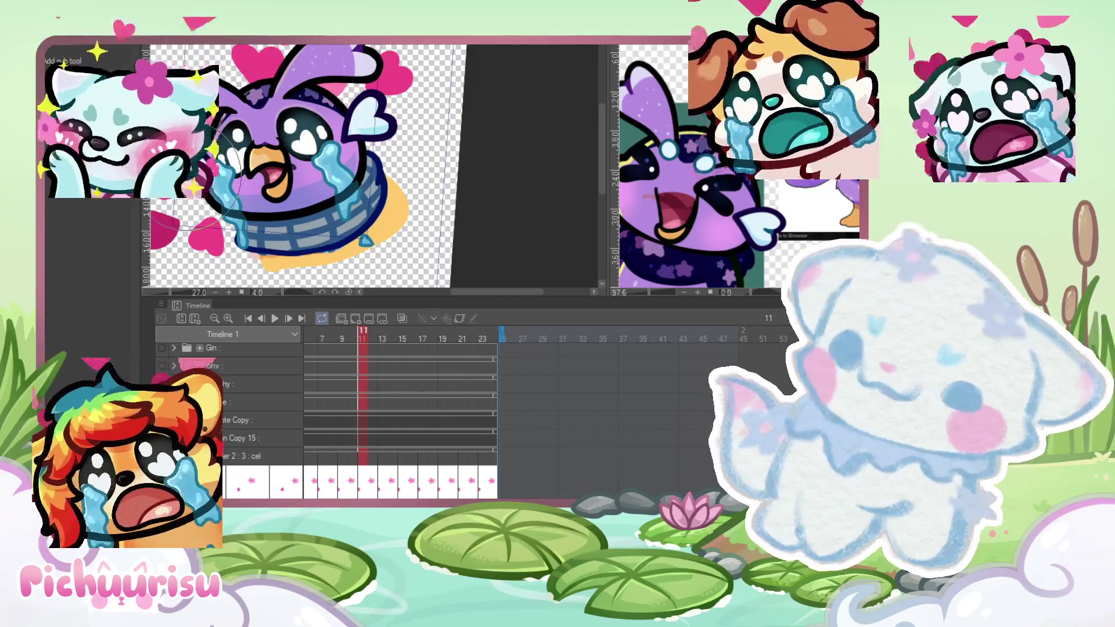
{"action": "scroll", "coordinate": [308, 166], "scroll_direction": "up", "scroll_amount": 2}
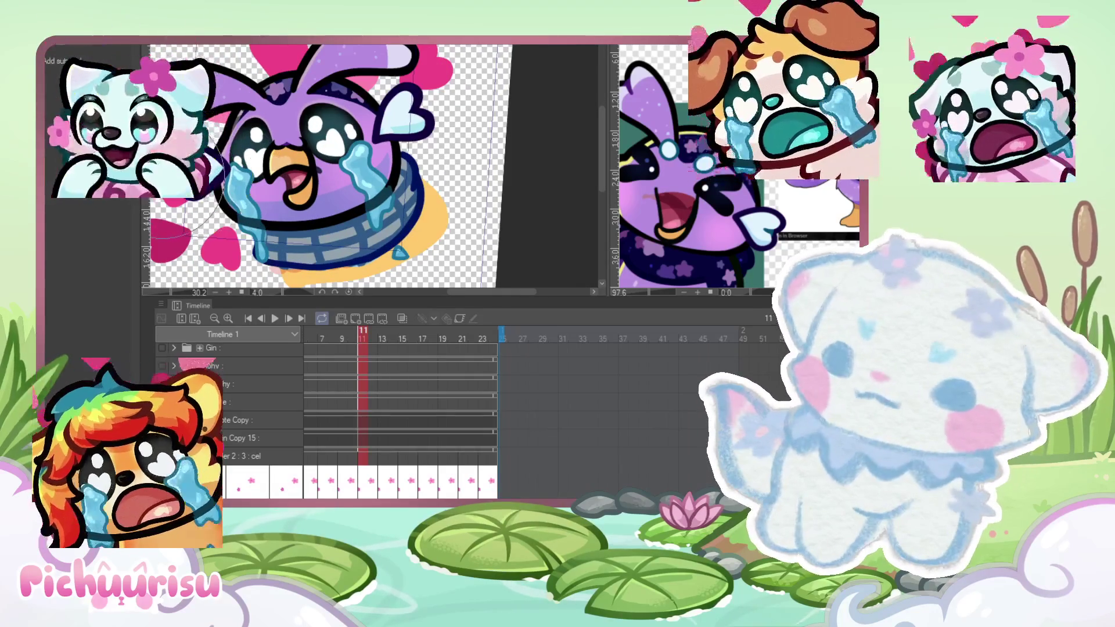
{"action": "scroll", "coordinate": [325, 166], "scroll_direction": "up", "scroll_amount": 1}
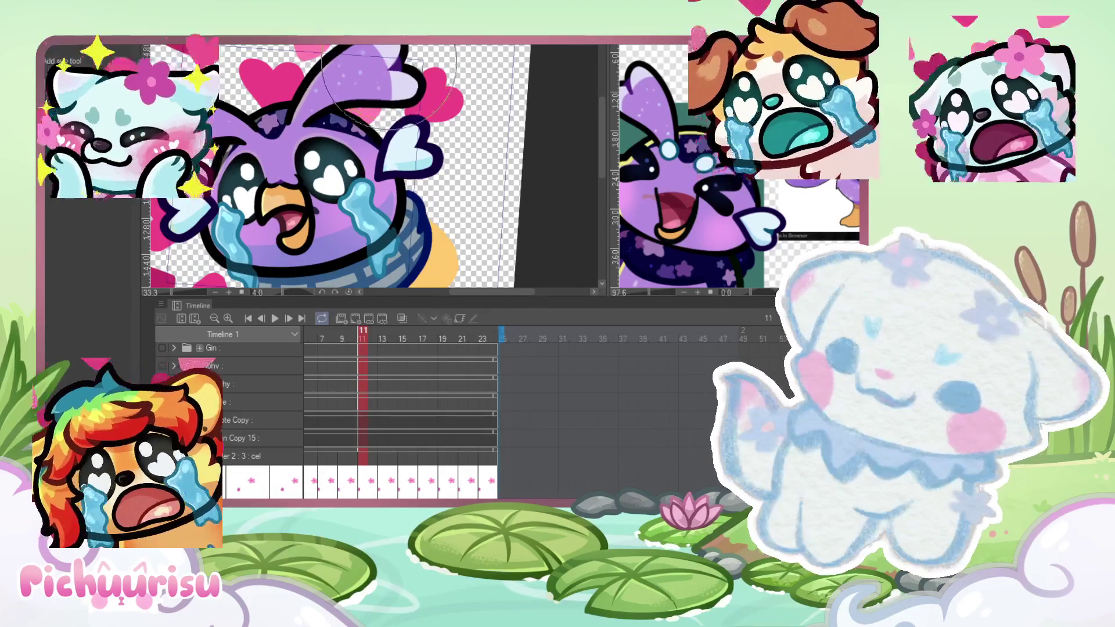
{"action": "scroll", "coordinate": [325, 165], "scroll_direction": "down", "scroll_amount": 3}
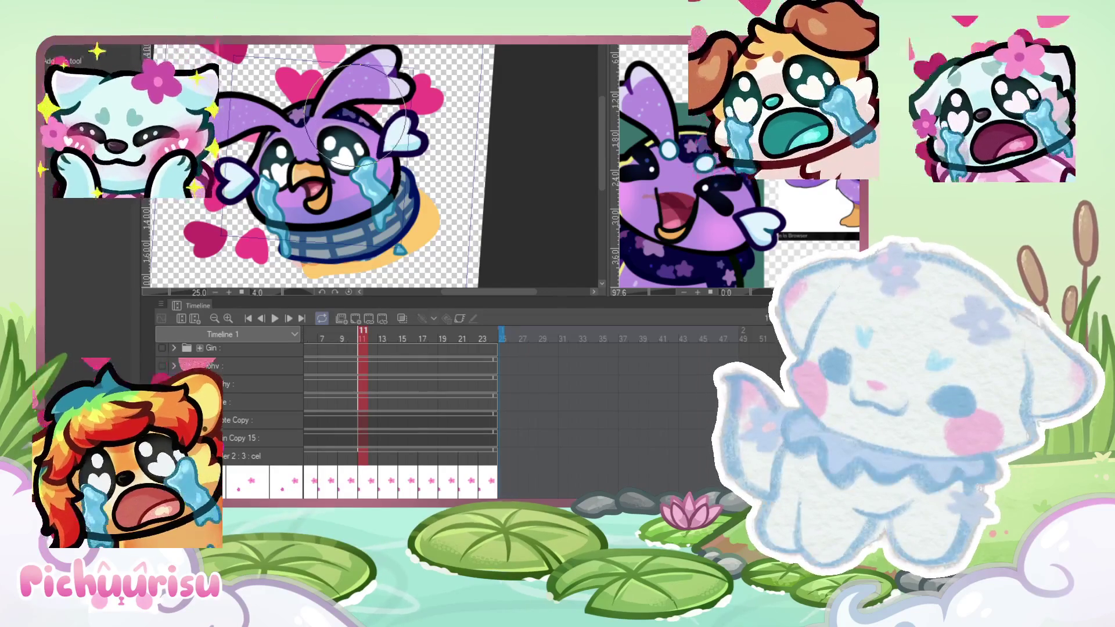
{"action": "mouse_move", "coordinate": [362, 337]}
{"action": "left_mouse_down"}
{"action": "mouse_move", "coordinate": [341, 337]}
{"action": "mouse_move", "coordinate": [402, 338]}
{"action": "left_mouse_up"}
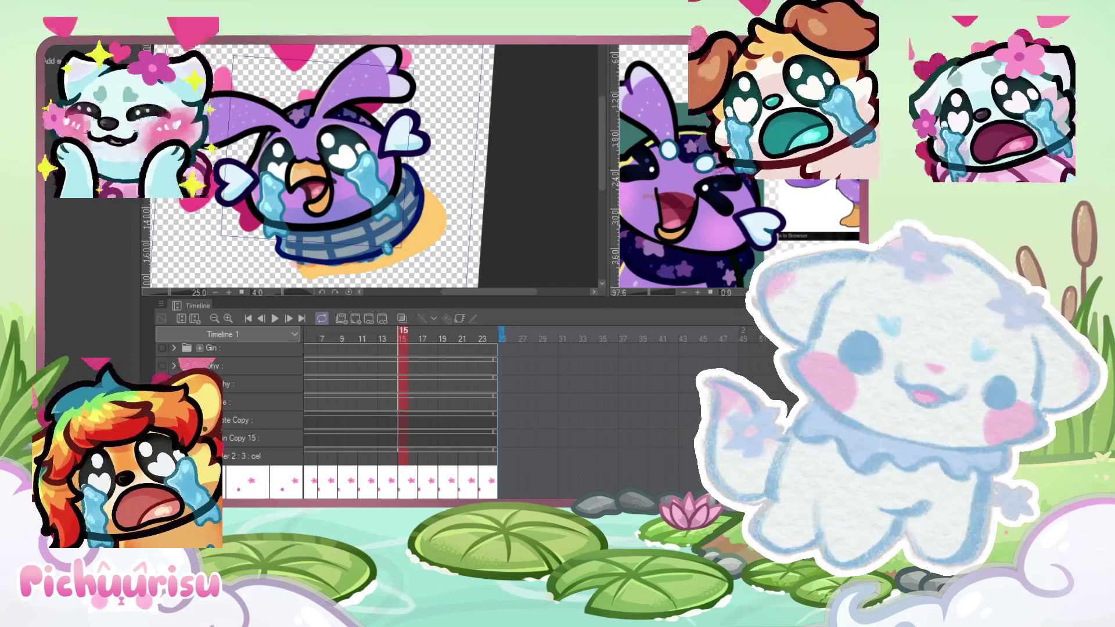
Step: Rotate and zoom out the canvas, then scrub the playhead from frame 11 to 17
{"action": "left_click_drag", "start_coordinate": [470, 183], "coordinate": [389, 145]}
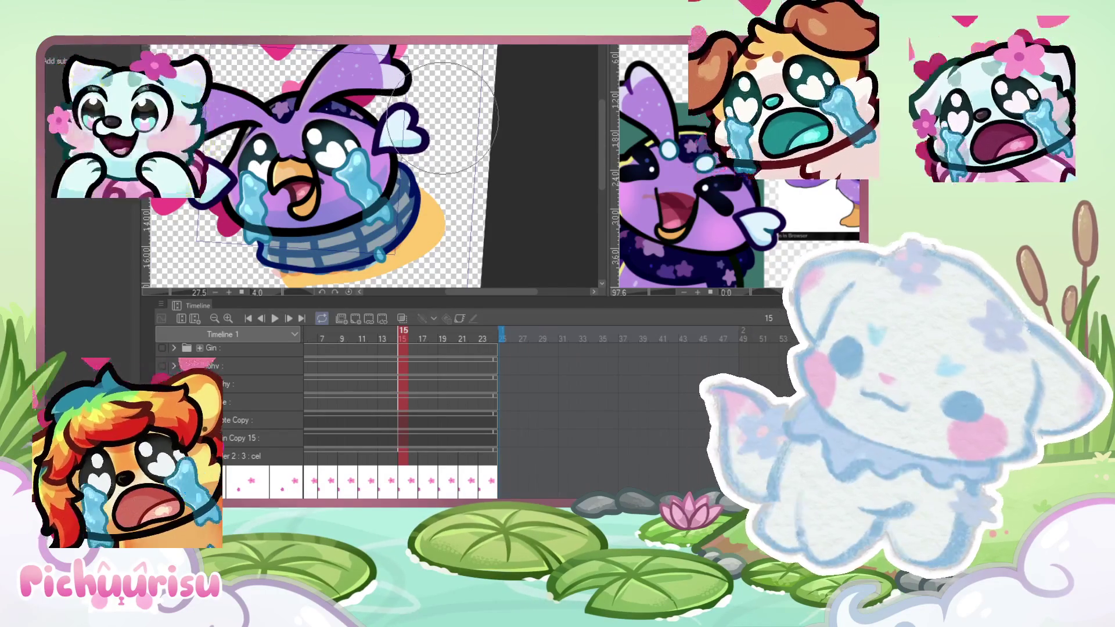
{"action": "key", "text": "ctrl+minus"}
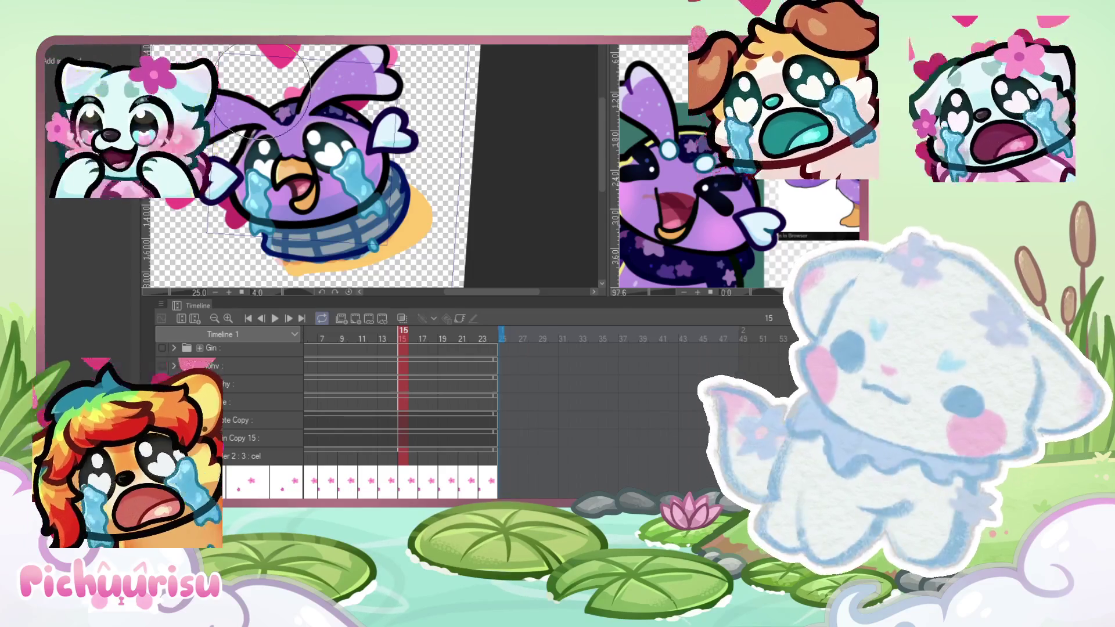
{"action": "mouse_move", "coordinate": [389, 344]}
{"action": "left_mouse_down"}
{"action": "mouse_move", "coordinate": [339, 354]}
{"action": "mouse_move", "coordinate": [425, 347]}
{"action": "mouse_move", "coordinate": [405, 348]}
{"action": "left_mouse_up"}
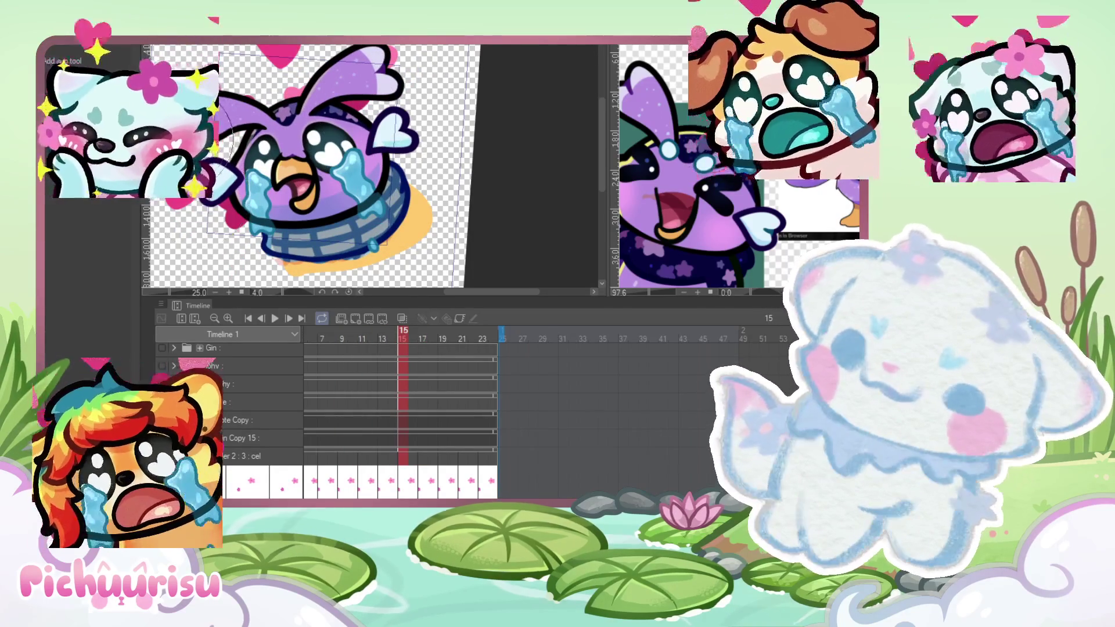
{"action": "scroll", "coordinate": [399, 148], "scroll_direction": "up", "scroll_amount": 5}
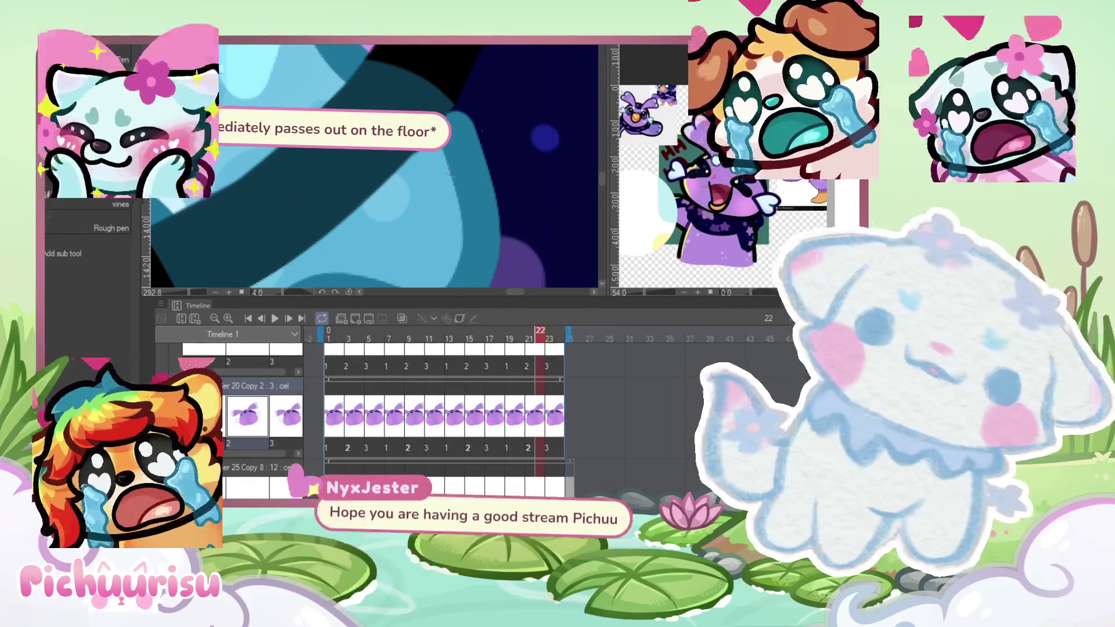
Step: Go back to frame 20 of the bird loop
{"action": "scroll", "coordinate": [470, 169], "scroll_direction": "up", "scroll_amount": 1}
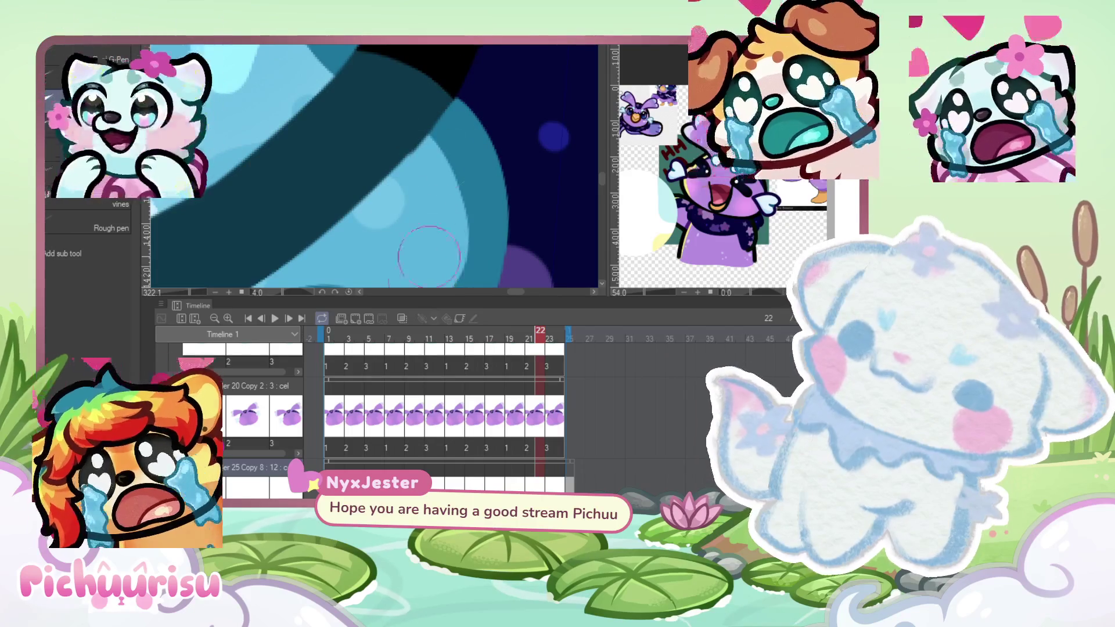
{"action": "scroll", "coordinate": [432, 140], "scroll_direction": "down", "scroll_amount": 3}
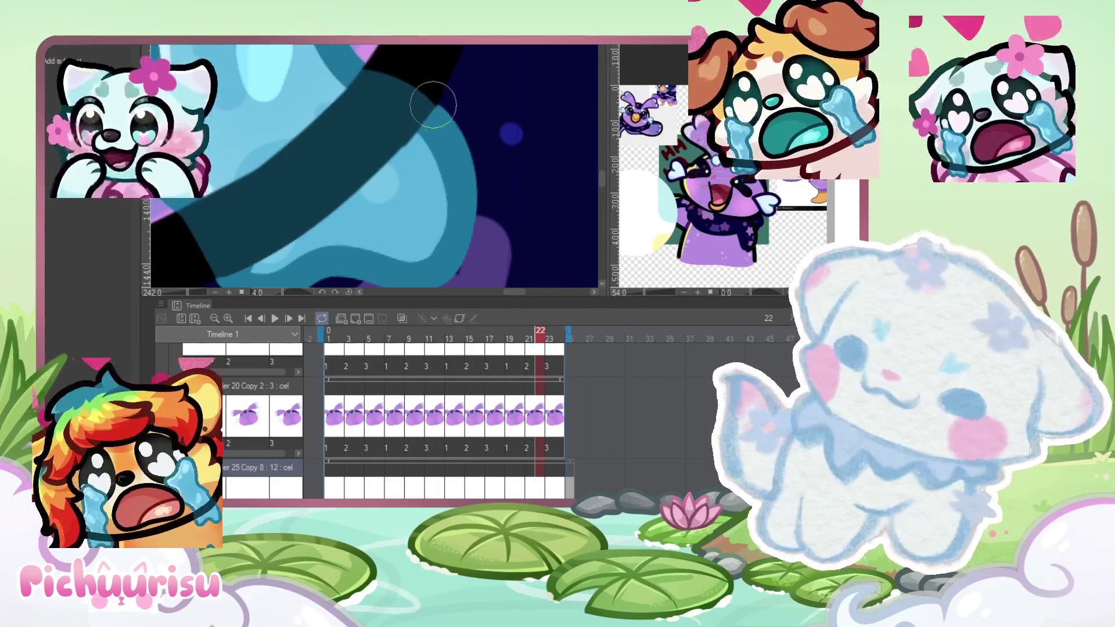
{"action": "scroll", "coordinate": [427, 99], "scroll_direction": "down", "scroll_amount": 5}
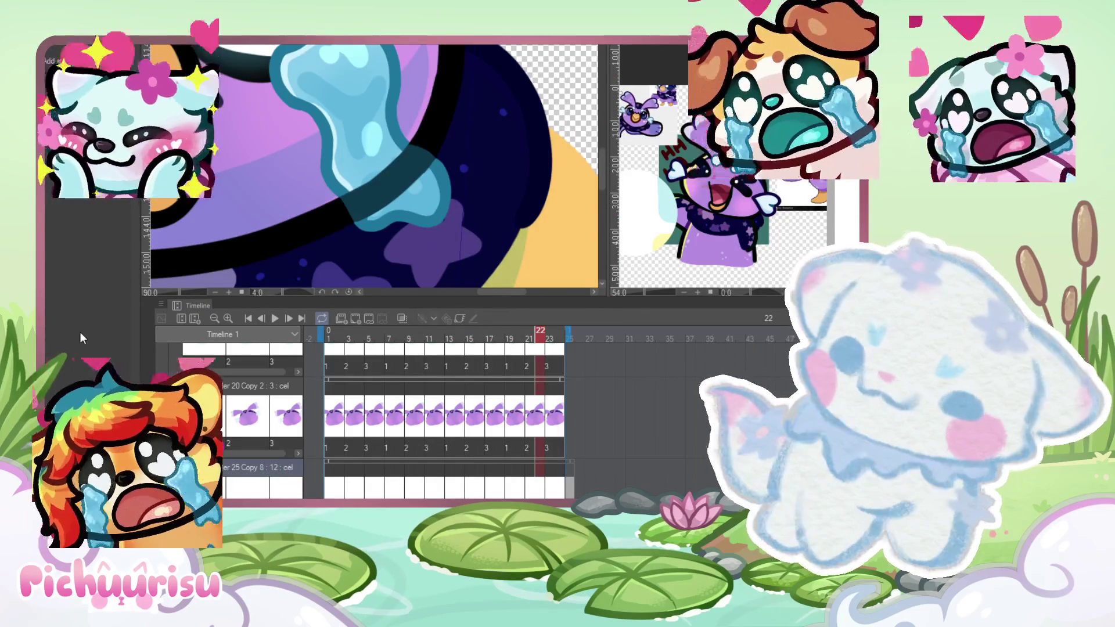
{"action": "left_click", "coordinate": [525, 409]}
Step: Select the Soft airbrush for shading the teardrop, then return to frame 17
{"action": "scroll", "coordinate": [507, 197], "scroll_direction": "up", "scroll_amount": 5}
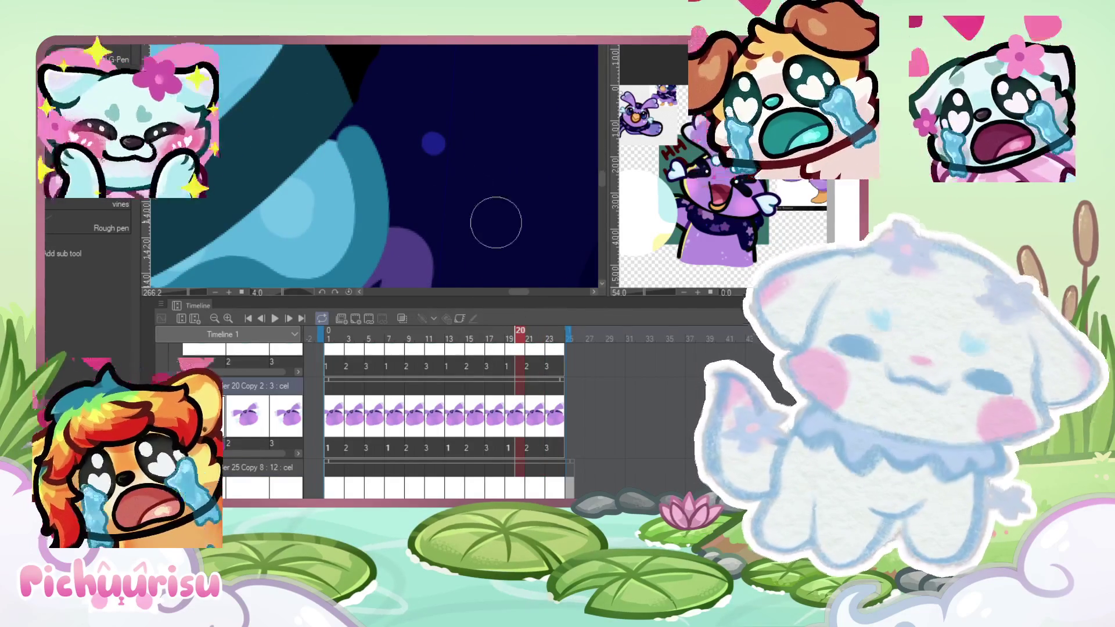
{"action": "scroll", "coordinate": [334, 116], "scroll_direction": "up", "scroll_amount": 2}
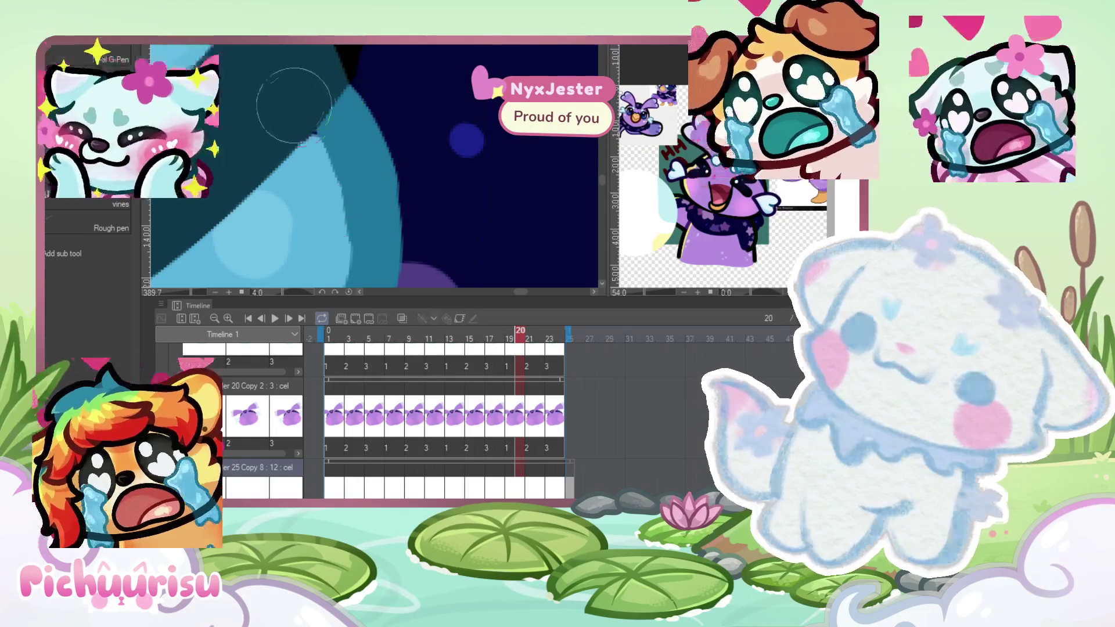
{"action": "key", "text": "e"}
{"action": "scroll", "coordinate": [348, 254], "scroll_direction": "down", "scroll_amount": 1}
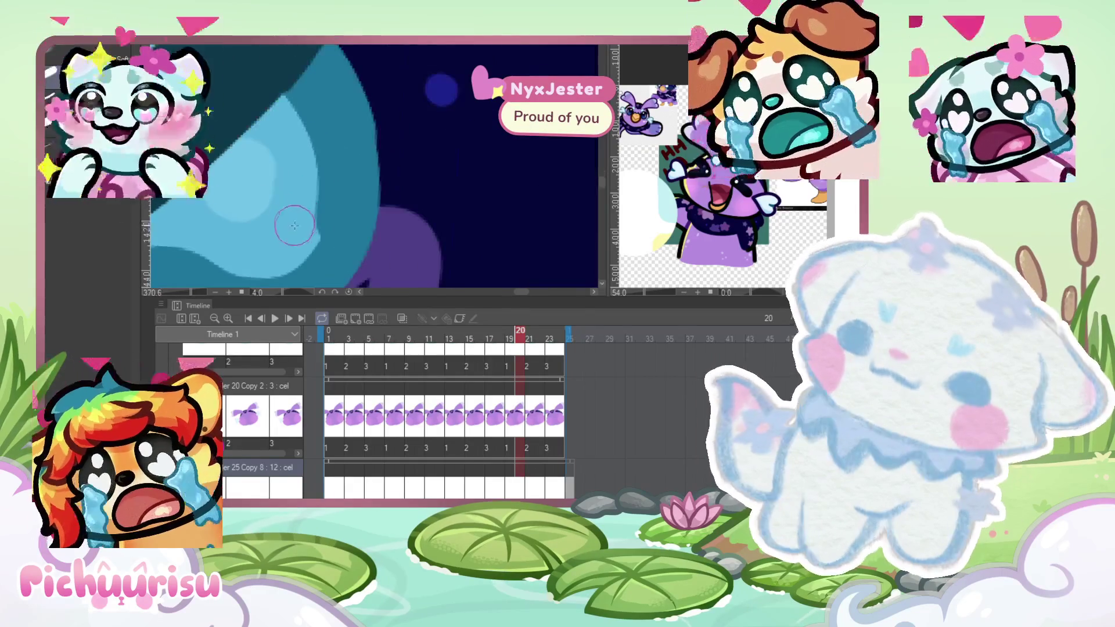
{"action": "scroll", "coordinate": [325, 232], "scroll_direction": "down", "scroll_amount": 2}
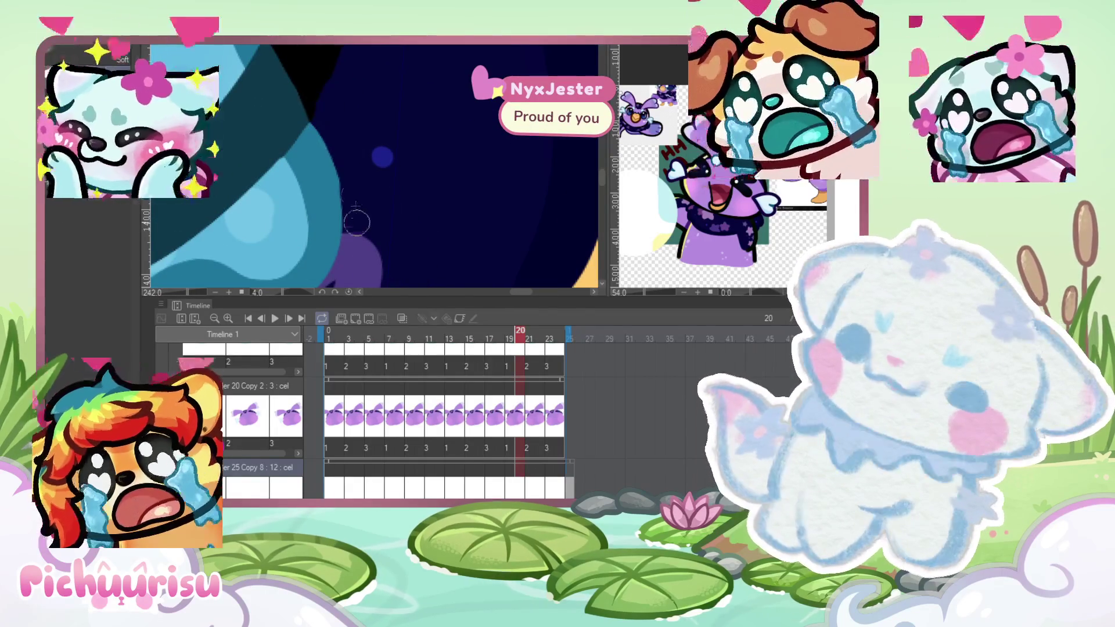
{"action": "scroll", "coordinate": [329, 116], "scroll_direction": "down", "scroll_amount": 5}
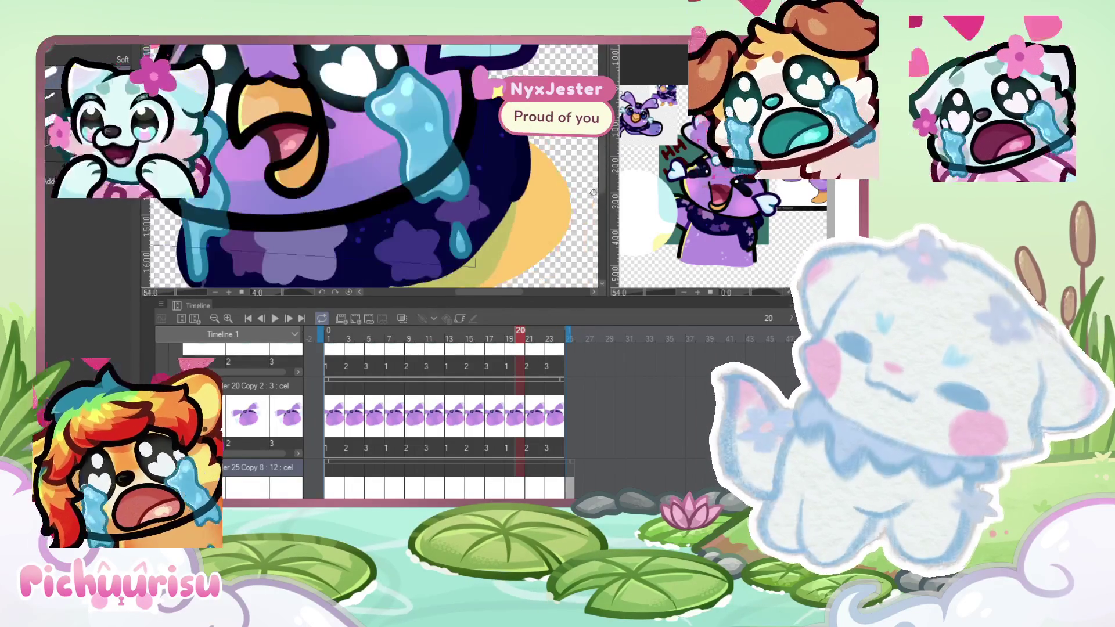
{"action": "left_click", "coordinate": [486, 339]}
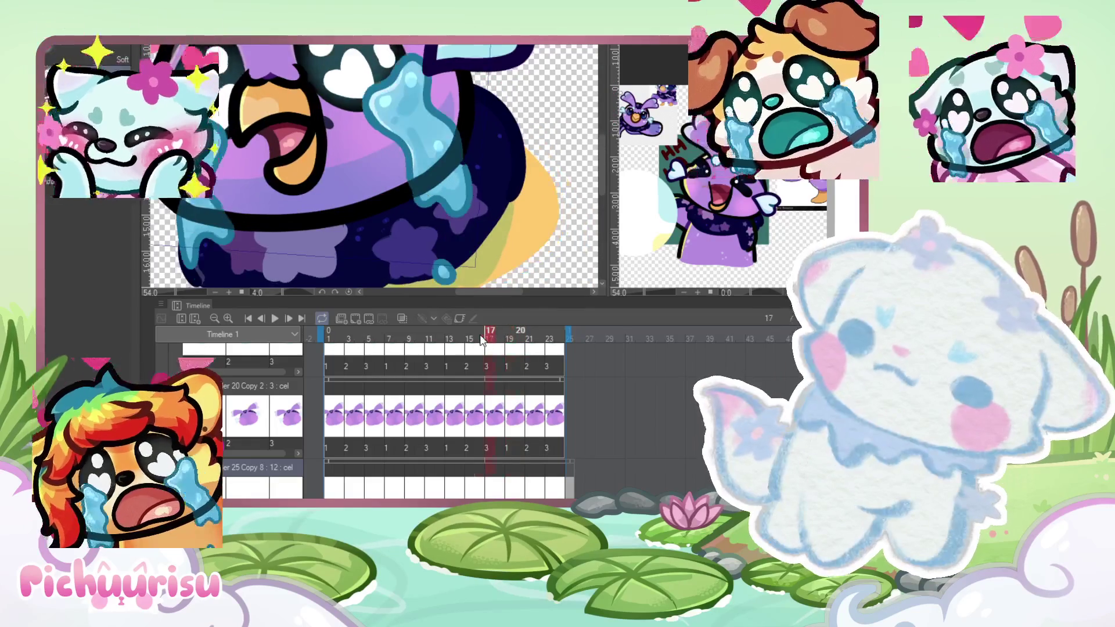
Step: Move ahead to frame 18 and inspect the tear
{"action": "left_click", "coordinate": [501, 339]}
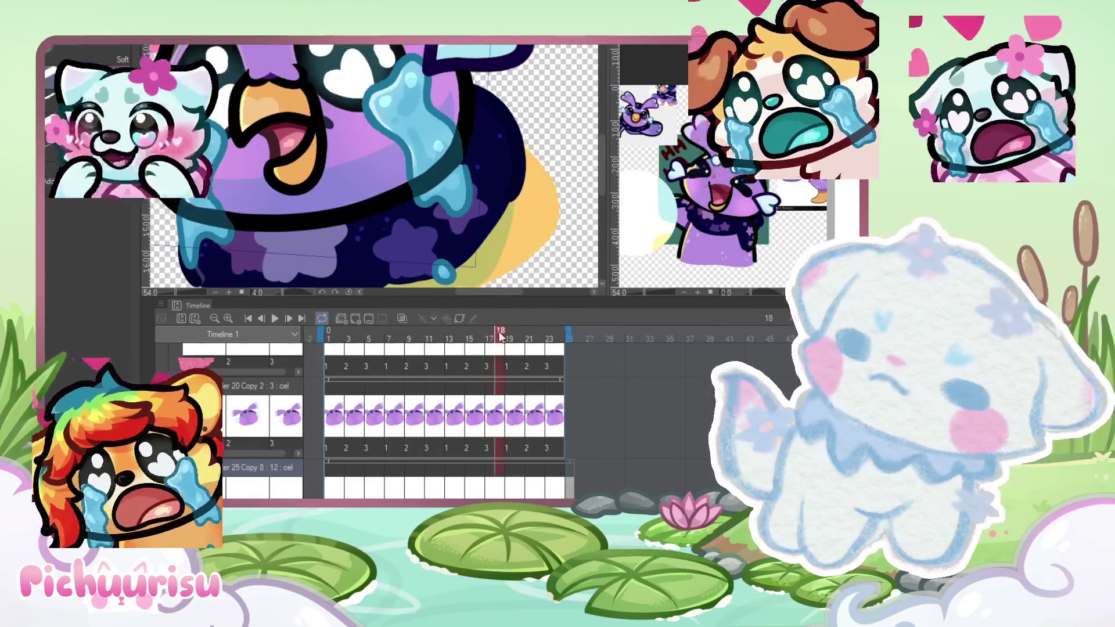
{"action": "scroll", "coordinate": [418, 163], "scroll_direction": "up", "scroll_amount": 3}
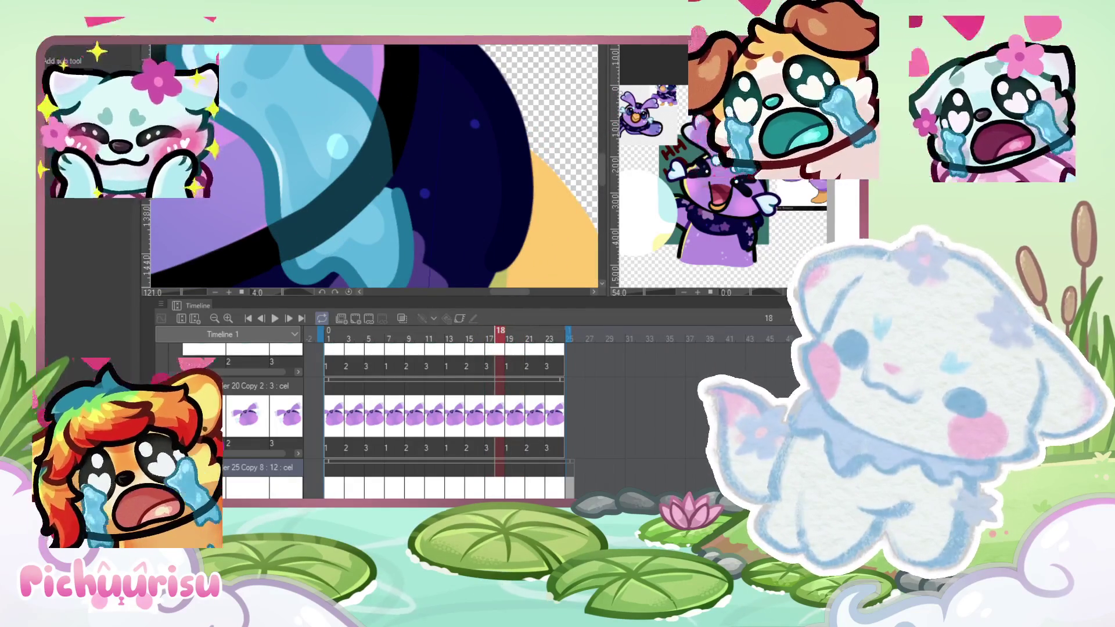
{"action": "scroll", "coordinate": [408, 245], "scroll_direction": "up", "scroll_amount": 3}
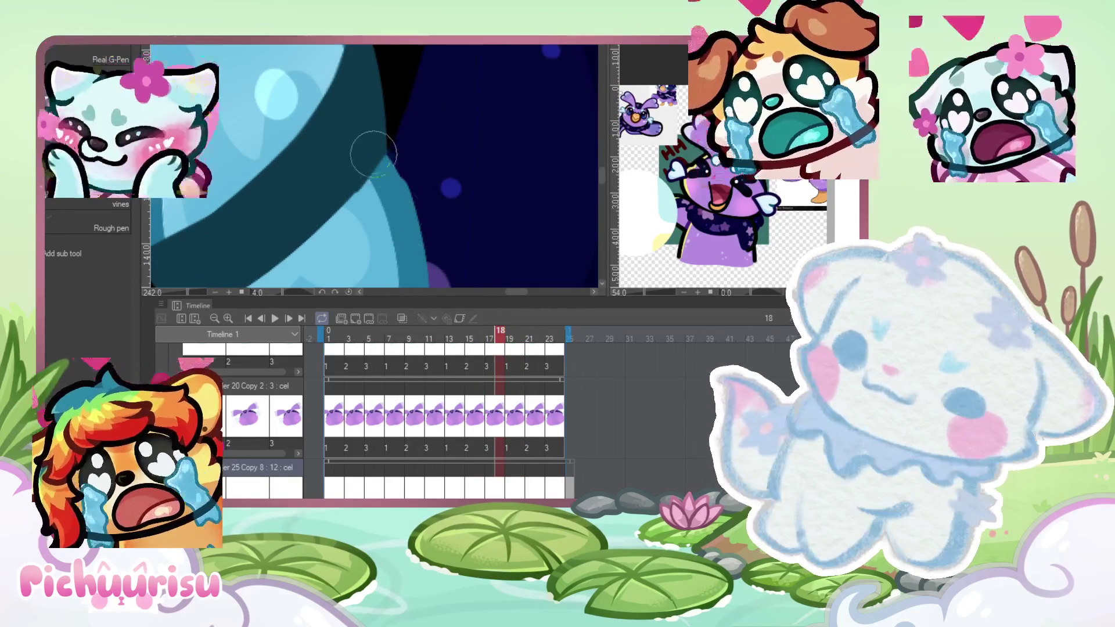
{"action": "scroll", "coordinate": [374, 169], "scroll_direction": "down", "scroll_amount": 1}
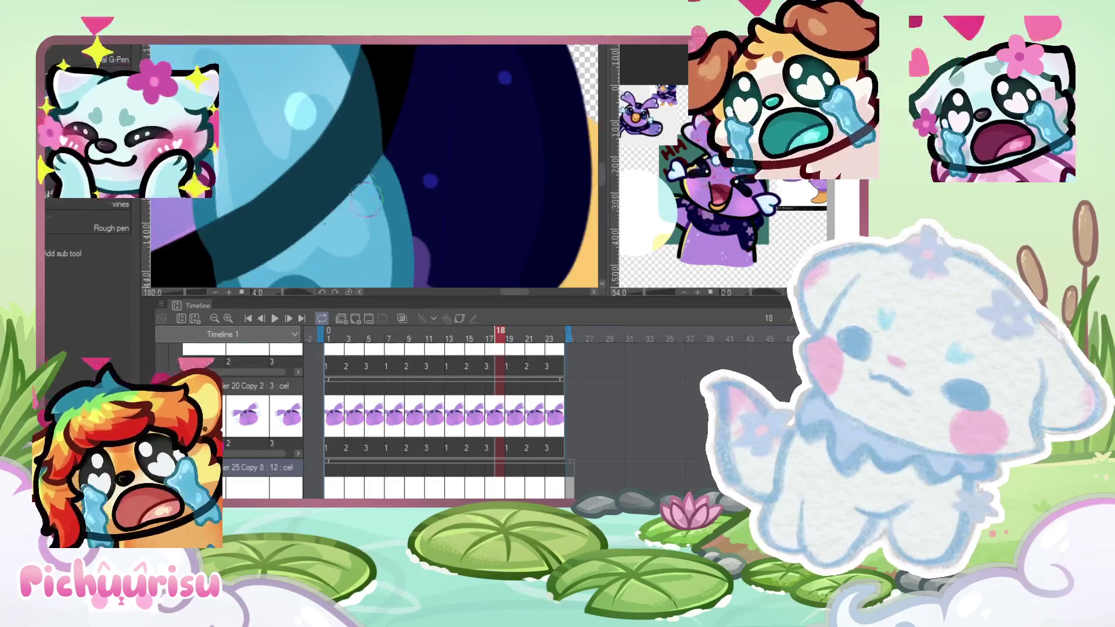
{"action": "scroll", "coordinate": [380, 266], "scroll_direction": "down", "scroll_amount": 3}
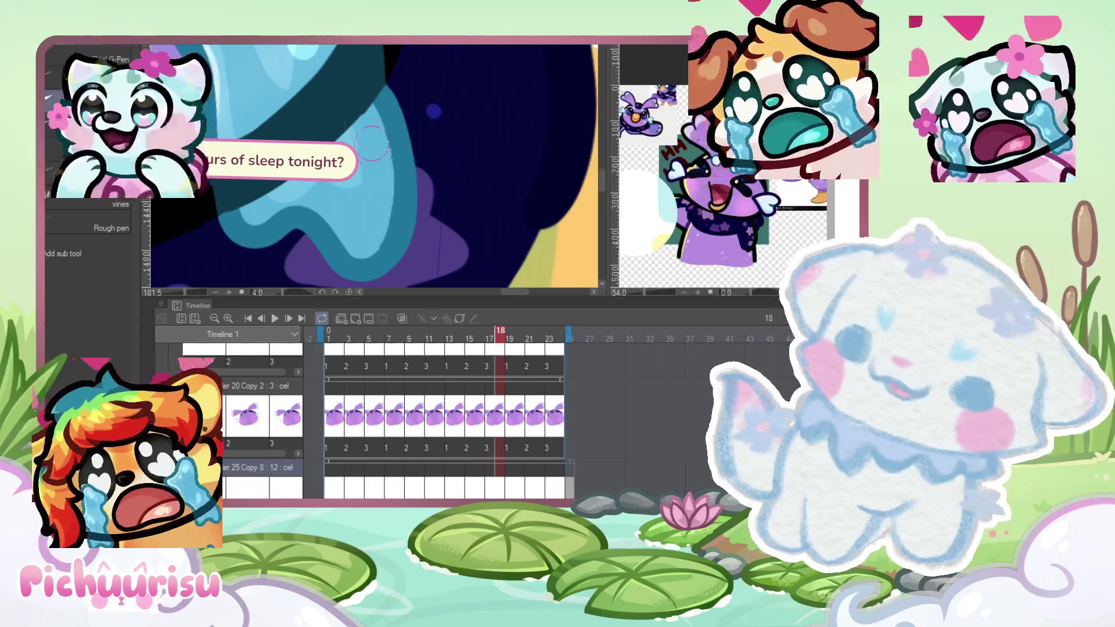
Step: Step to frame 19 and eyedrop the tear's blue as the drawing colour
{"action": "left_click", "coordinate": [506, 442]}
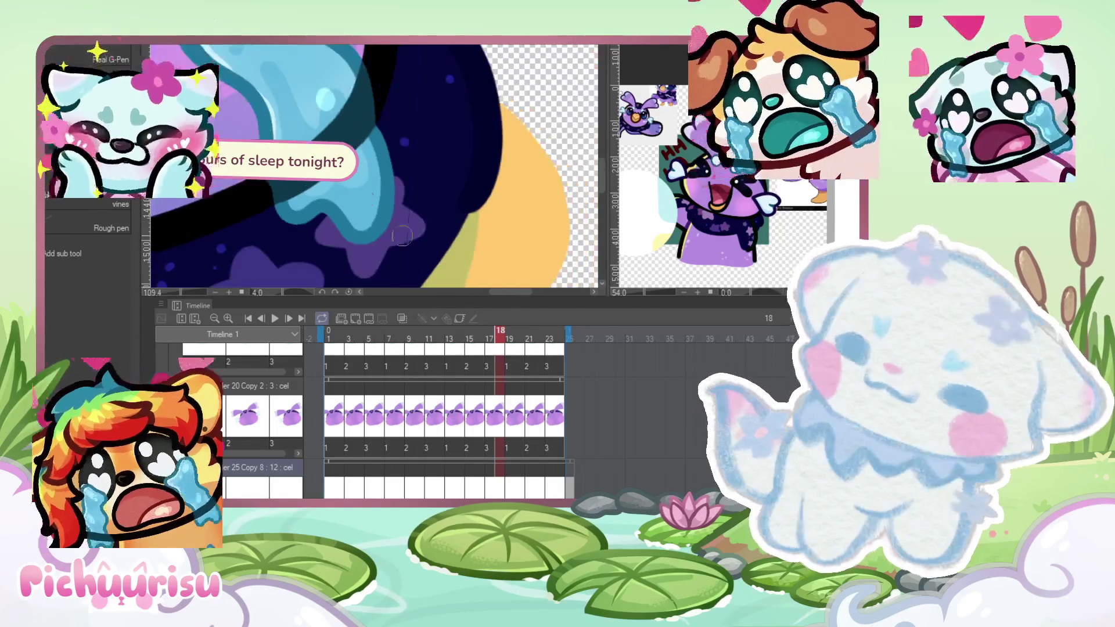
{"action": "scroll", "coordinate": [145, 227], "scroll_direction": "up", "scroll_amount": 4}
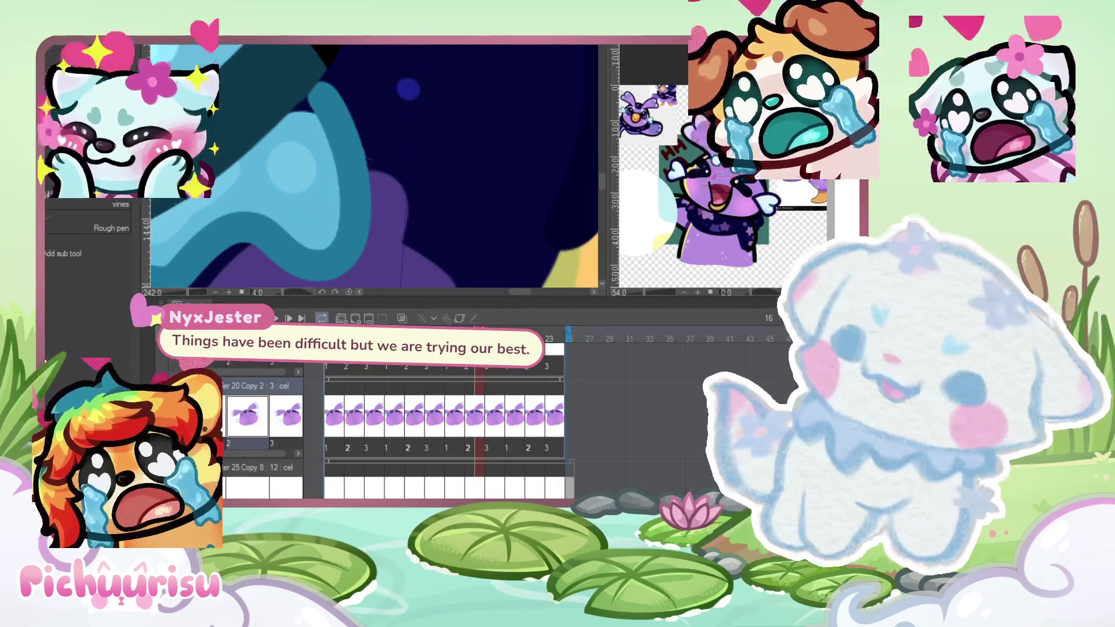
{"action": "scroll", "coordinate": [334, 176], "scroll_direction": "up", "scroll_amount": 2}
{"action": "scroll", "coordinate": [334, 176], "scroll_direction": "up", "scroll_amount": 1}
{"action": "scroll", "coordinate": [360, 153], "scroll_direction": "up", "scroll_amount": 1}
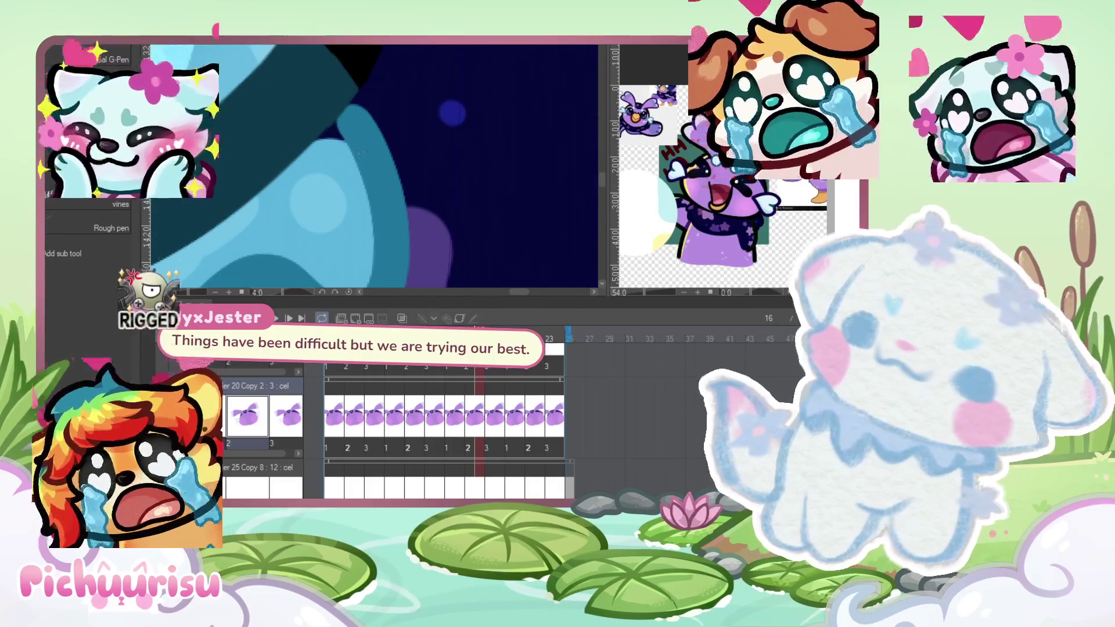
{"action": "scroll", "coordinate": [424, 116], "scroll_direction": "up", "scroll_amount": 1}
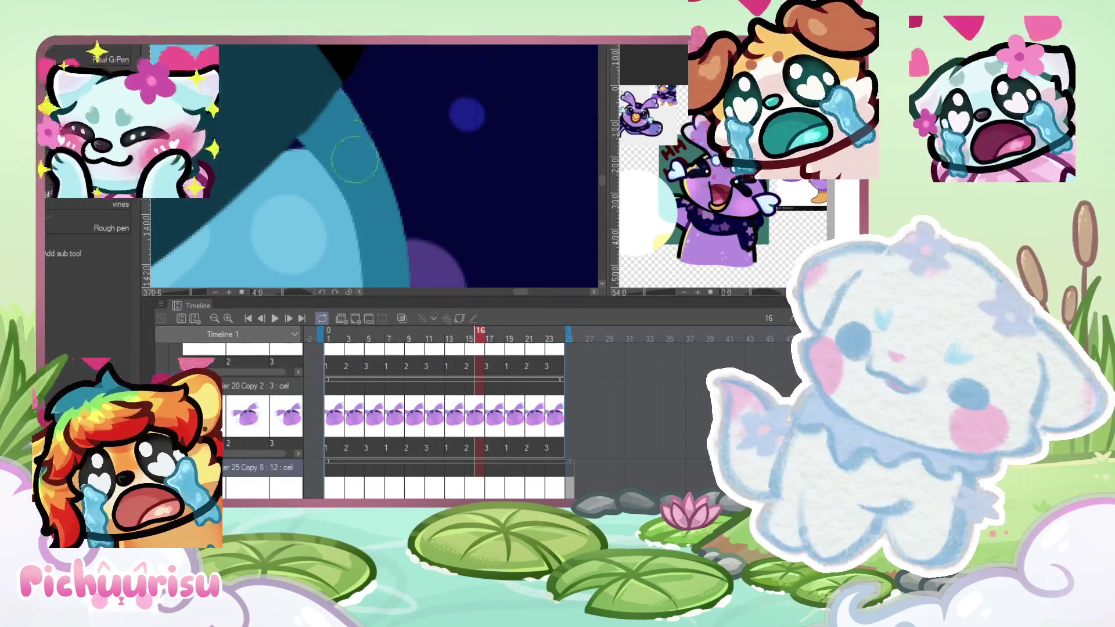
{"action": "scroll", "coordinate": [349, 174], "scroll_direction": "up", "scroll_amount": 1}
{"action": "left_click", "coordinate": [351, 221], "text": "alt"}
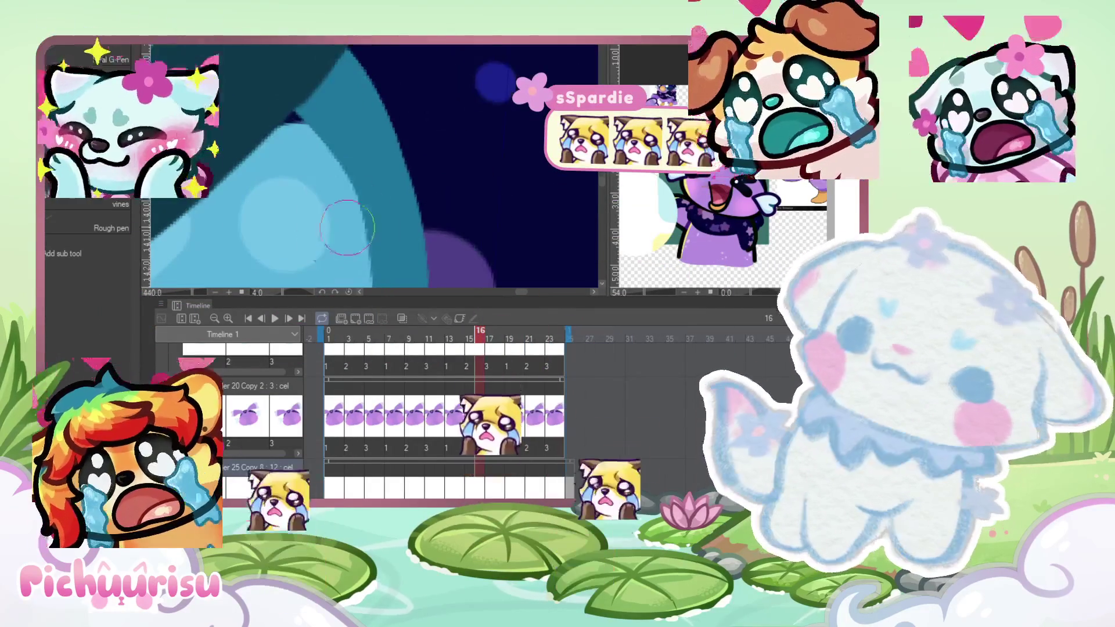
{"action": "scroll", "coordinate": [351, 222], "scroll_direction": "down", "scroll_amount": 5}
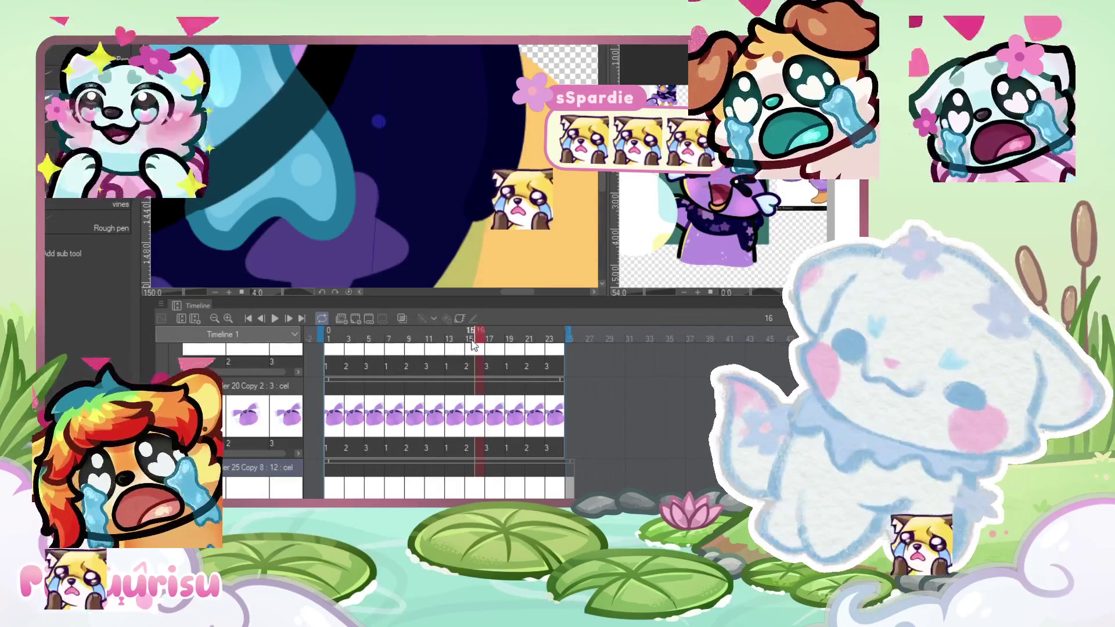
{"action": "left_click", "coordinate": [510, 339]}
Step: Jump to frame 13, scrub the tear drip through frames 14–18, then settle on frame 15
{"action": "scroll", "coordinate": [479, 225], "scroll_direction": "down", "scroll_amount": 3}
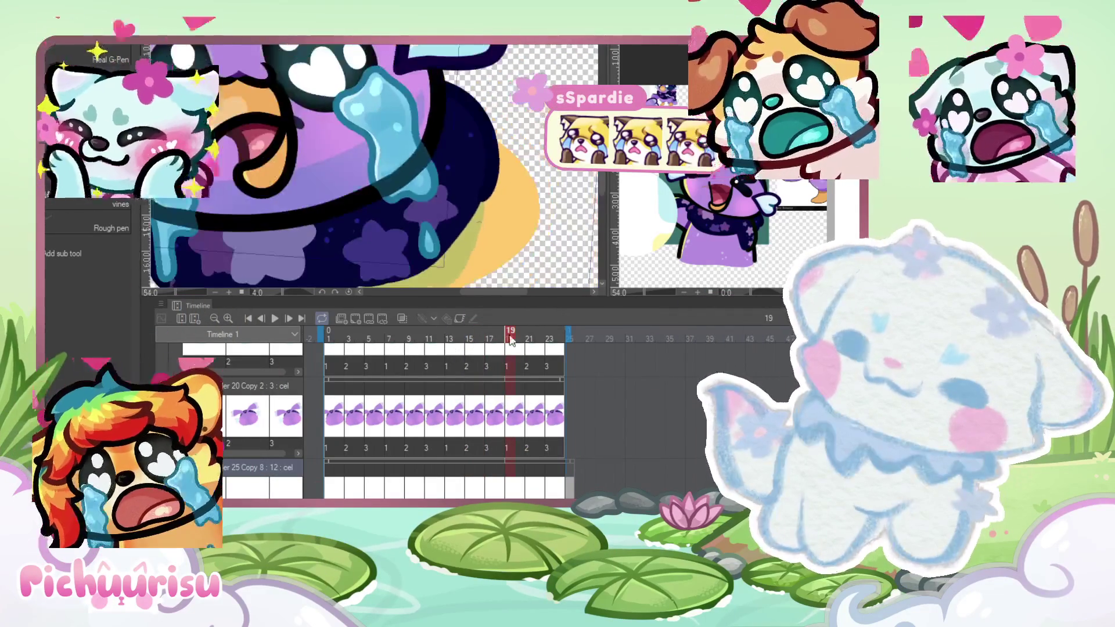
{"action": "left_click", "coordinate": [448, 343]}
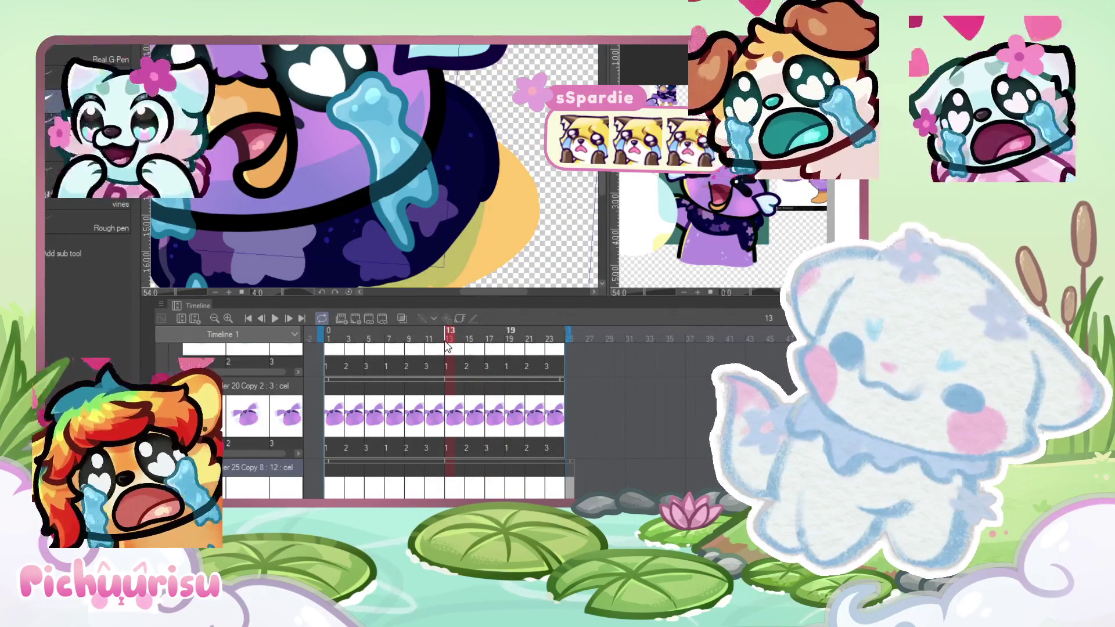
{"action": "scroll", "coordinate": [445, 154], "scroll_direction": "up", "scroll_amount": 5}
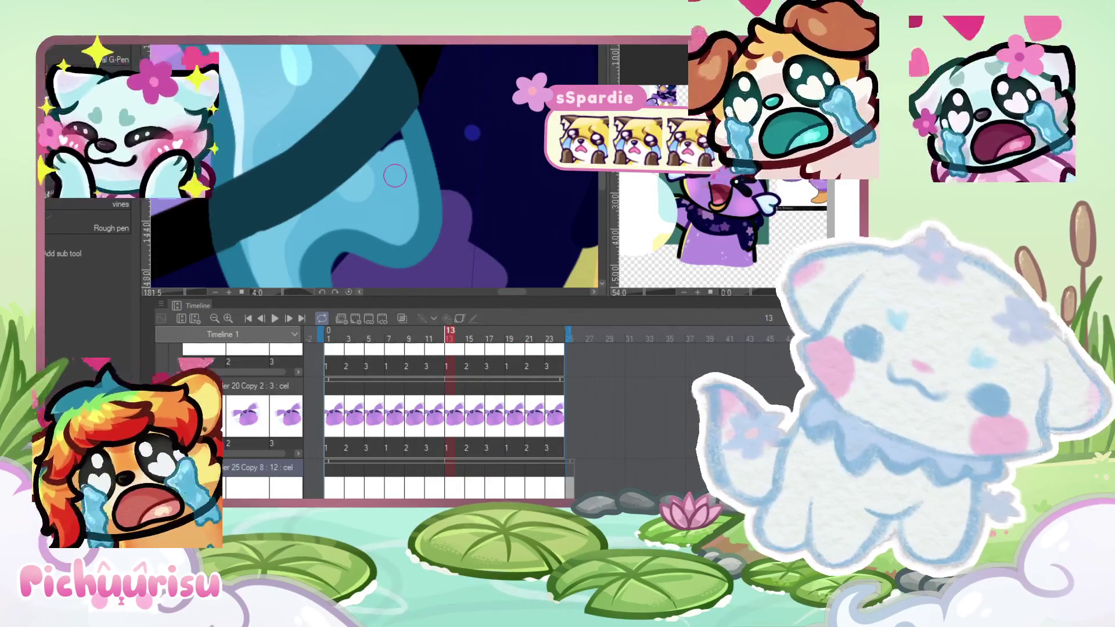
{"action": "scroll", "coordinate": [395, 168], "scroll_direction": "up", "scroll_amount": 1}
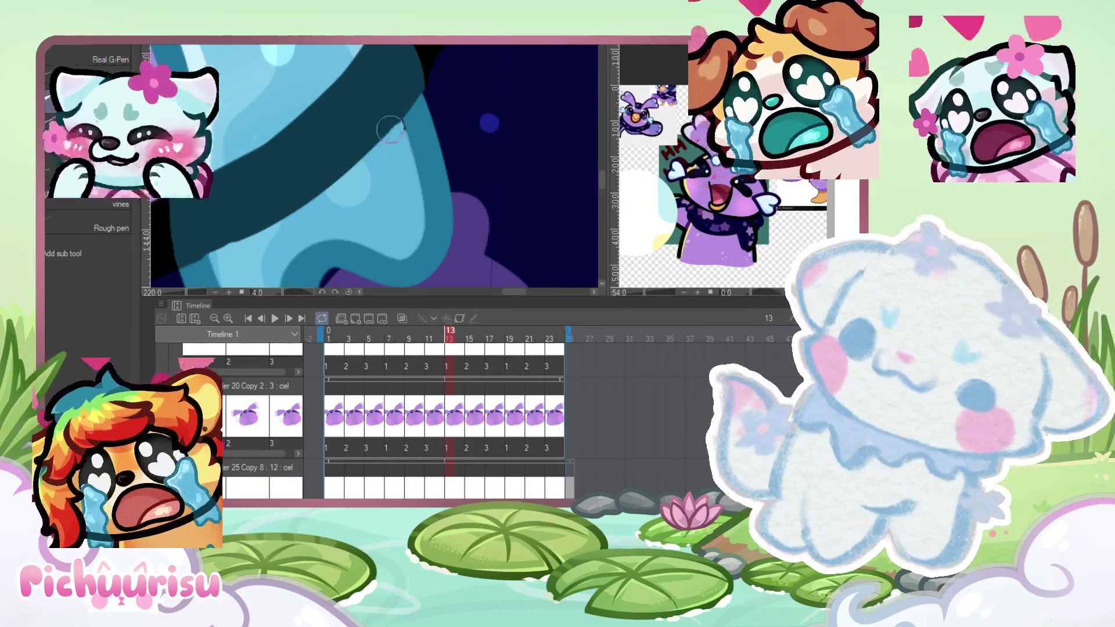
{"action": "scroll", "coordinate": [388, 123], "scroll_direction": "down", "scroll_amount": 6}
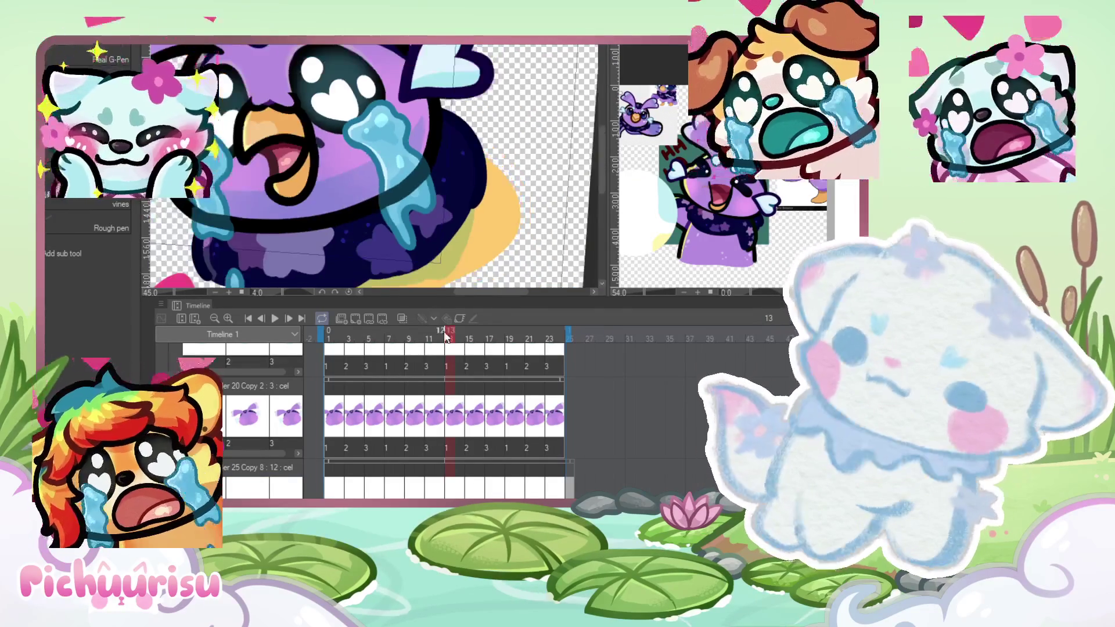
{"action": "mouse_move", "coordinate": [471, 340]}
{"action": "left_mouse_down"}
{"action": "mouse_move", "coordinate": [553, 330]}
{"action": "mouse_move", "coordinate": [545, 342]}
{"action": "left_mouse_up"}
{"action": "left_click", "coordinate": [470, 349]}
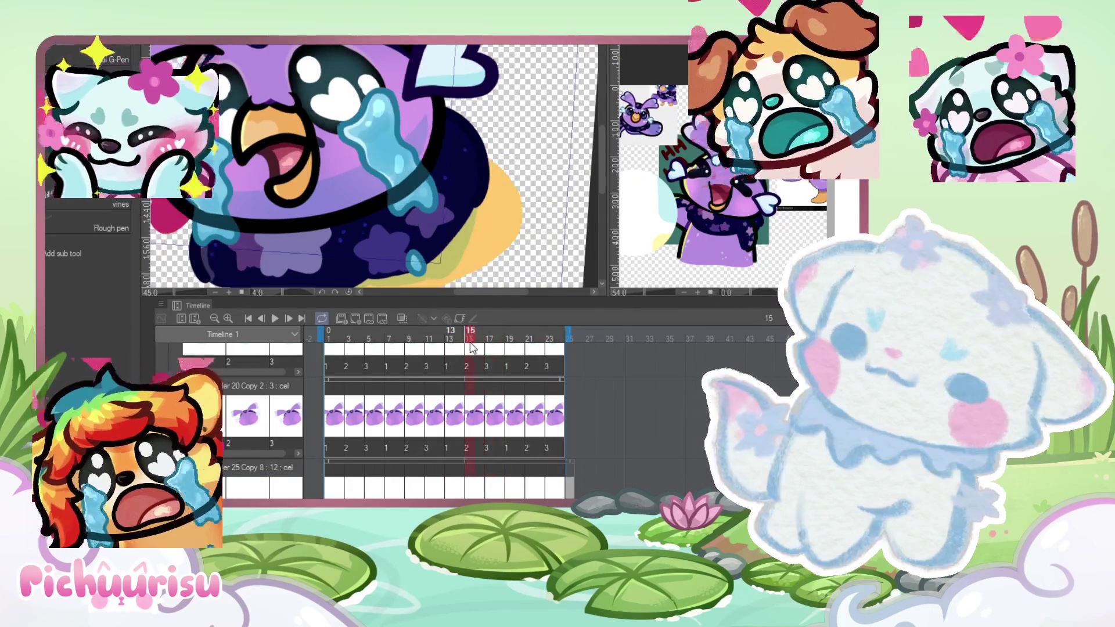
{"action": "scroll", "coordinate": [360, 145], "scroll_direction": "up", "scroll_amount": 8}
{"action": "scroll", "coordinate": [365, 146], "scroll_direction": "up", "scroll_amount": 2}
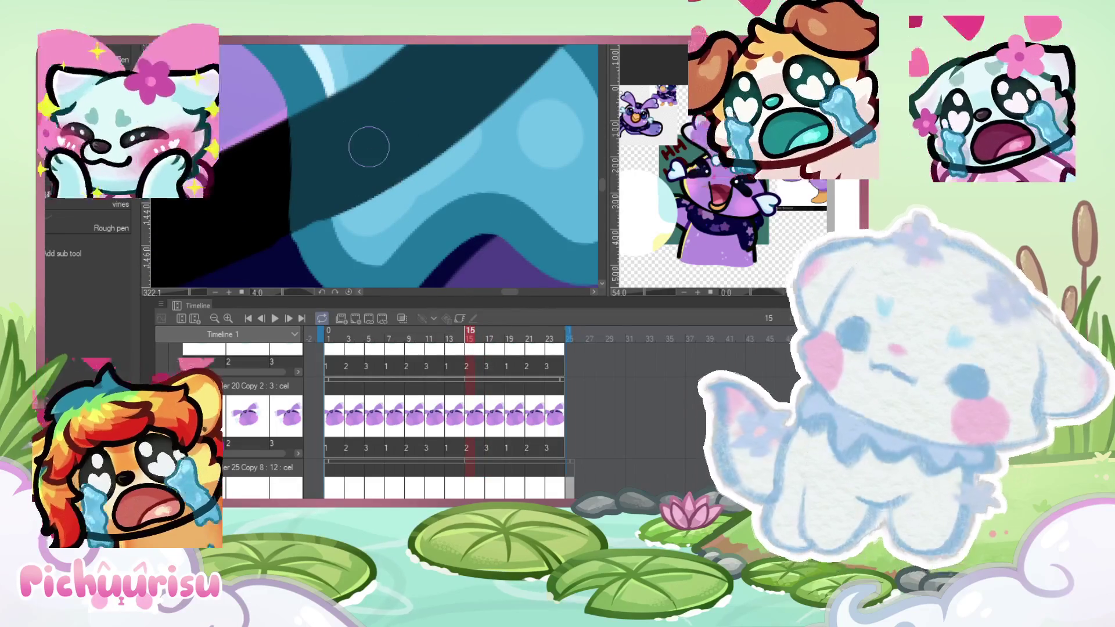
{"action": "scroll", "coordinate": [369, 147], "scroll_direction": "up", "scroll_amount": 4}
{"action": "scroll", "coordinate": [211, 225], "scroll_direction": "up", "scroll_amount": 2}
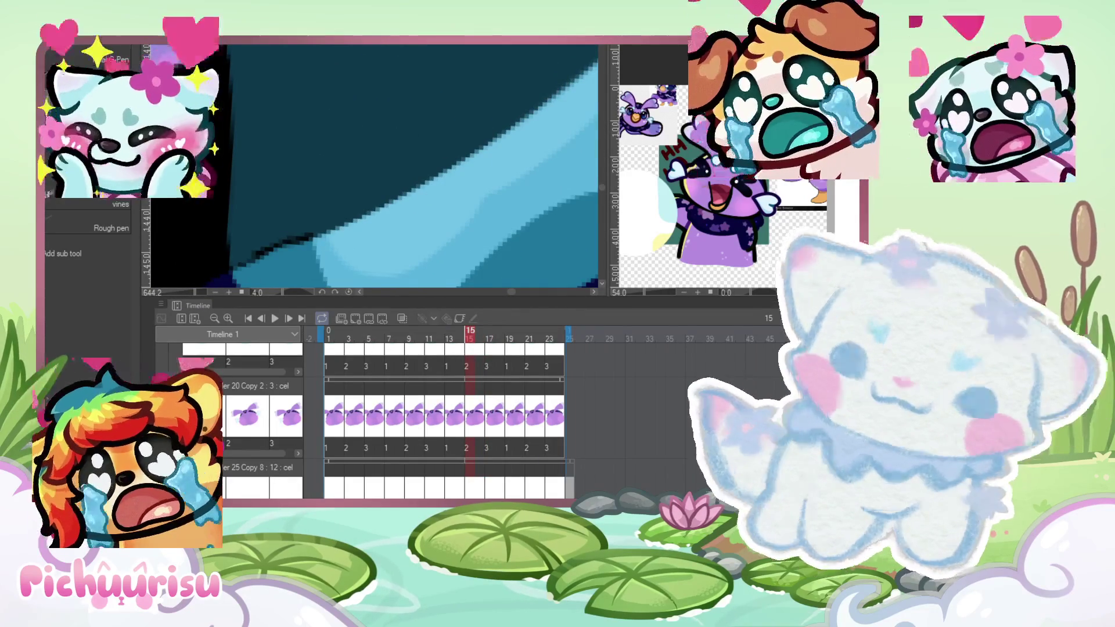
{"action": "scroll", "coordinate": [237, 188], "scroll_direction": "down", "scroll_amount": 3}
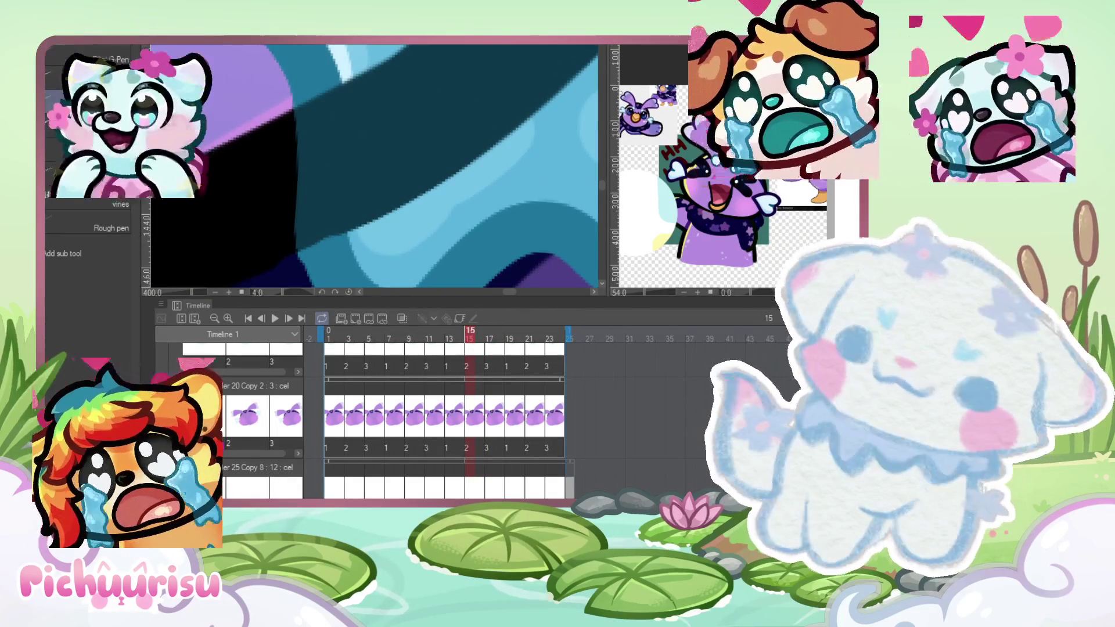
{"action": "scroll", "coordinate": [429, 194], "scroll_direction": "up", "scroll_amount": 2}
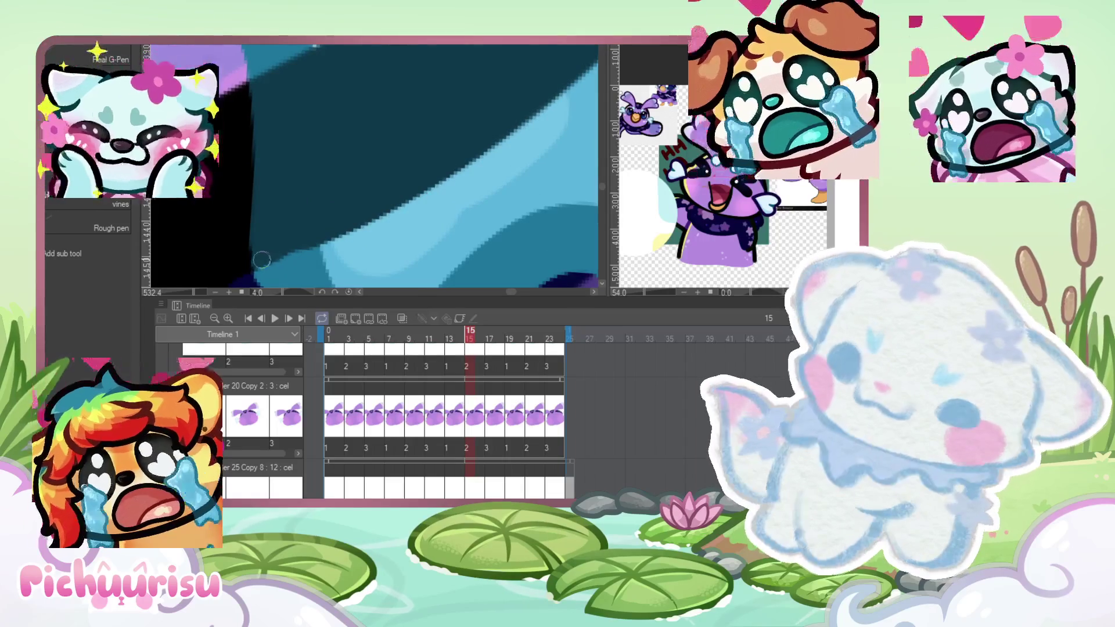
{"action": "scroll", "coordinate": [336, 218], "scroll_direction": "down", "scroll_amount": 3}
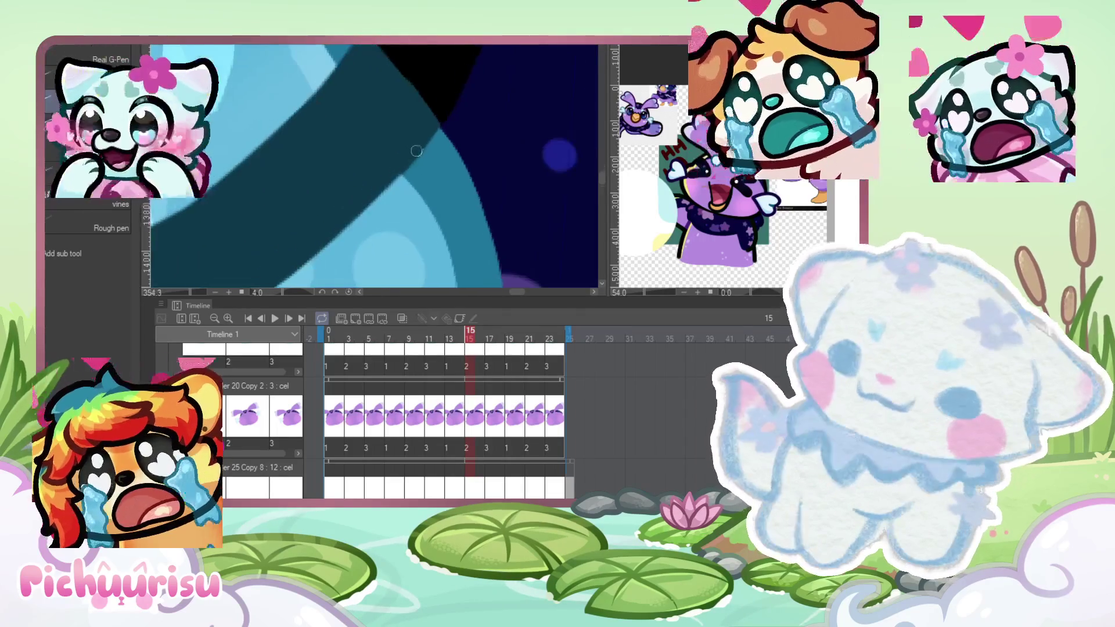
{"action": "scroll", "coordinate": [389, 175], "scroll_direction": "down", "scroll_amount": 4}
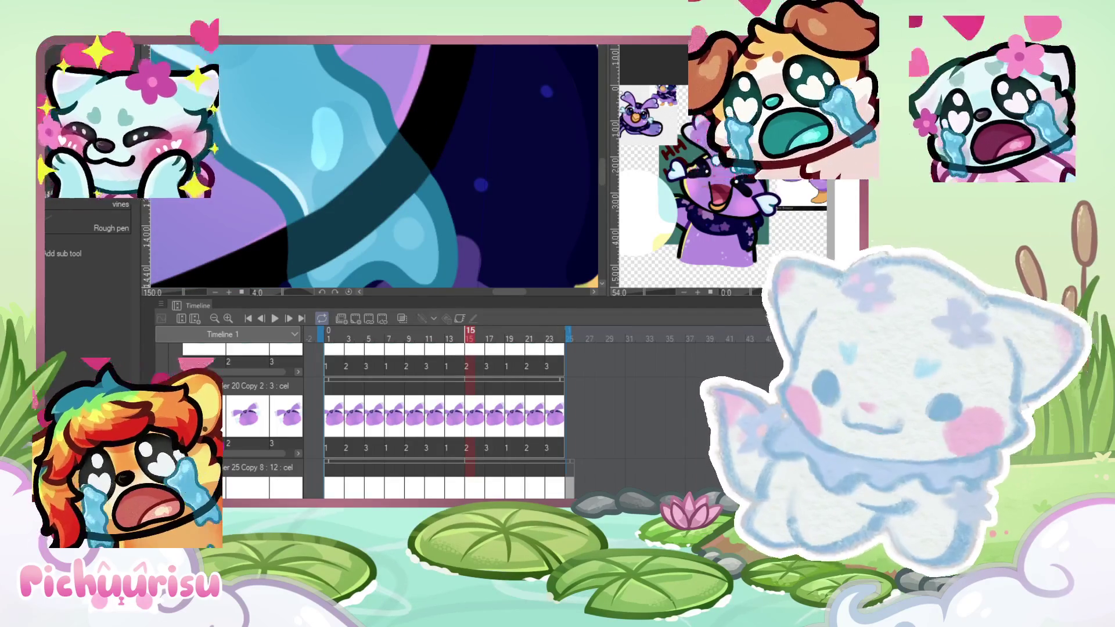
{"action": "scroll", "coordinate": [311, 272], "scroll_direction": "up", "scroll_amount": 3}
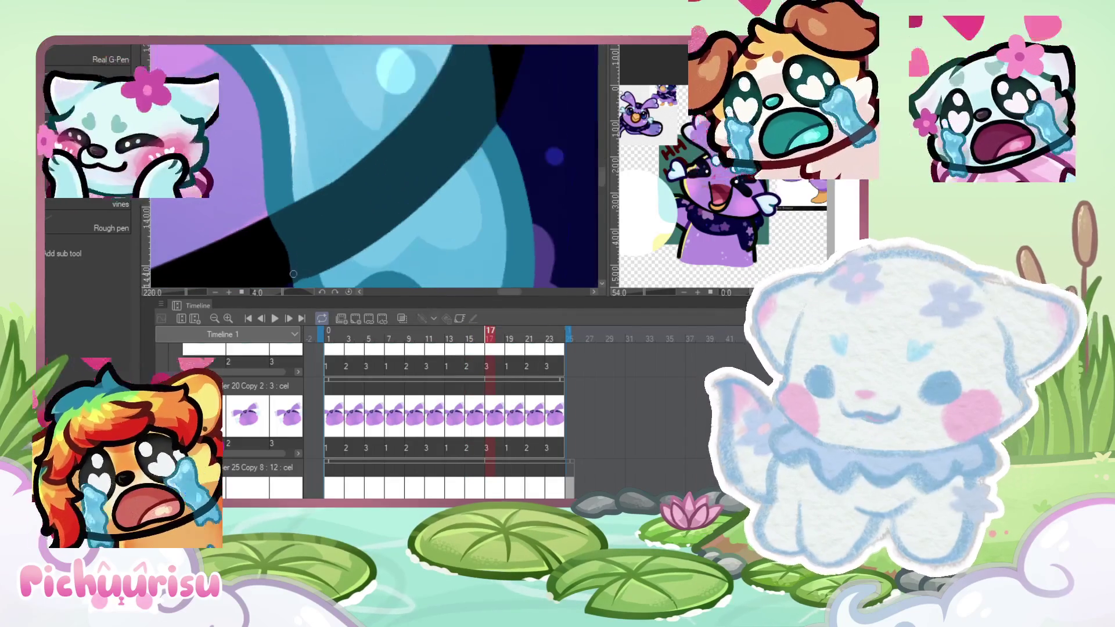
{"action": "scroll", "coordinate": [305, 276], "scroll_direction": "down", "scroll_amount": 3}
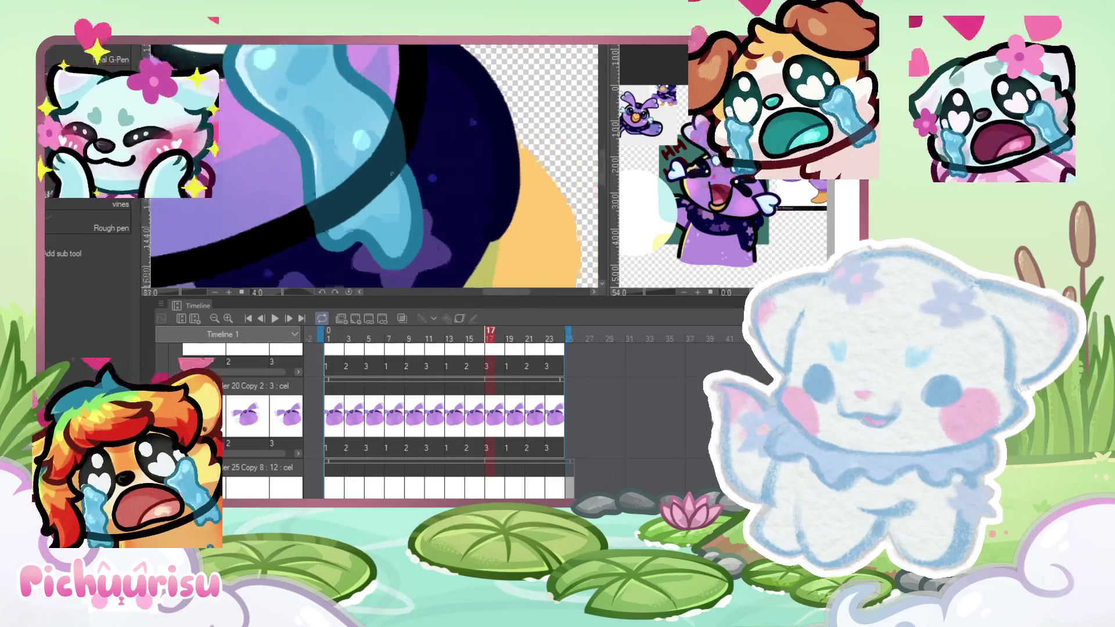
{"action": "scroll", "coordinate": [358, 212], "scroll_direction": "up", "scroll_amount": 4}
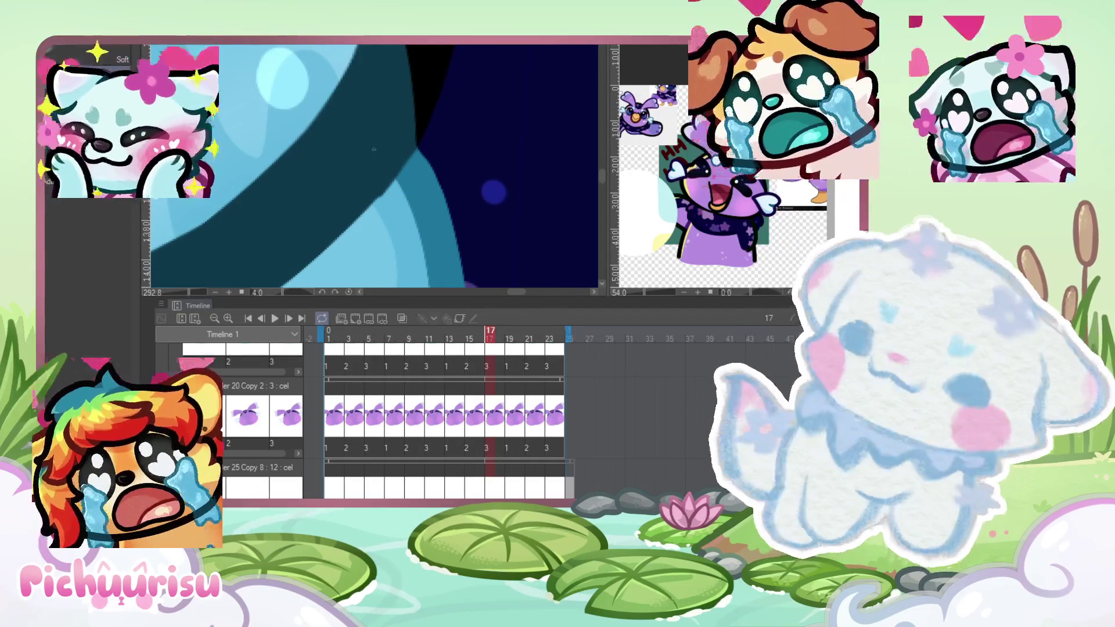
{"action": "scroll", "coordinate": [370, 211], "scroll_direction": "up", "scroll_amount": 3}
{"action": "scroll", "coordinate": [353, 235], "scroll_direction": "down", "scroll_amount": 4}
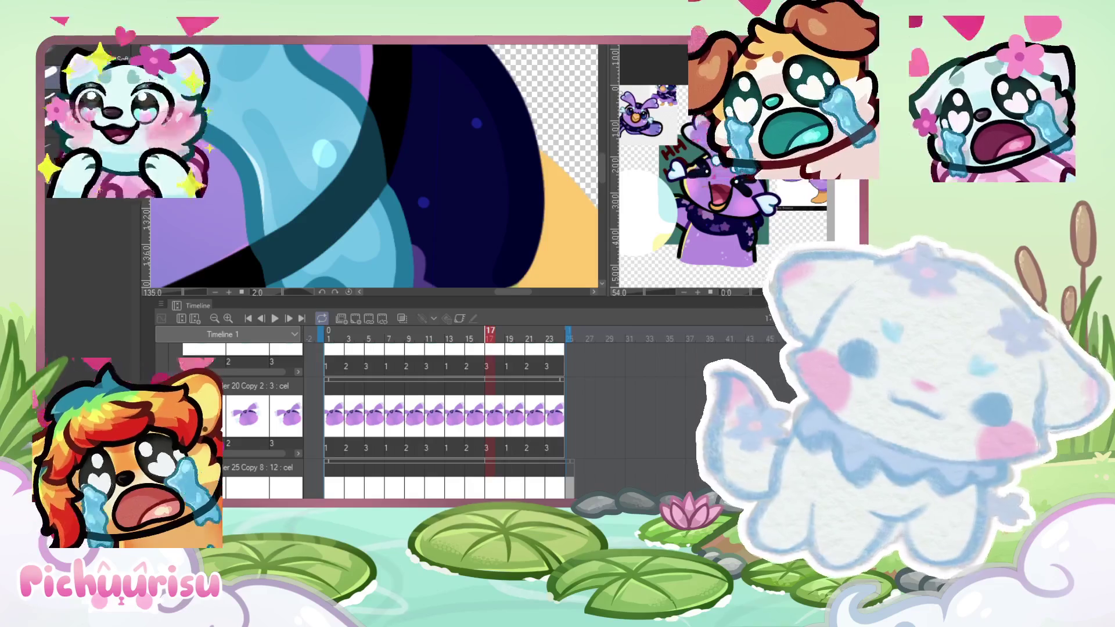
{"action": "scroll", "coordinate": [378, 192], "scroll_direction": "down", "scroll_amount": 1}
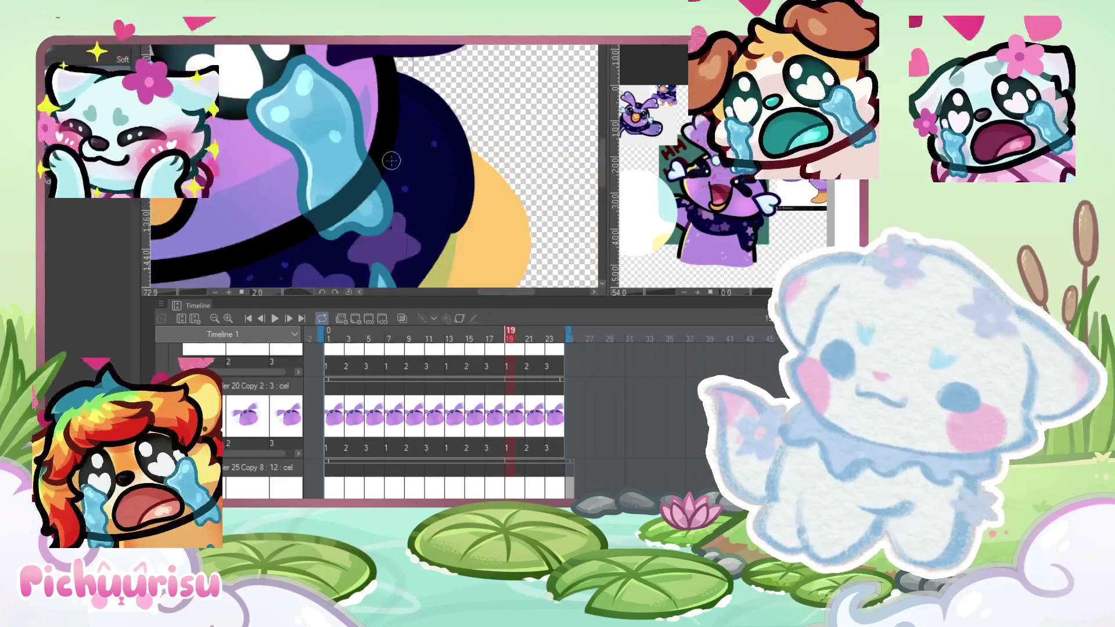
Step: Step the playhead forward two drawings, from frame 19 to 21 and 23
{"action": "scroll", "coordinate": [470, 193], "scroll_direction": "down", "scroll_amount": 2}
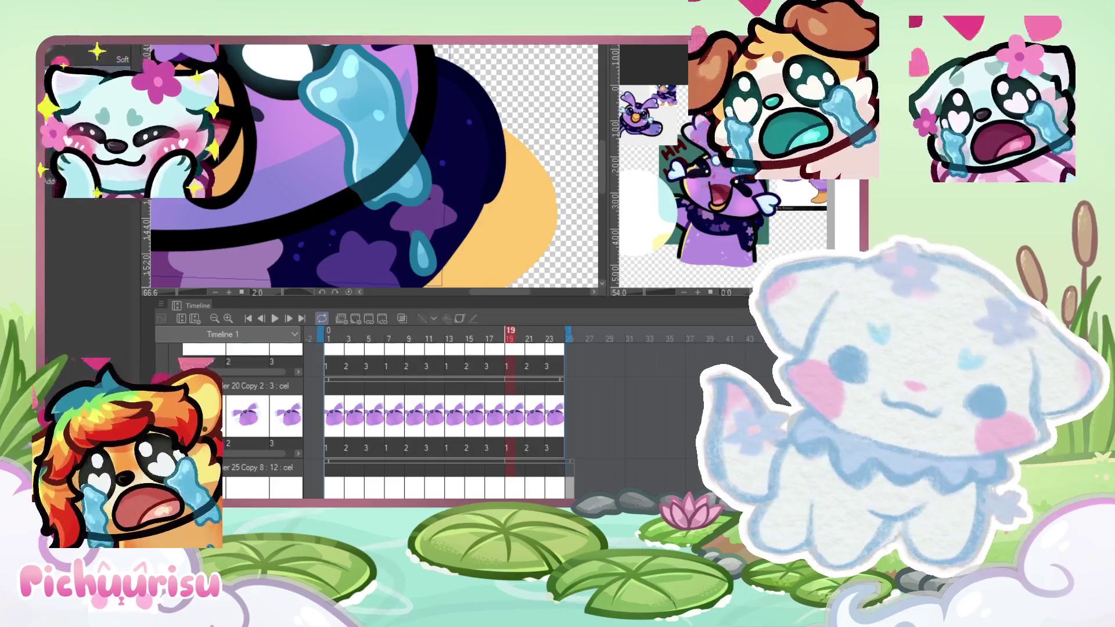
{"action": "scroll", "coordinate": [418, 175], "scroll_direction": "up", "scroll_amount": 1}
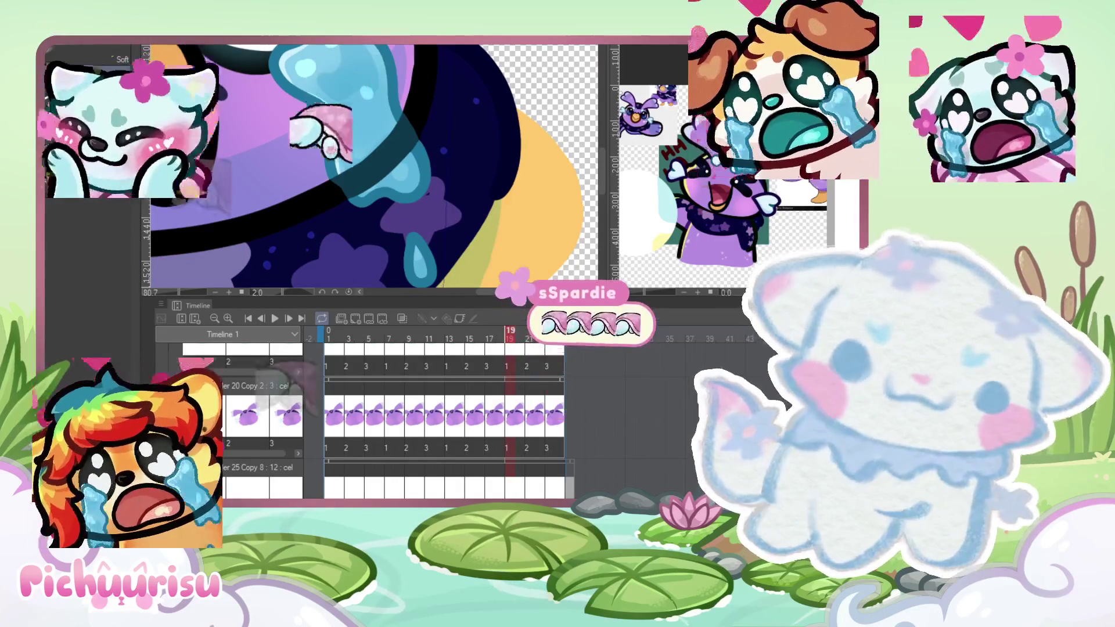
{"action": "scroll", "coordinate": [423, 195], "scroll_direction": "up", "scroll_amount": 2}
{"action": "scroll", "coordinate": [423, 195], "scroll_direction": "down", "scroll_amount": 2}
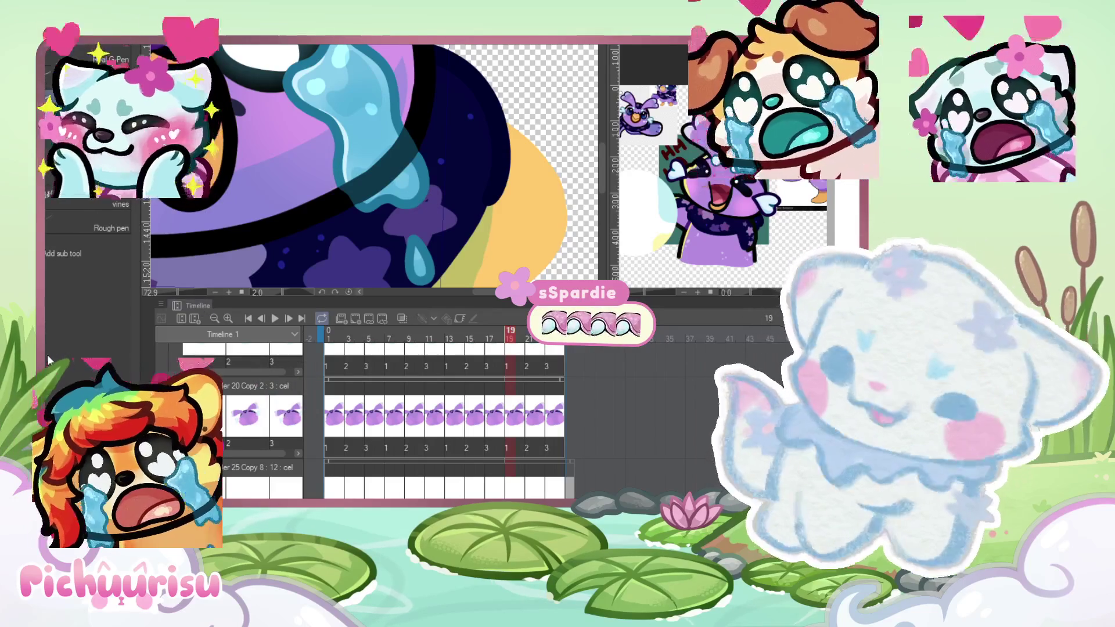
{"action": "scroll", "coordinate": [430, 207], "scroll_direction": "up", "scroll_amount": 2}
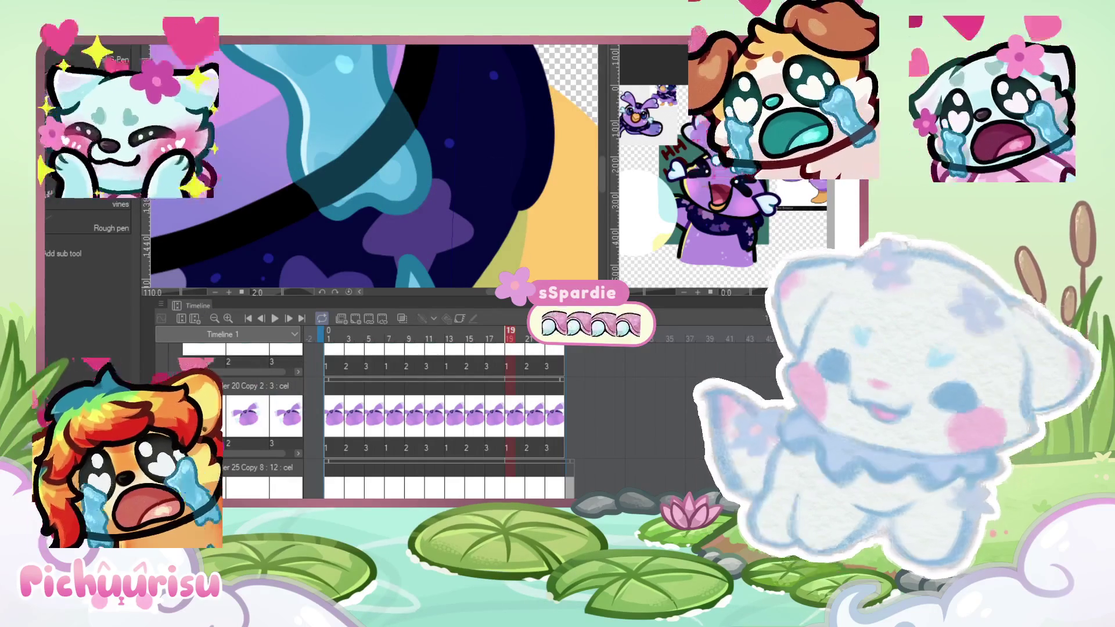
{"action": "key", "text": "Right"}
{"action": "key", "text": "Right"}
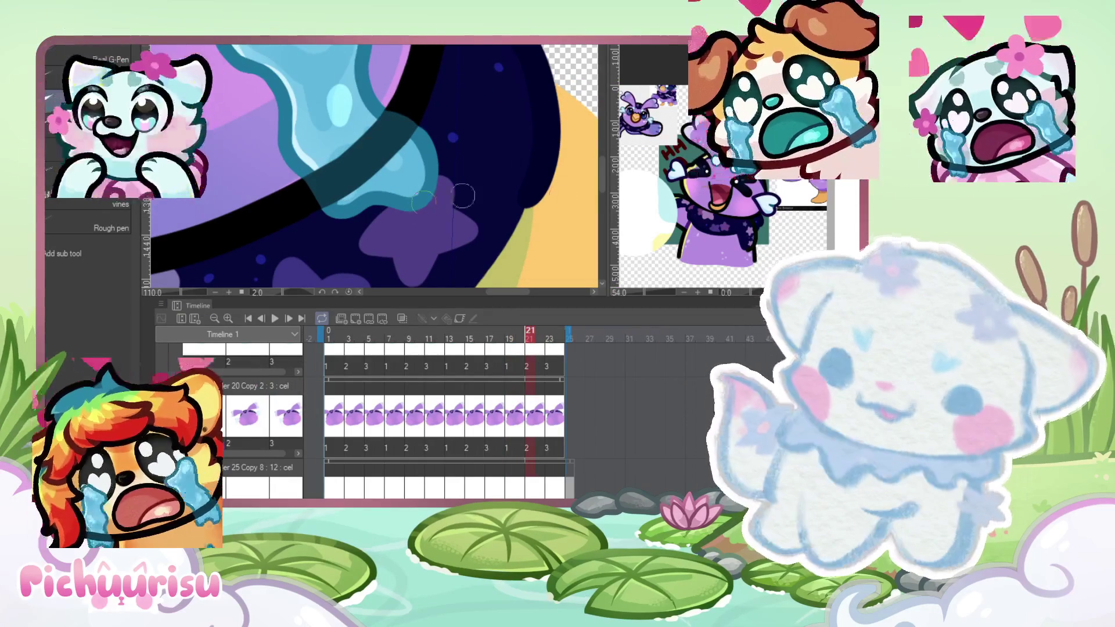
{"action": "key", "text": "Right"}
{"action": "key", "text": "Right"}
Step: Zoom out to the whole sheet and play the crying bird loop to preview it
{"action": "scroll", "coordinate": [426, 203], "scroll_direction": "down", "scroll_amount": 10}
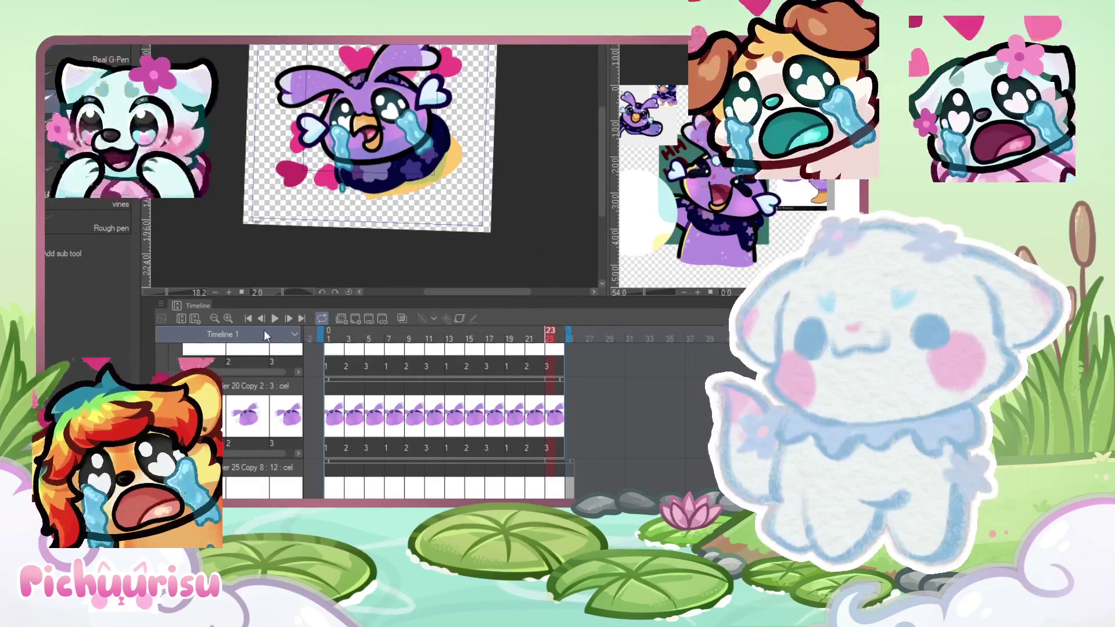
{"action": "left_click", "coordinate": [274, 319]}
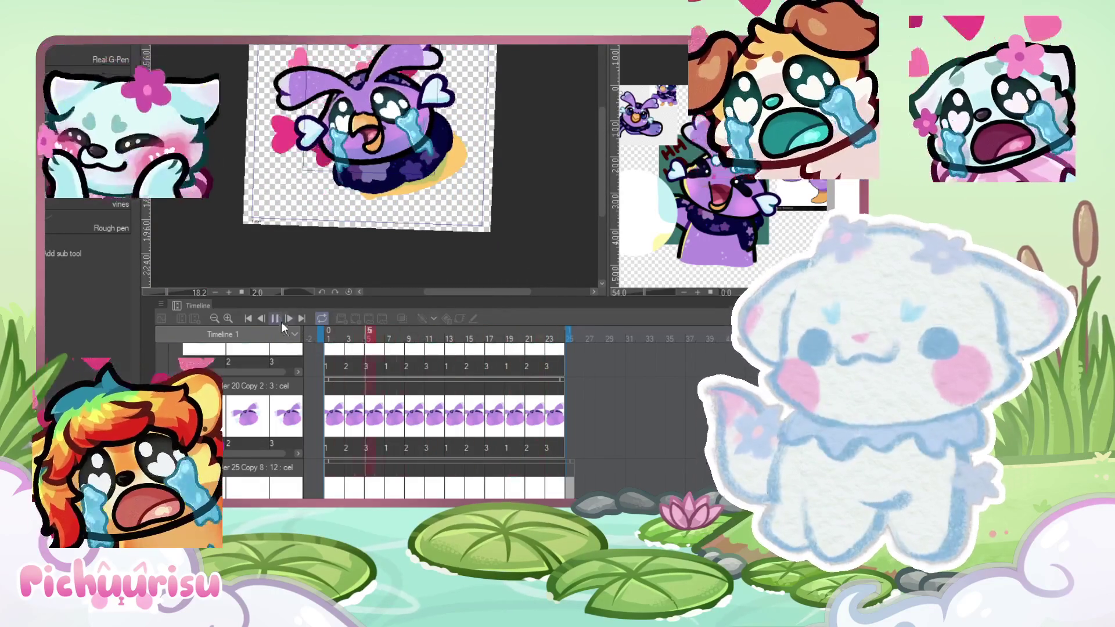
{"action": "scroll", "coordinate": [384, 137], "scroll_direction": "up", "scroll_amount": 8}
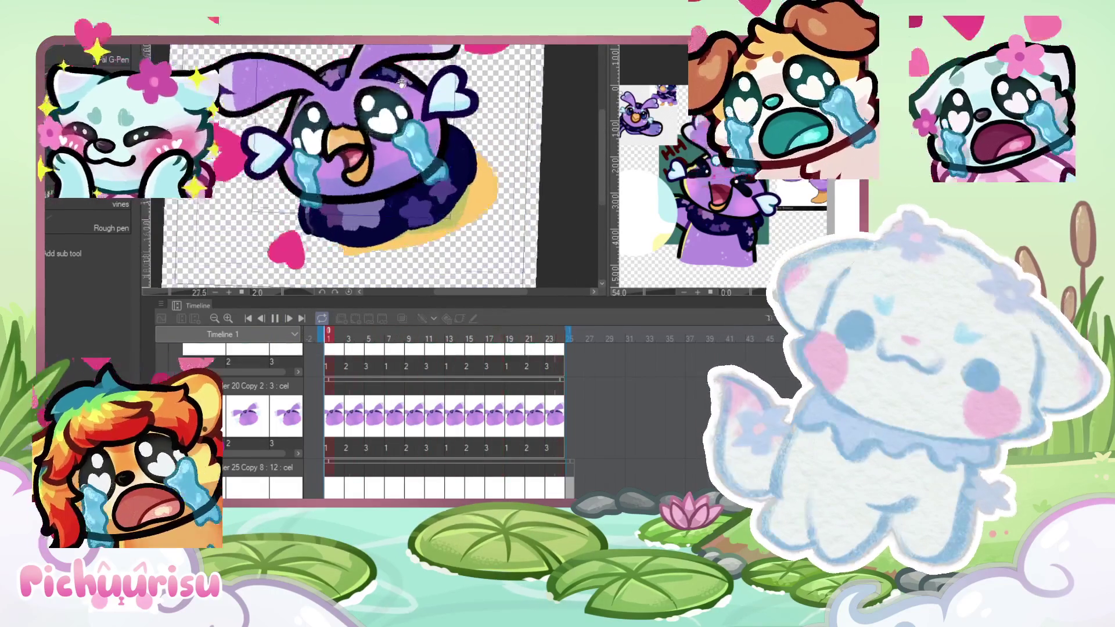
{"action": "scroll", "coordinate": [368, 73], "scroll_direction": "down", "scroll_amount": 3}
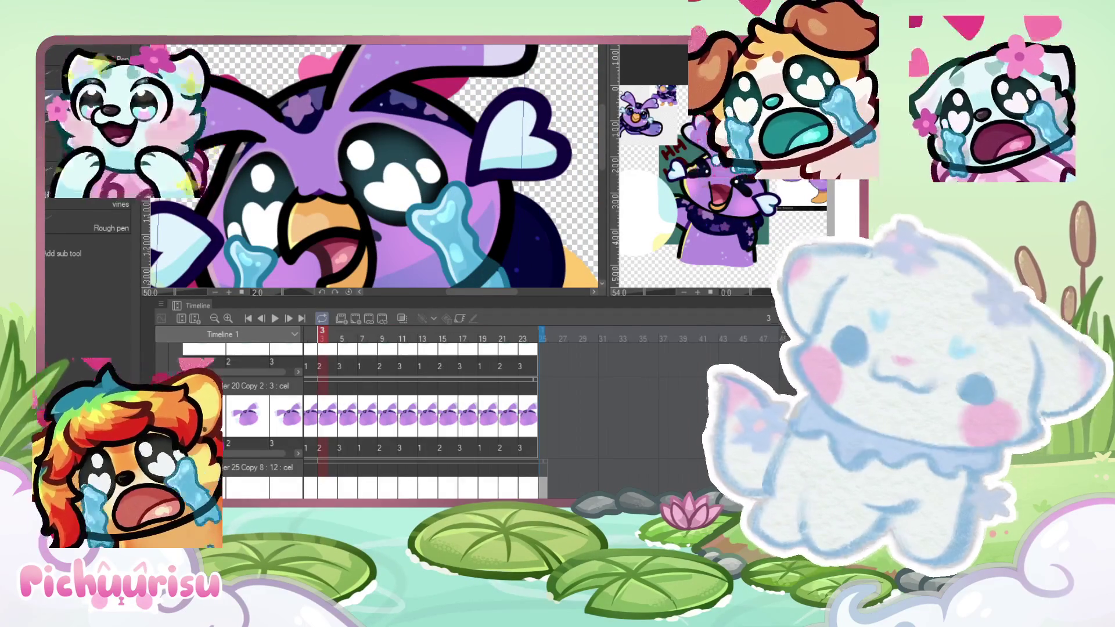
{"action": "scroll", "coordinate": [355, 150], "scroll_direction": "down", "scroll_amount": 3}
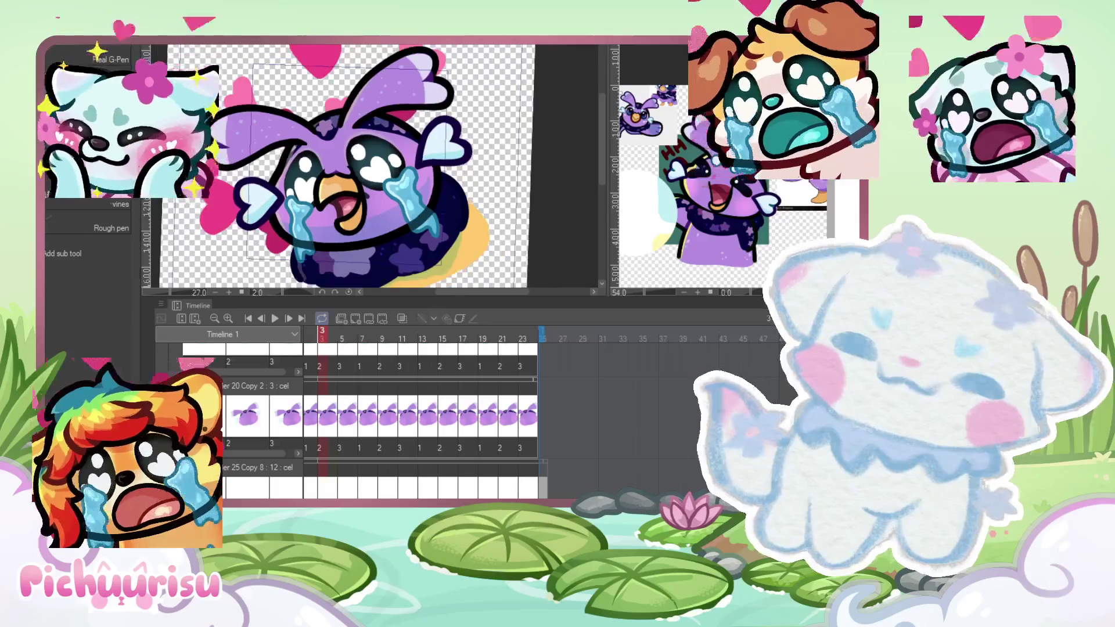
{"action": "scroll", "coordinate": [407, 169], "scroll_direction": "up", "scroll_amount": 1}
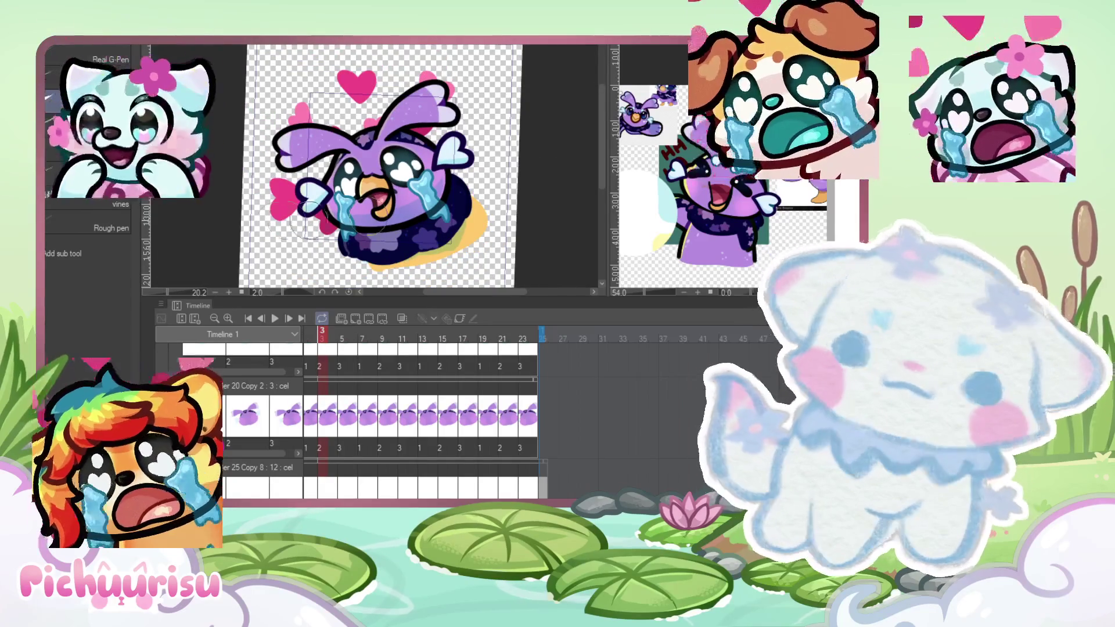
{"action": "scroll", "coordinate": [407, 168], "scroll_direction": "up", "scroll_amount": 1}
{"action": "scroll", "coordinate": [377, 168], "scroll_direction": "up", "scroll_amount": 2}
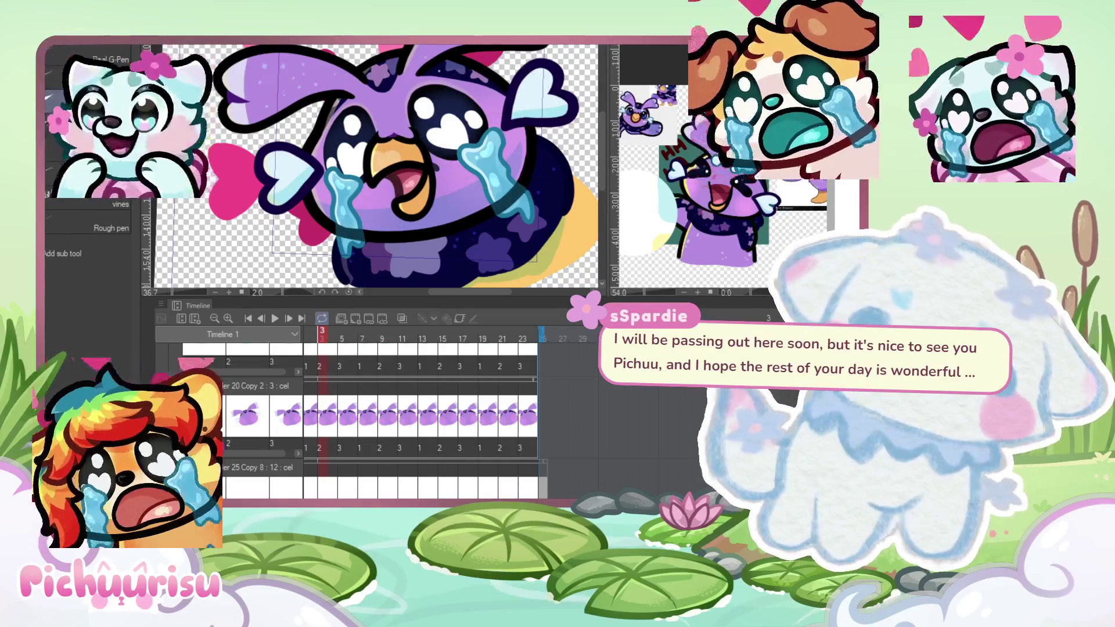
Step: Advance two drawings to frame 7 and scroll the Timeline to the pink flower layer
{"action": "key", "text": "Right"}
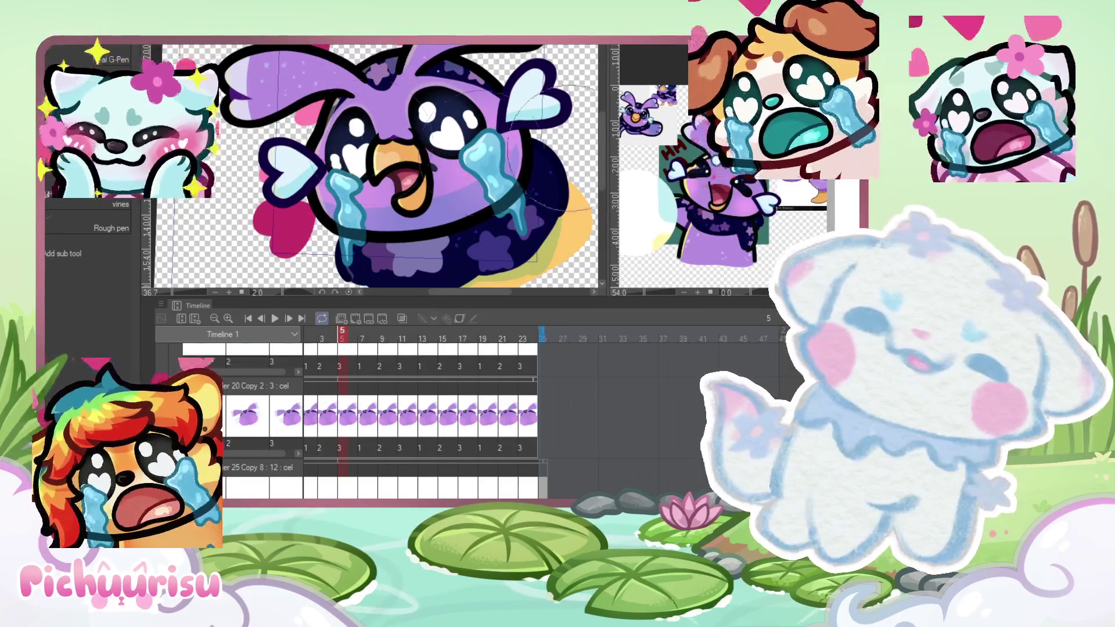
{"action": "key", "text": "Right"}
{"action": "key", "text": "Right"}
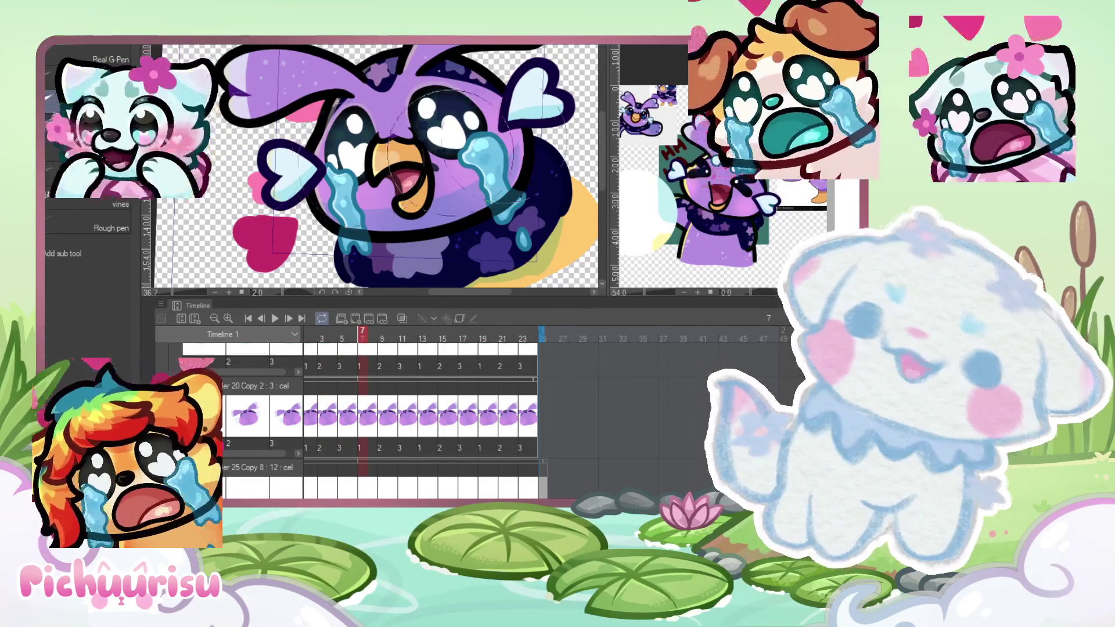
{"action": "scroll", "coordinate": [343, 137], "scroll_direction": "down", "scroll_amount": 5}
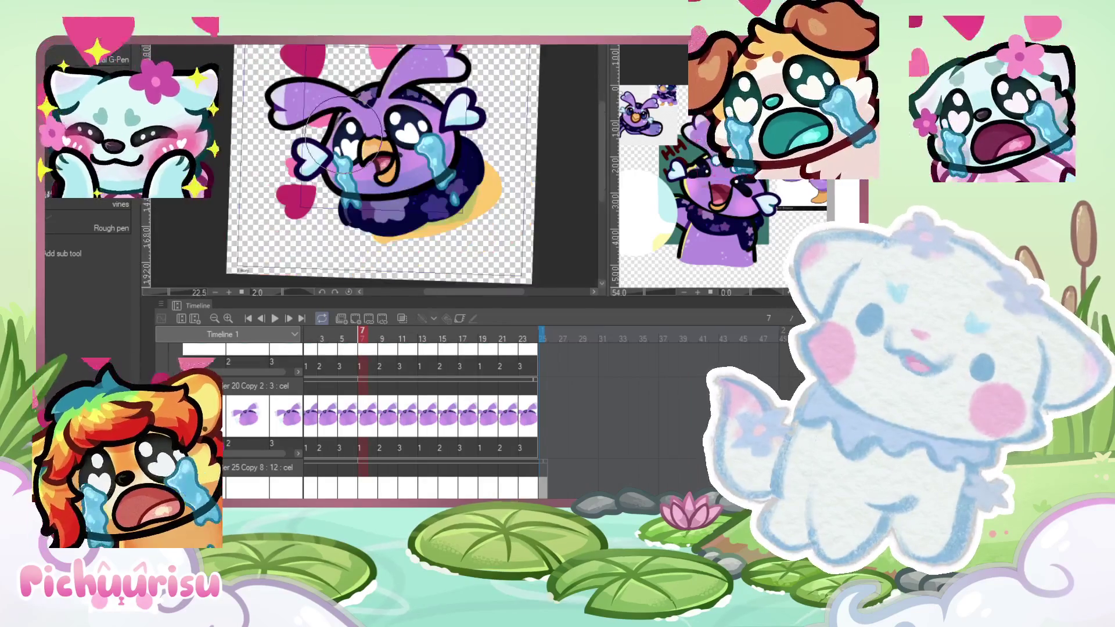
{"action": "scroll", "coordinate": [354, 125], "scroll_direction": "up", "scroll_amount": 5}
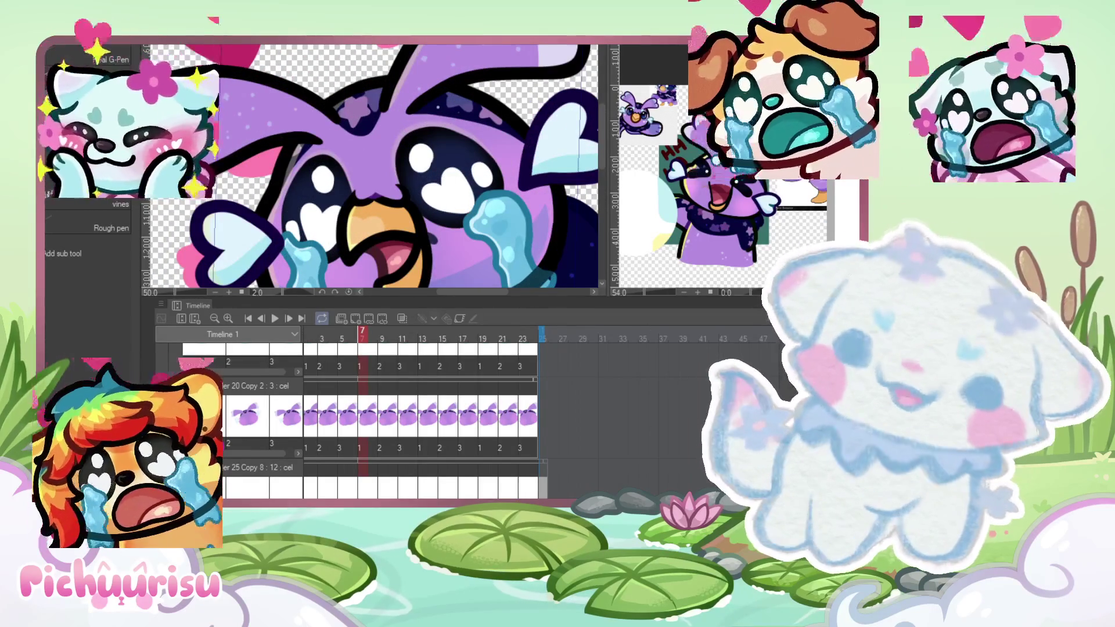
{"action": "scroll", "coordinate": [395, 418], "scroll_direction": "up", "scroll_amount": 5}
{"action": "scroll", "coordinate": [395, 418], "scroll_direction": "up", "scroll_amount": 3}
{"action": "scroll", "coordinate": [395, 418], "scroll_direction": "up", "scroll_amount": 3}
{"action": "scroll", "coordinate": [587, 455], "scroll_direction": "down", "scroll_amount": 5}
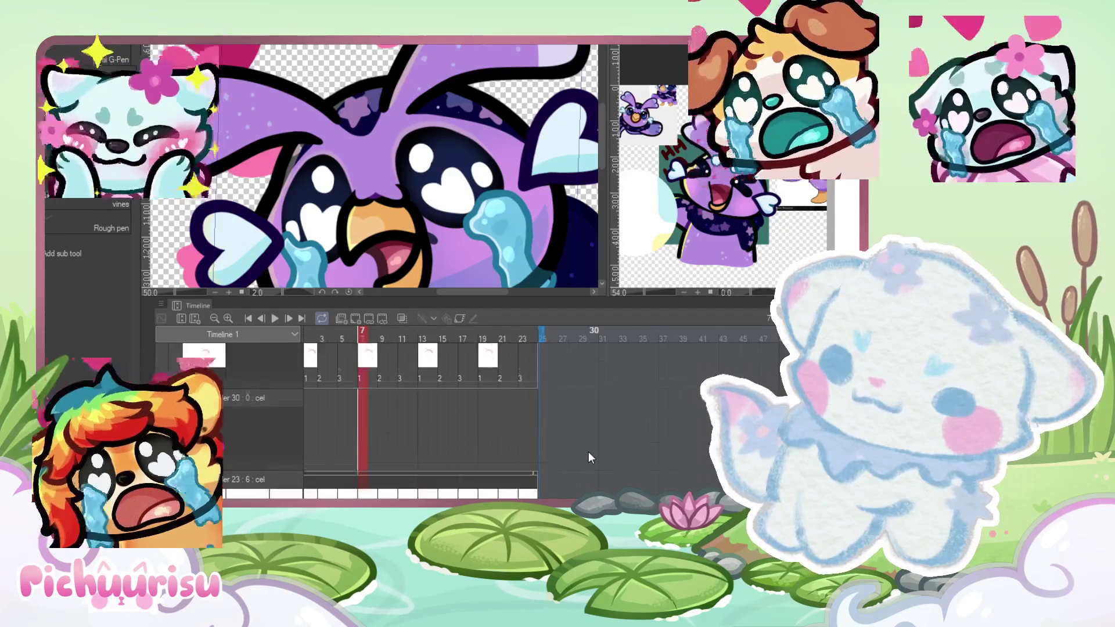
{"action": "scroll", "coordinate": [581, 459], "scroll_direction": "up", "scroll_amount": 5}
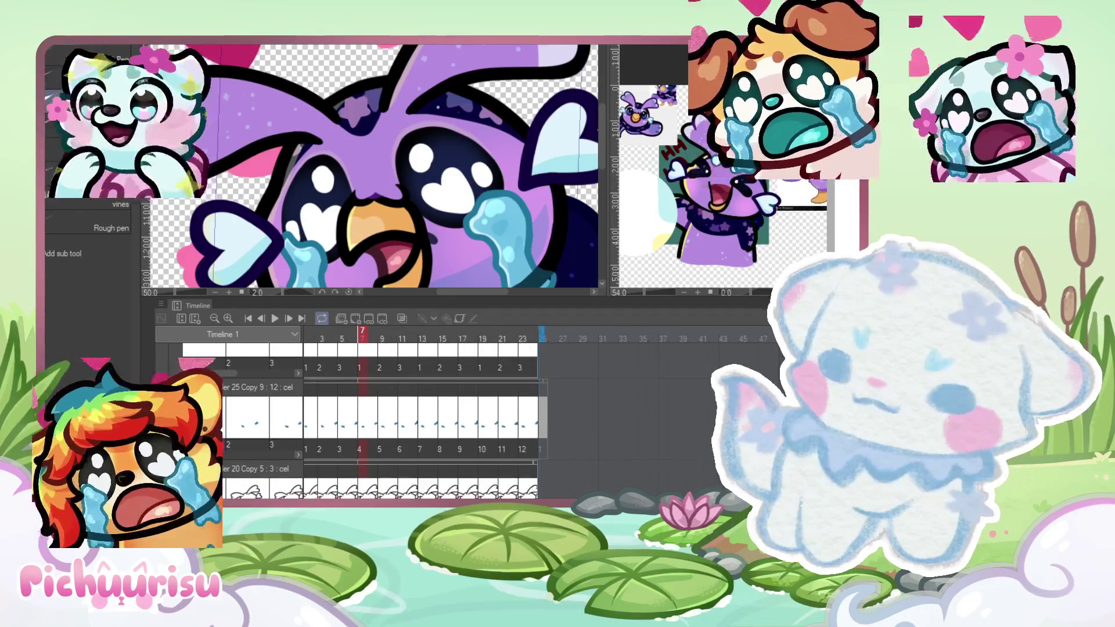
{"action": "scroll", "coordinate": [395, 418], "scroll_direction": "down", "scroll_amount": 10}
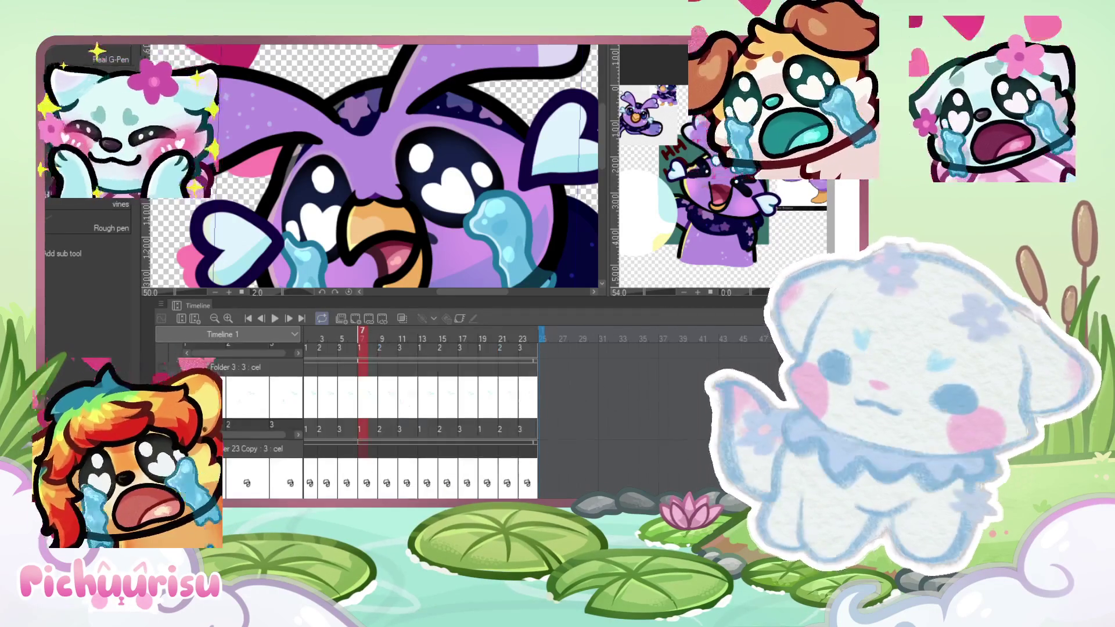
{"action": "scroll", "coordinate": [395, 418], "scroll_direction": "down", "scroll_amount": 3}
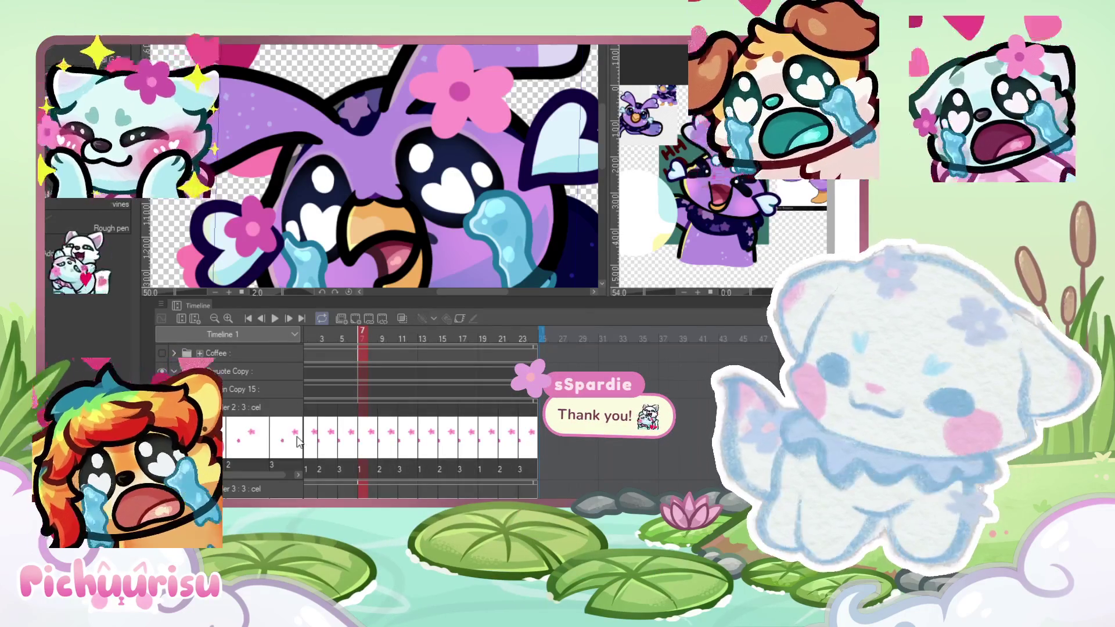
Step: Select the pink flower layer's track, play the animation from the start, then return to frame 1
{"action": "left_click", "coordinate": [342, 432]}
{"action": "key", "text": "Home"}
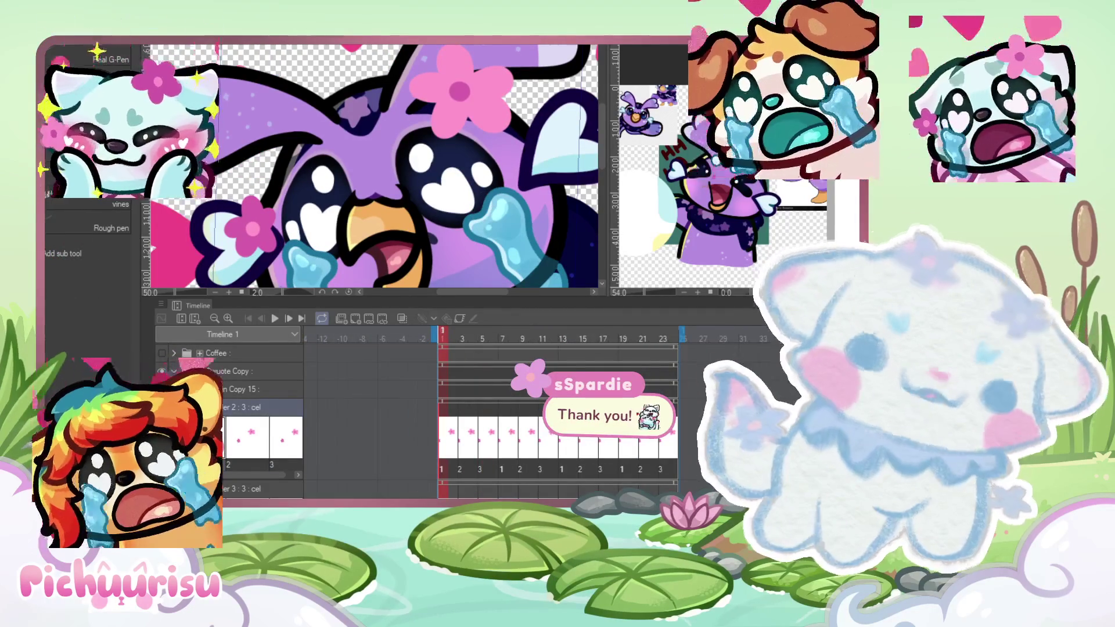
{"action": "key", "text": "space"}
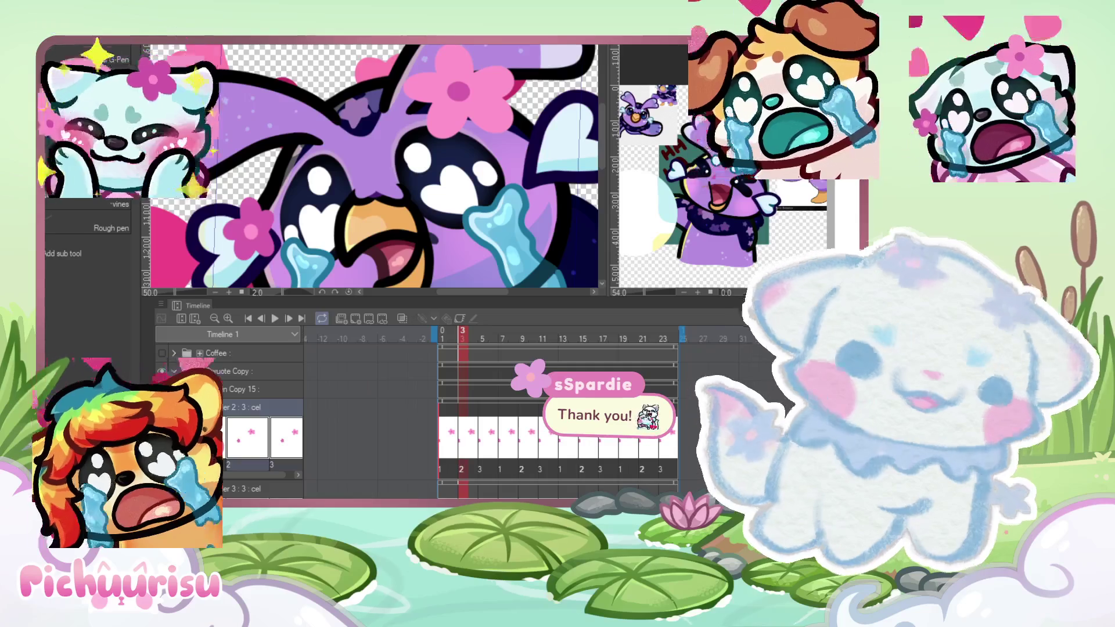
{"action": "key", "text": "Home"}
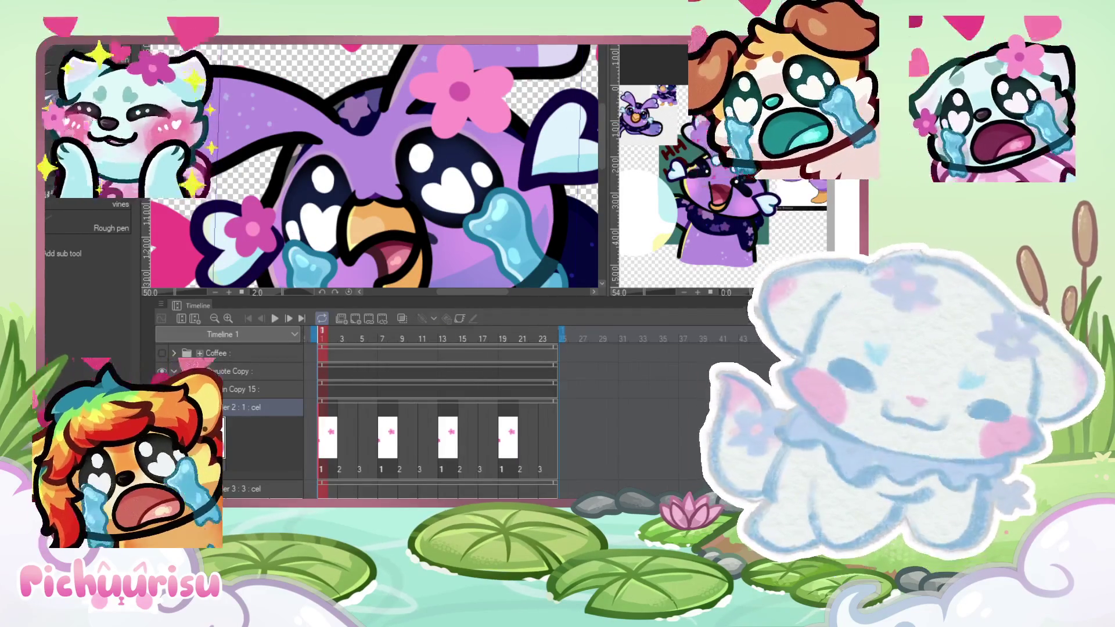
Step: Paint a pale white highlight bead on the bird's head tuft in frame 1
{"action": "scroll", "coordinate": [401, 116], "scroll_direction": "up", "scroll_amount": 3}
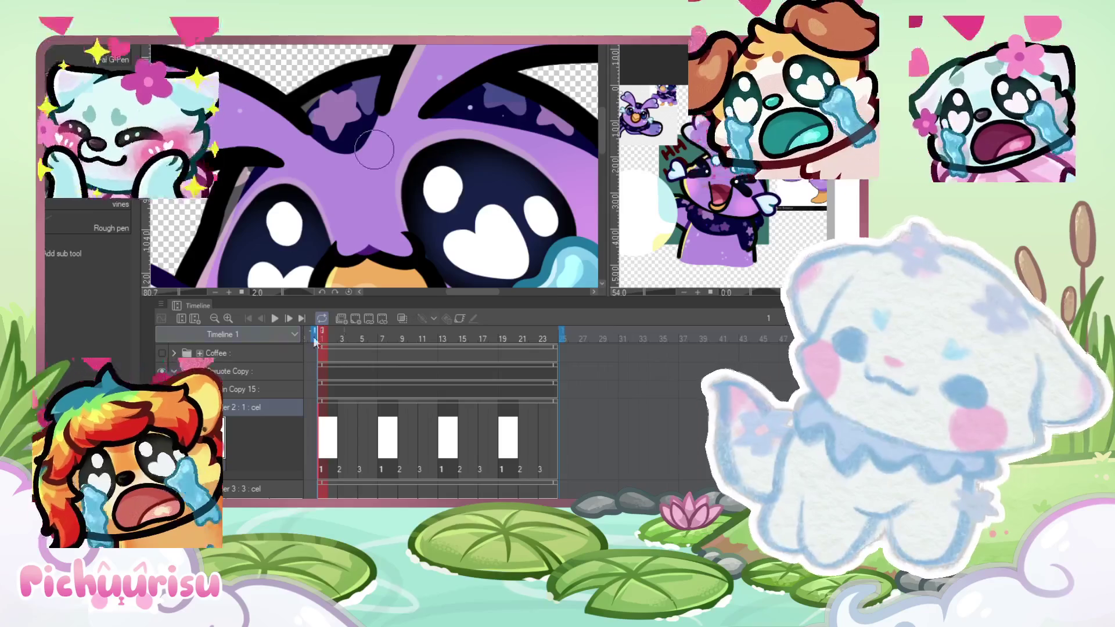
{"action": "scroll", "coordinate": [378, 174], "scroll_direction": "down", "scroll_amount": 5}
{"action": "left_click_drag", "start_coordinate": [469, 289], "coordinate": [416, 287]}
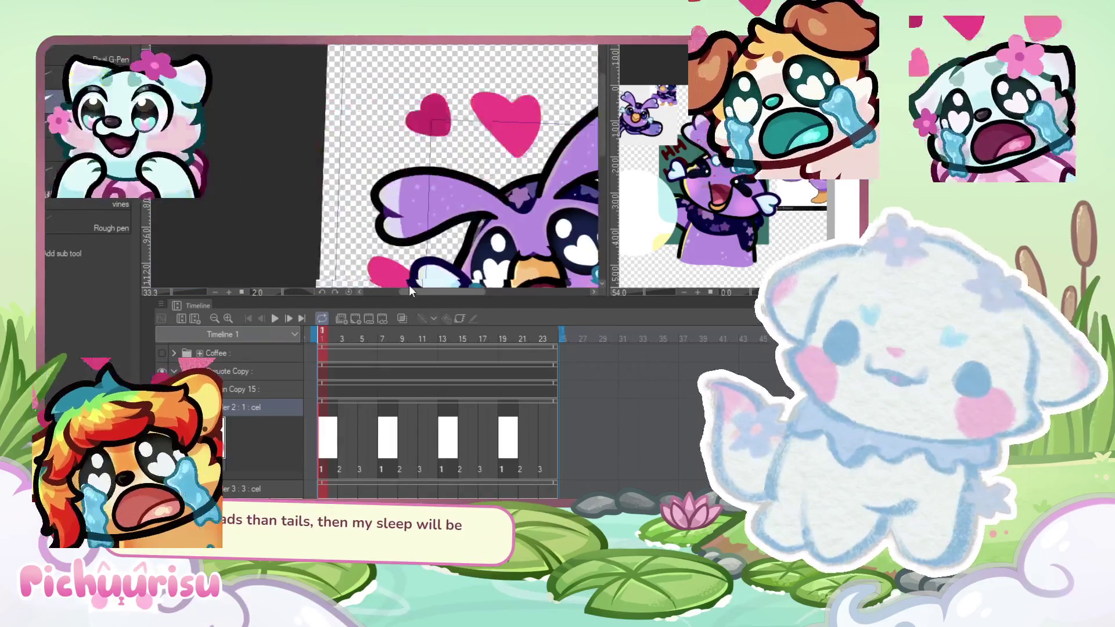
{"action": "scroll", "coordinate": [370, 235], "scroll_direction": "up", "scroll_amount": 2}
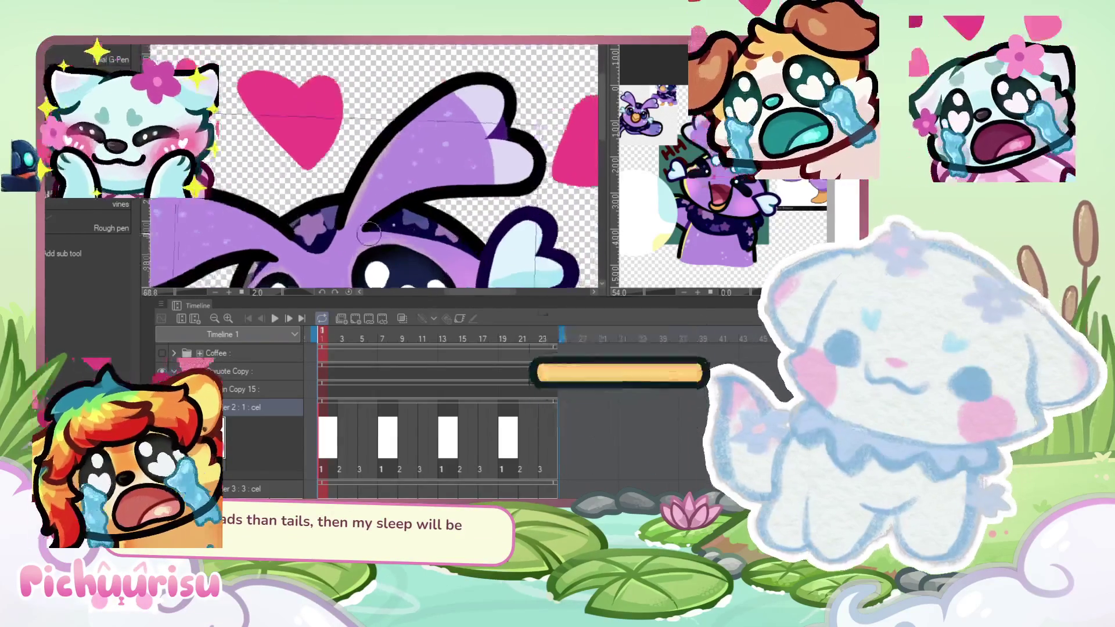
{"action": "scroll", "coordinate": [370, 234], "scroll_direction": "up", "scroll_amount": 3}
{"action": "mouse_move", "coordinate": [348, 229]}
{"action": "left_mouse_down"}
{"action": "mouse_move", "coordinate": [332, 221]}
{"action": "mouse_move", "coordinate": [339, 235]}
{"action": "left_mouse_up"}
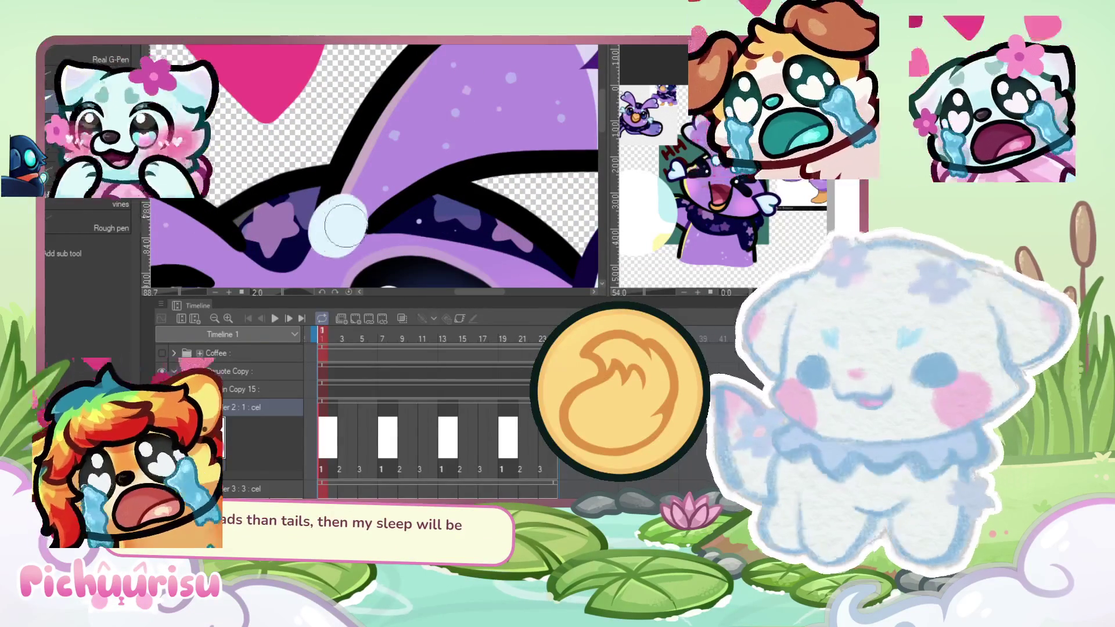
Step: Dab a second white bead on the head tuft and enlarge it
{"action": "scroll", "coordinate": [338, 235], "scroll_direction": "down", "scroll_amount": 1}
{"action": "left_click", "coordinate": [286, 206]}
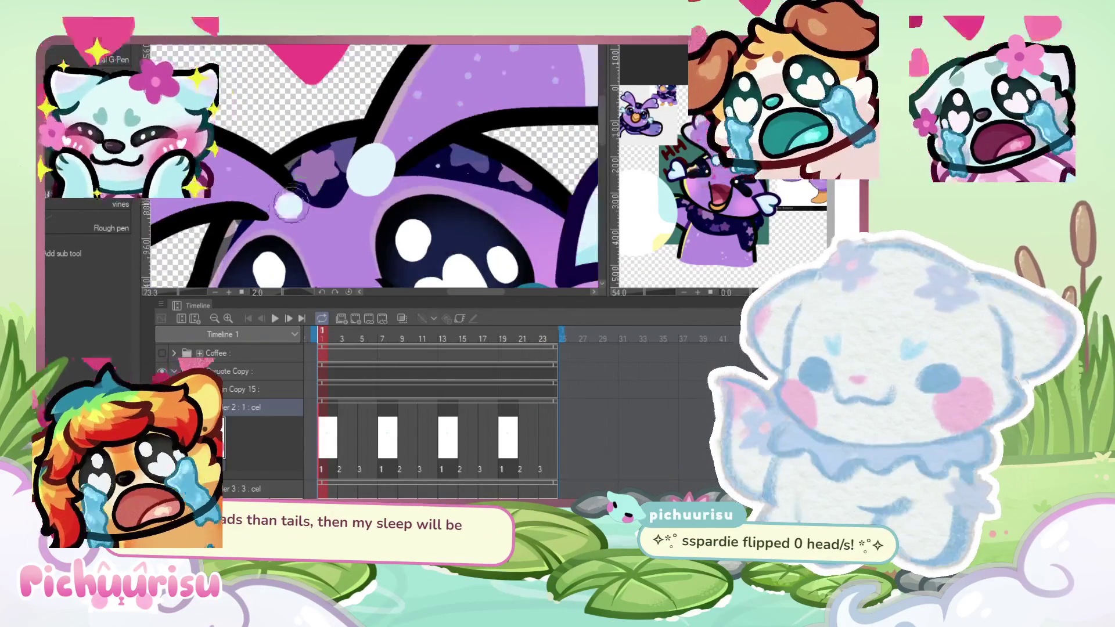
{"action": "scroll", "coordinate": [286, 206], "scroll_direction": "up", "scroll_amount": 2}
{"action": "left_click", "coordinate": [284, 197]}
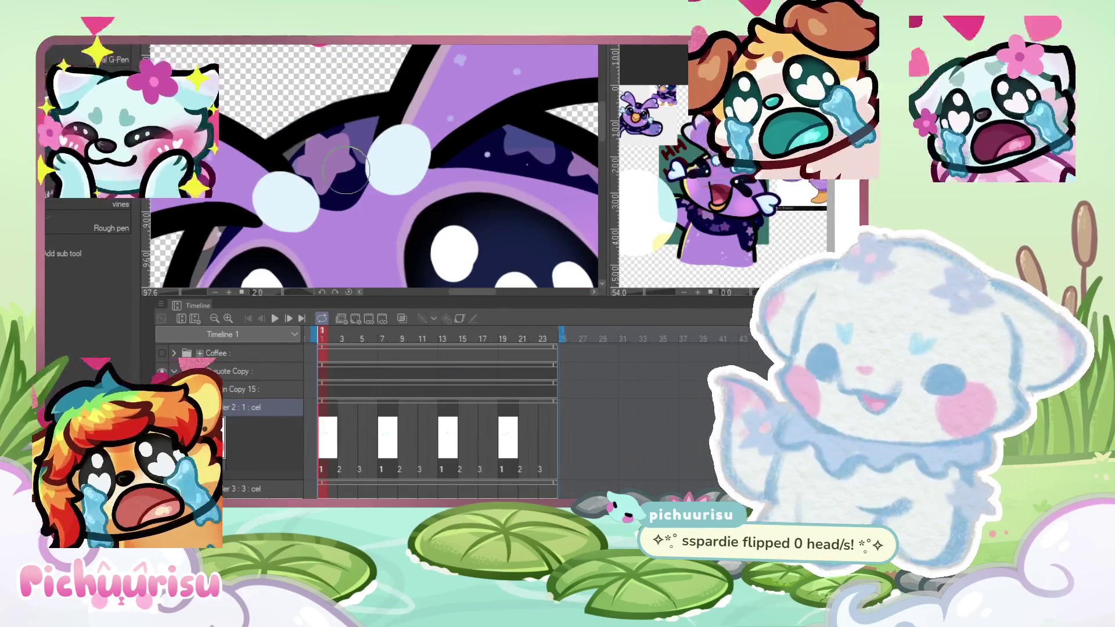
{"action": "scroll", "coordinate": [346, 170], "scroll_direction": "down", "scroll_amount": 1}
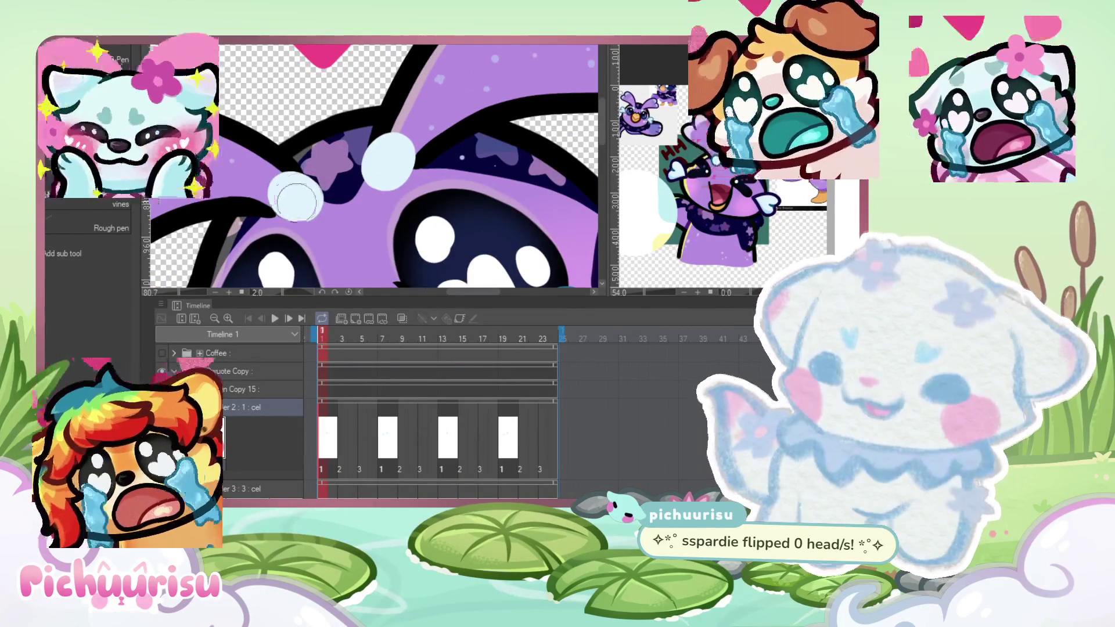
{"action": "scroll", "coordinate": [372, 146], "scroll_direction": "down", "scroll_amount": 5}
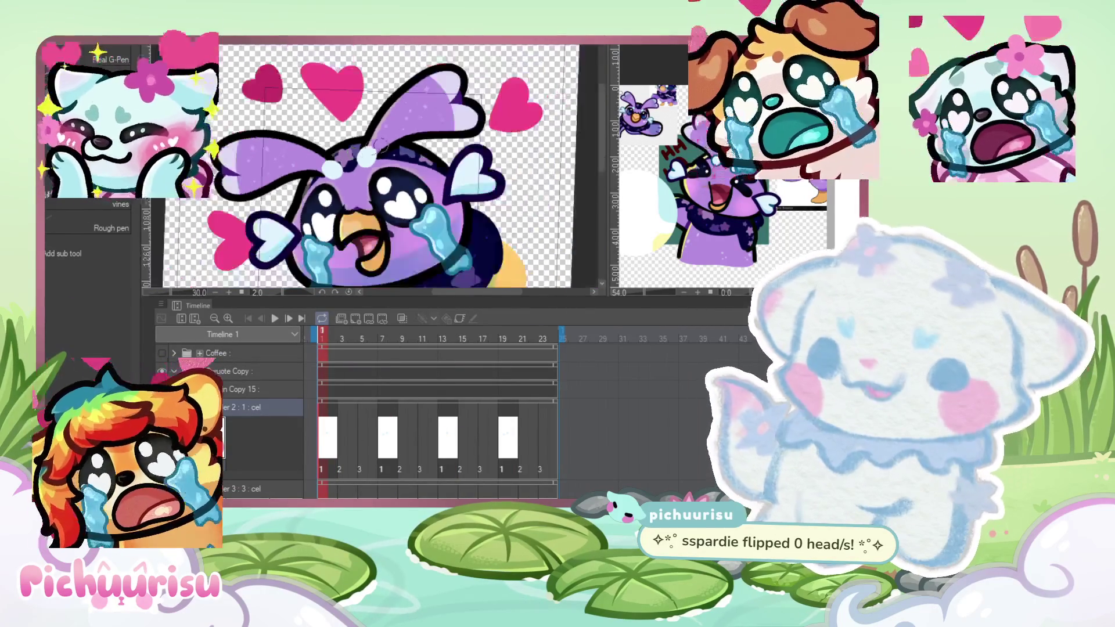
{"action": "scroll", "coordinate": [372, 146], "scroll_direction": "up", "scroll_amount": 4}
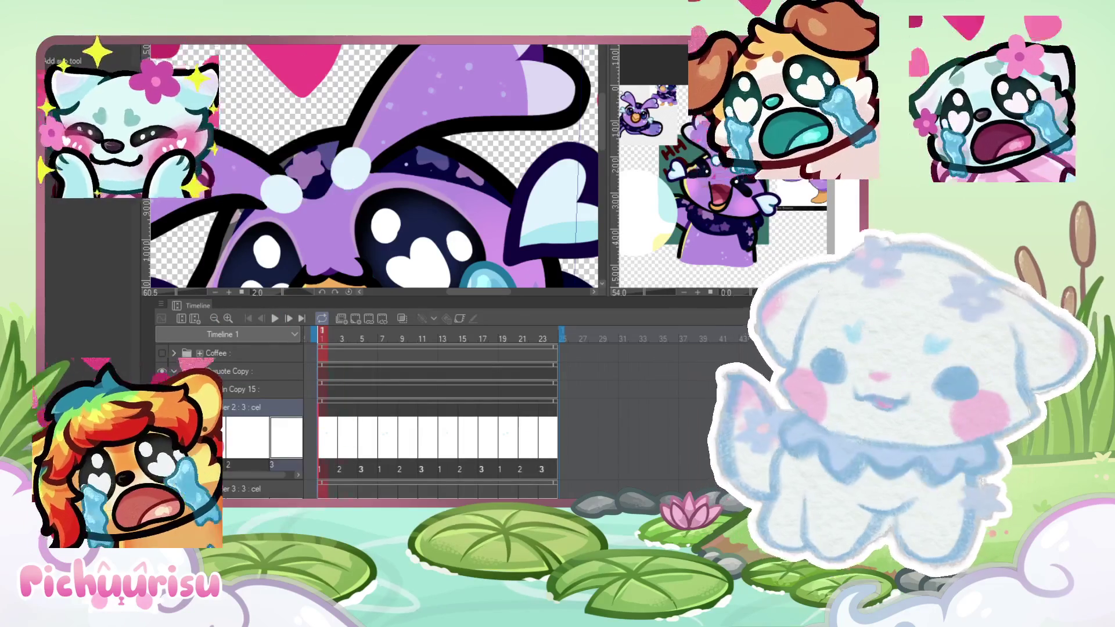
Step: On frame 3 with onion skin on, dab and brighten pale beads on the head tuft
{"action": "left_click", "coordinate": [342, 336]}
{"action": "left_click", "coordinate": [400, 320]}
{"action": "scroll", "coordinate": [254, 220], "scroll_direction": "up", "scroll_amount": 2}
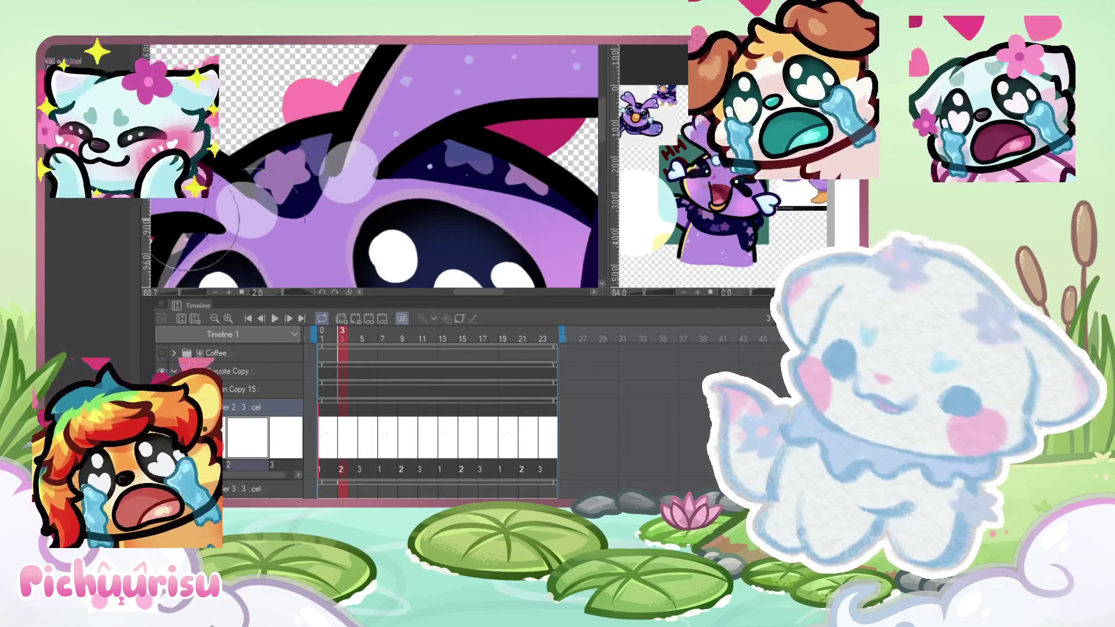
{"action": "left_click", "coordinate": [349, 168]}
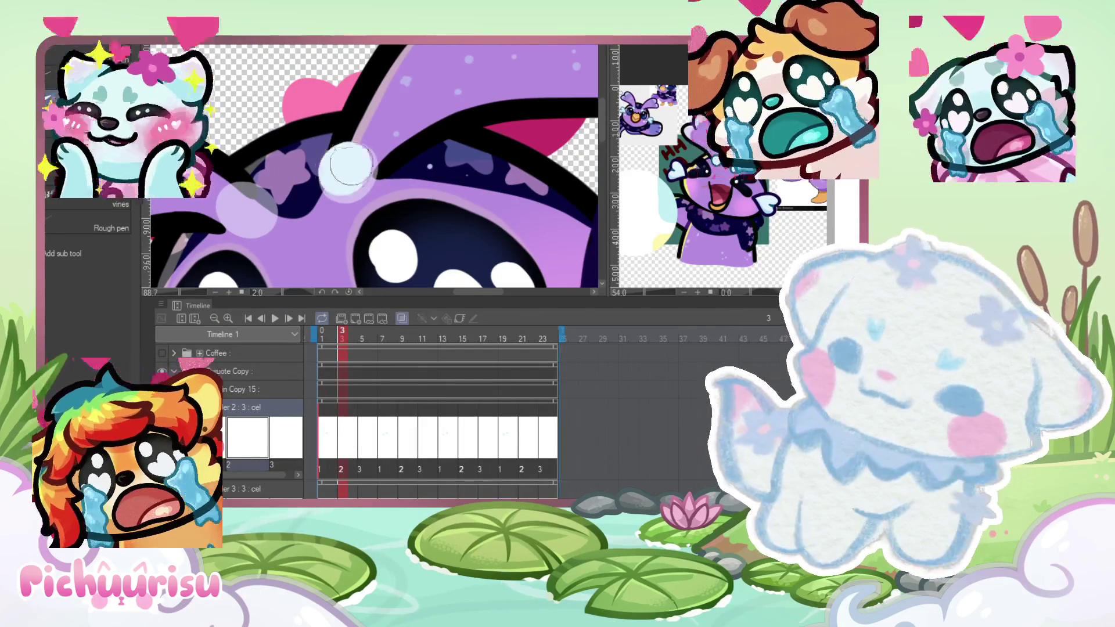
{"action": "left_click", "coordinate": [345, 176]}
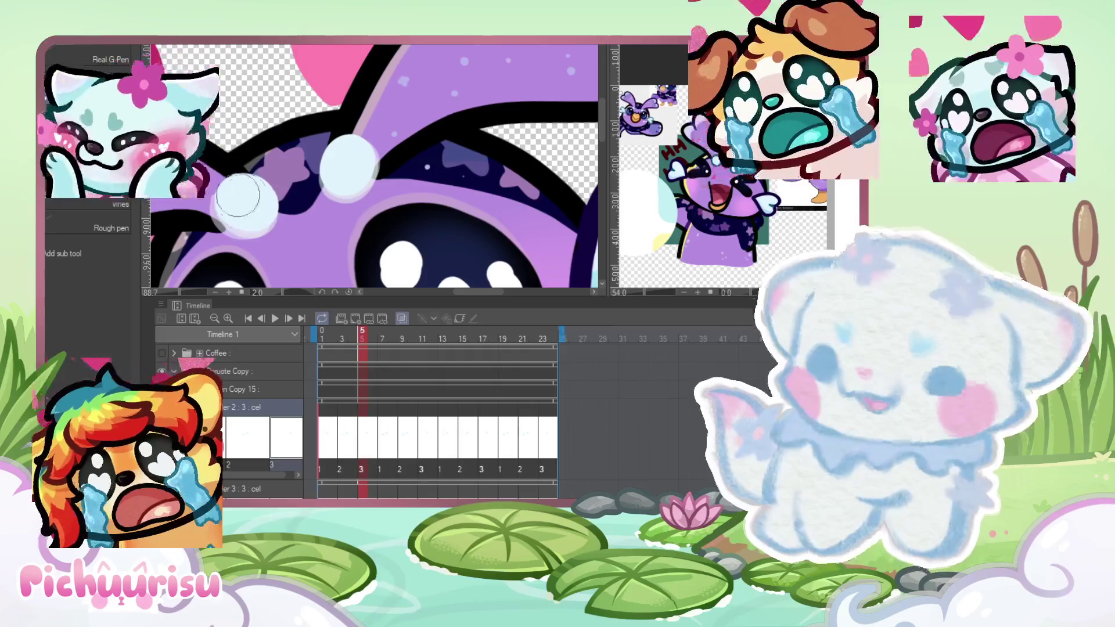
{"action": "scroll", "coordinate": [242, 196], "scroll_direction": "down", "scroll_amount": 3}
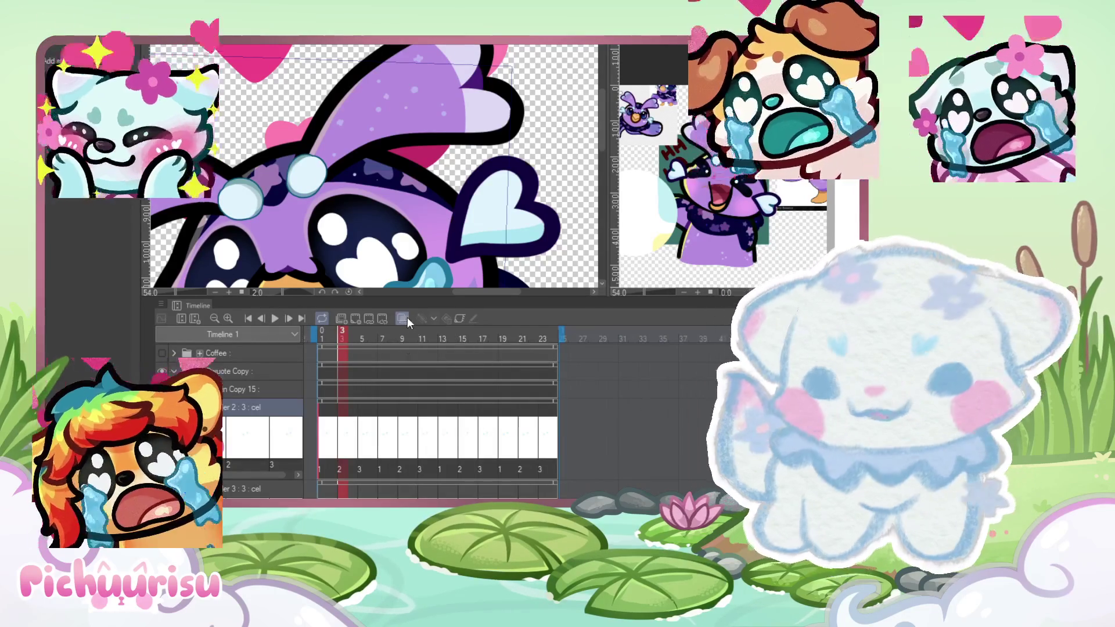
Step: Outline the head beads in dark teal and check the drawings on frames 8 and 12
{"action": "scroll", "coordinate": [482, 174], "scroll_direction": "down", "scroll_amount": 1}
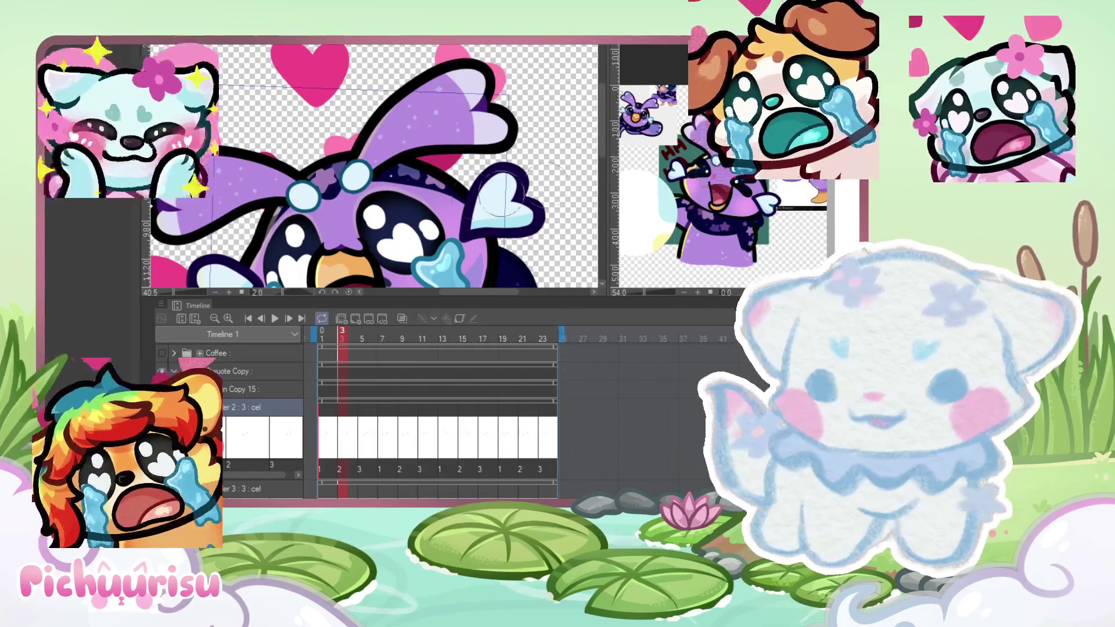
{"action": "scroll", "coordinate": [546, 185], "scroll_direction": "down", "scroll_amount": 2}
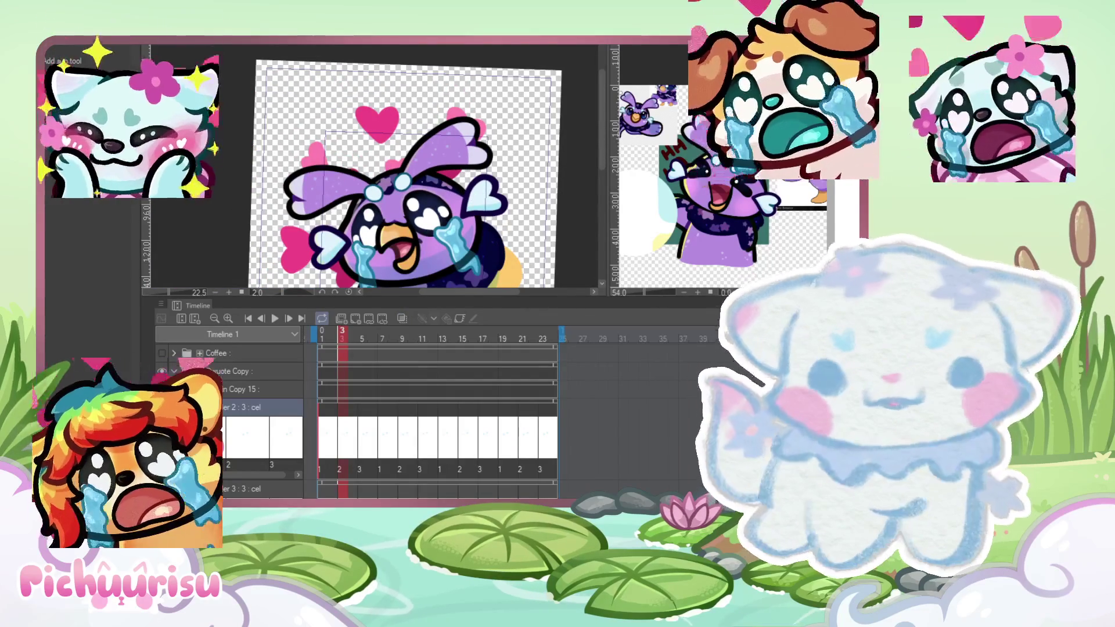
{"action": "scroll", "coordinate": [397, 243], "scroll_direction": "up", "scroll_amount": 5}
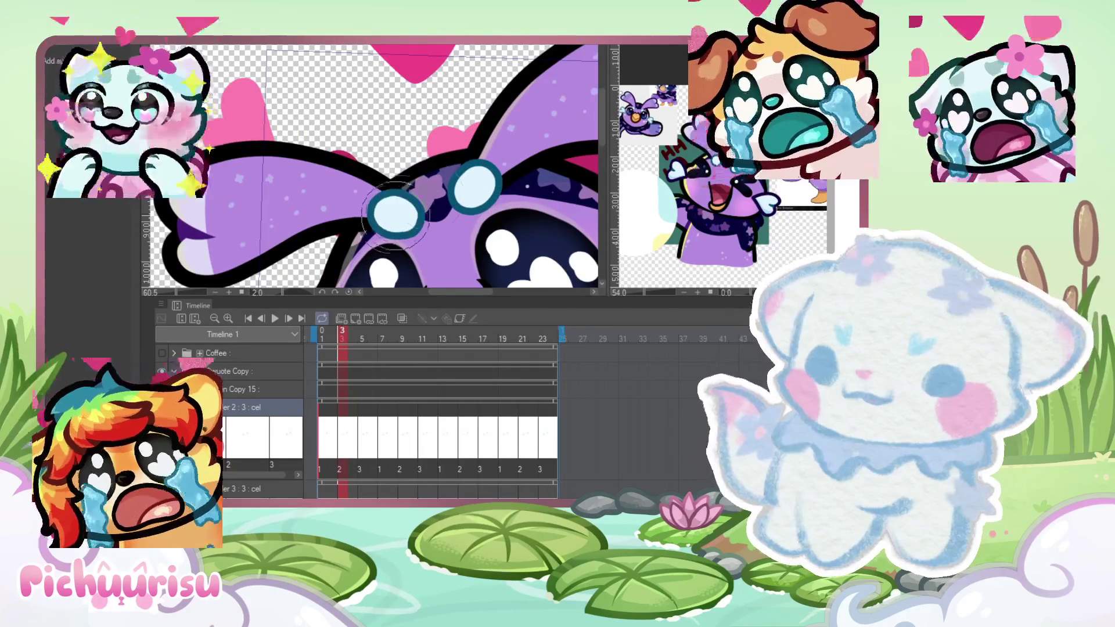
{"action": "scroll", "coordinate": [490, 201], "scroll_direction": "down", "scroll_amount": 2}
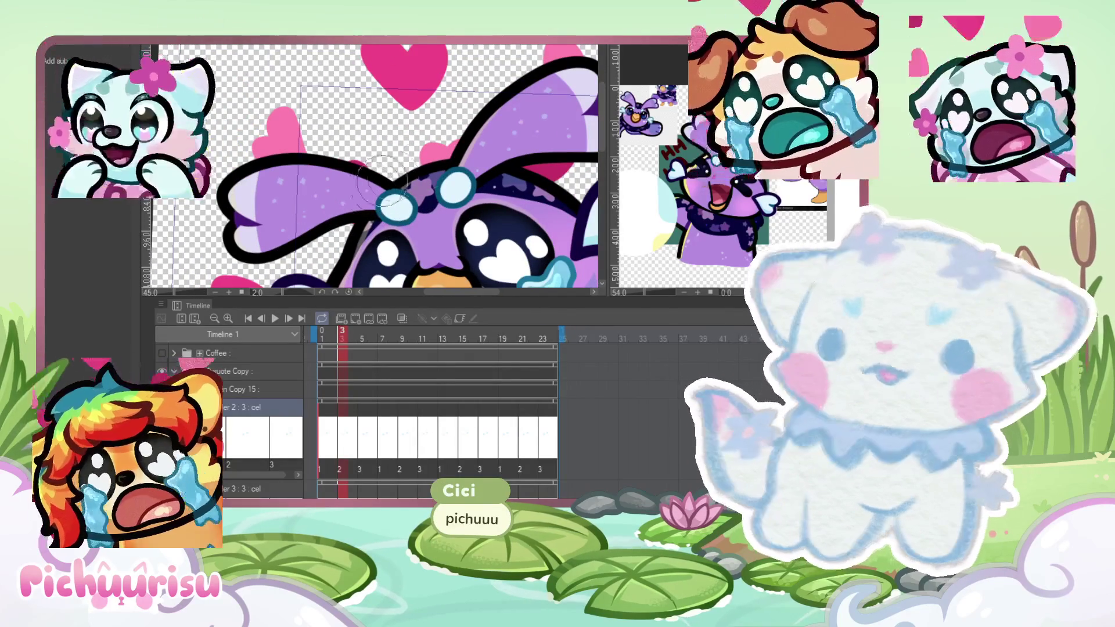
{"action": "scroll", "coordinate": [470, 164], "scroll_direction": "down", "scroll_amount": 1}
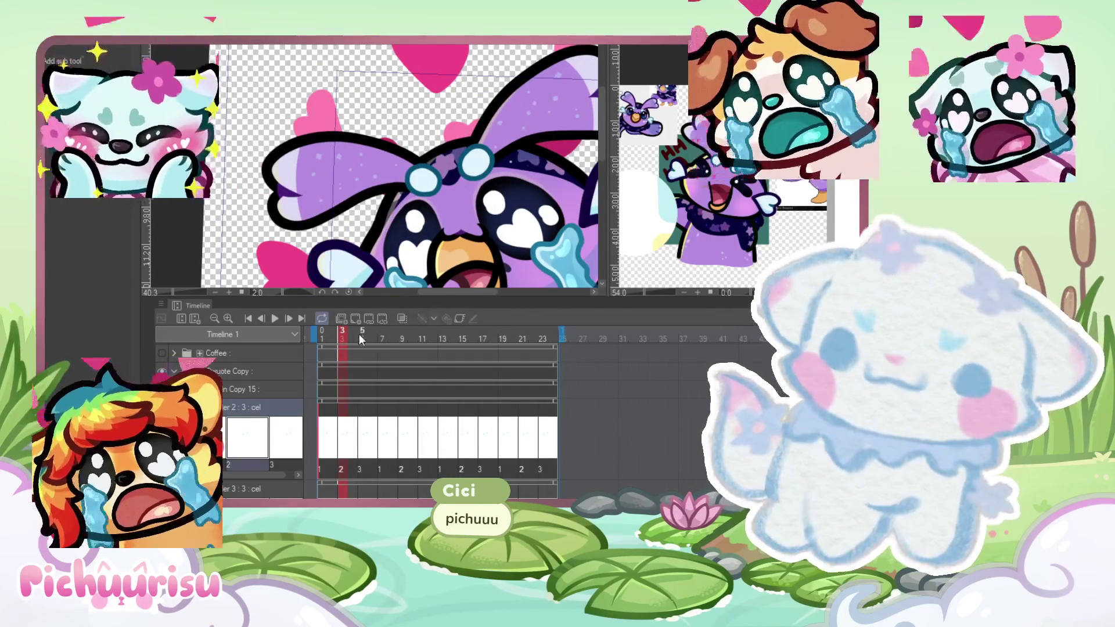
{"action": "left_click", "coordinate": [391, 330]}
{"action": "left_click", "coordinate": [434, 330]}
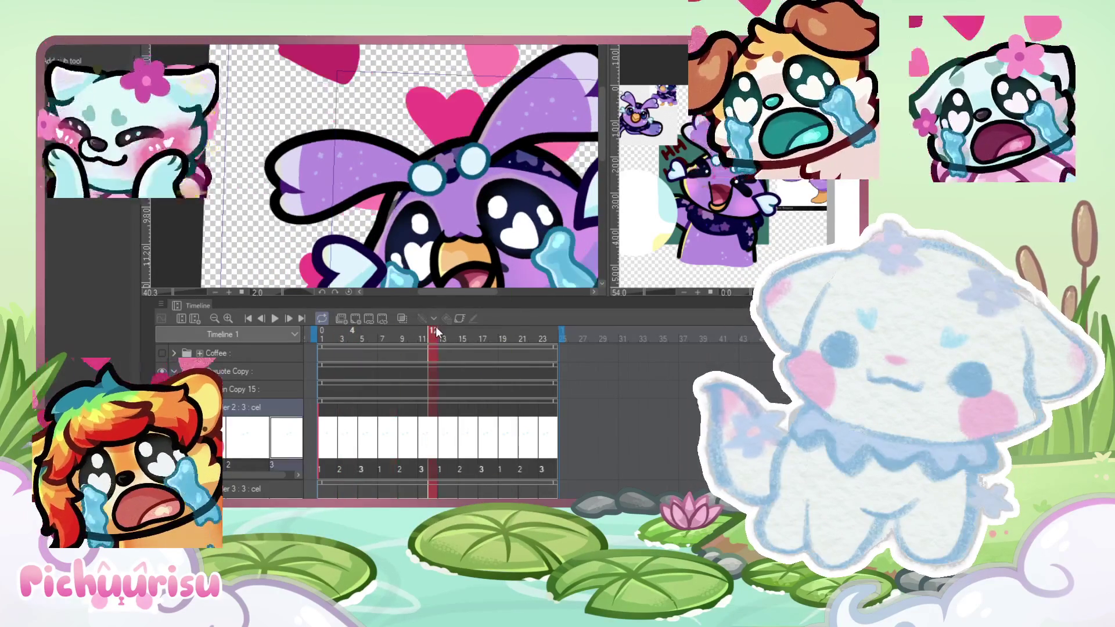
Step: Scrub frames 9 through 19, then start the bird animation looping
{"action": "scroll", "coordinate": [408, 169], "scroll_direction": "up", "scroll_amount": 2}
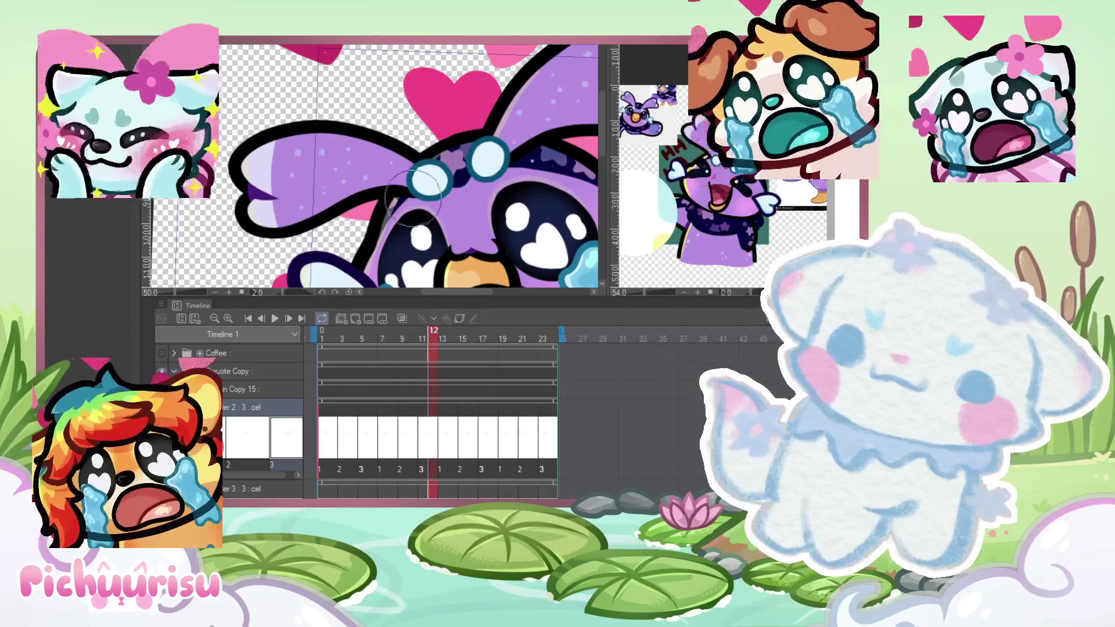
{"action": "scroll", "coordinate": [428, 166], "scroll_direction": "down", "scroll_amount": 2}
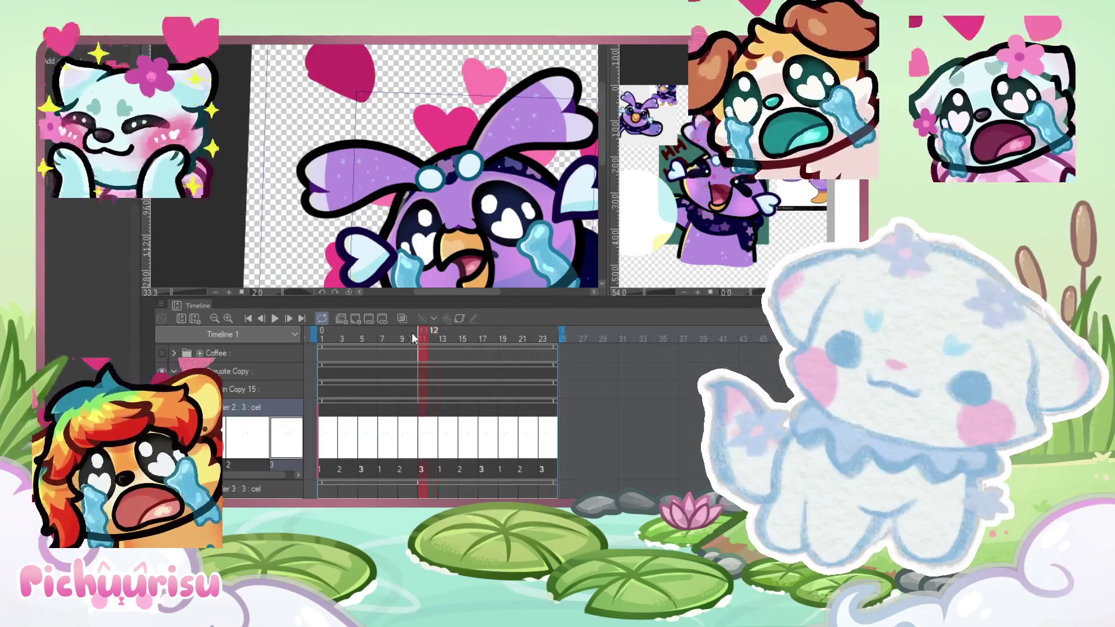
{"action": "left_click", "coordinate": [403, 336]}
{"action": "left_click_drag", "start_coordinate": [441, 336], "coordinate": [501, 330]}
{"action": "scroll", "coordinate": [466, 121], "scroll_direction": "down", "scroll_amount": 3}
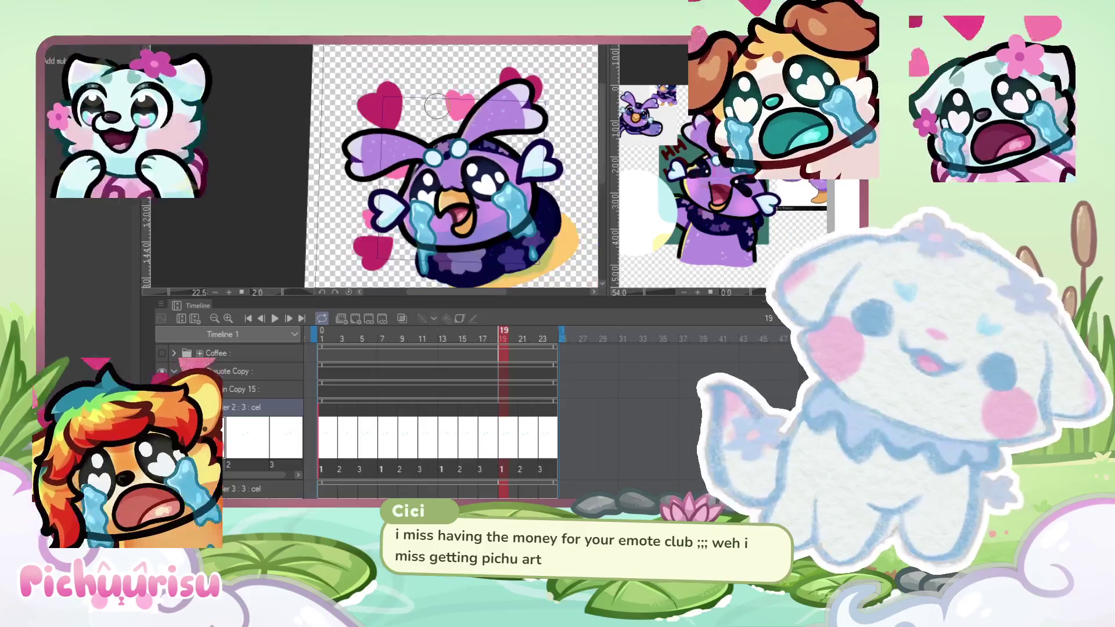
{"action": "scroll", "coordinate": [407, 163], "scroll_direction": "up", "scroll_amount": 2}
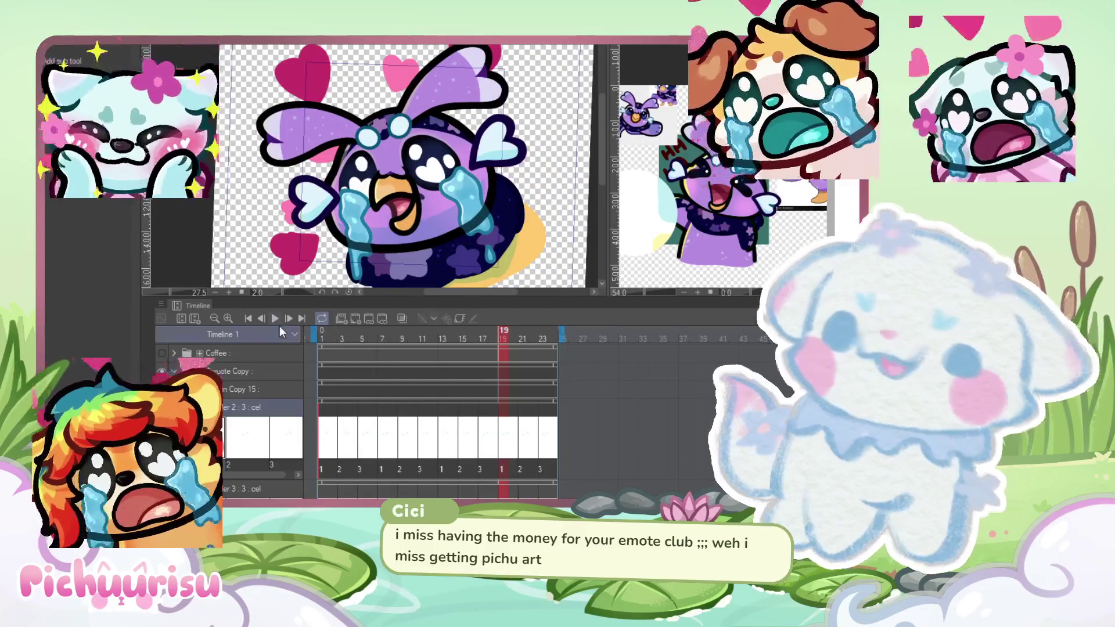
{"action": "left_click", "coordinate": [276, 318]}
{"action": "scroll", "coordinate": [422, 137], "scroll_direction": "down", "scroll_amount": 2}
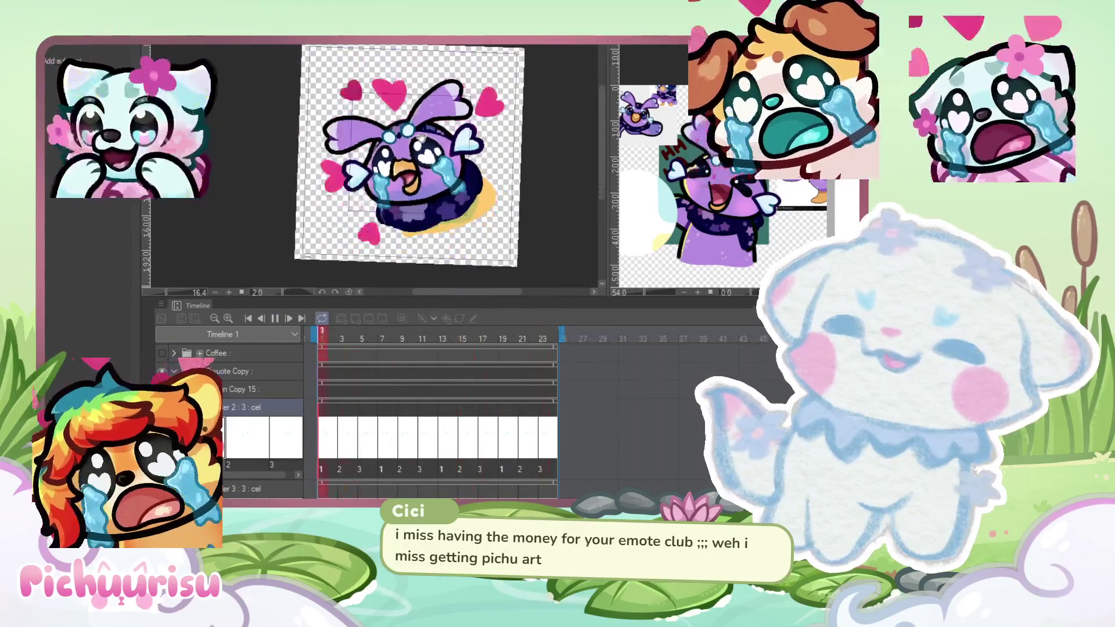
{"action": "scroll", "coordinate": [422, 138], "scroll_direction": "down", "scroll_amount": 1}
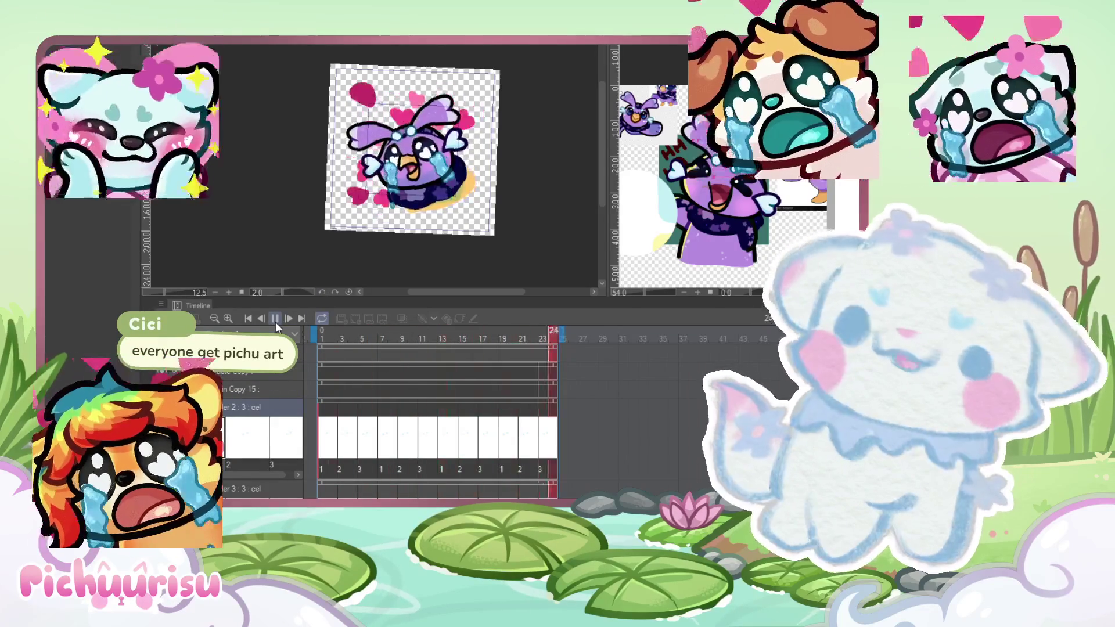
{"action": "left_click", "coordinate": [275, 322]}
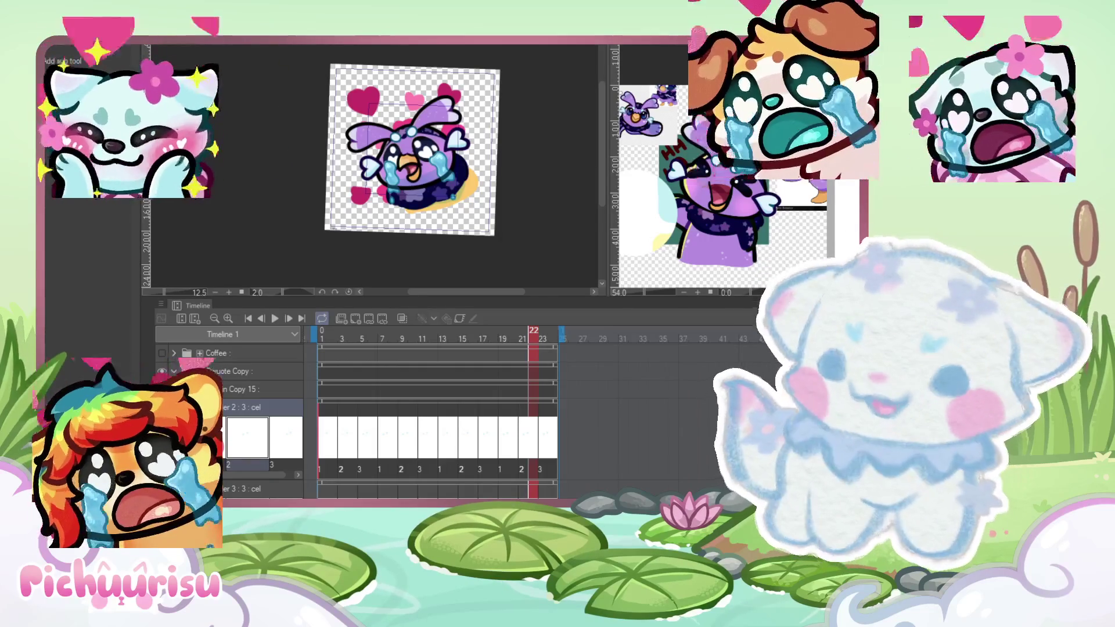
{"action": "left_click", "coordinate": [276, 318]}
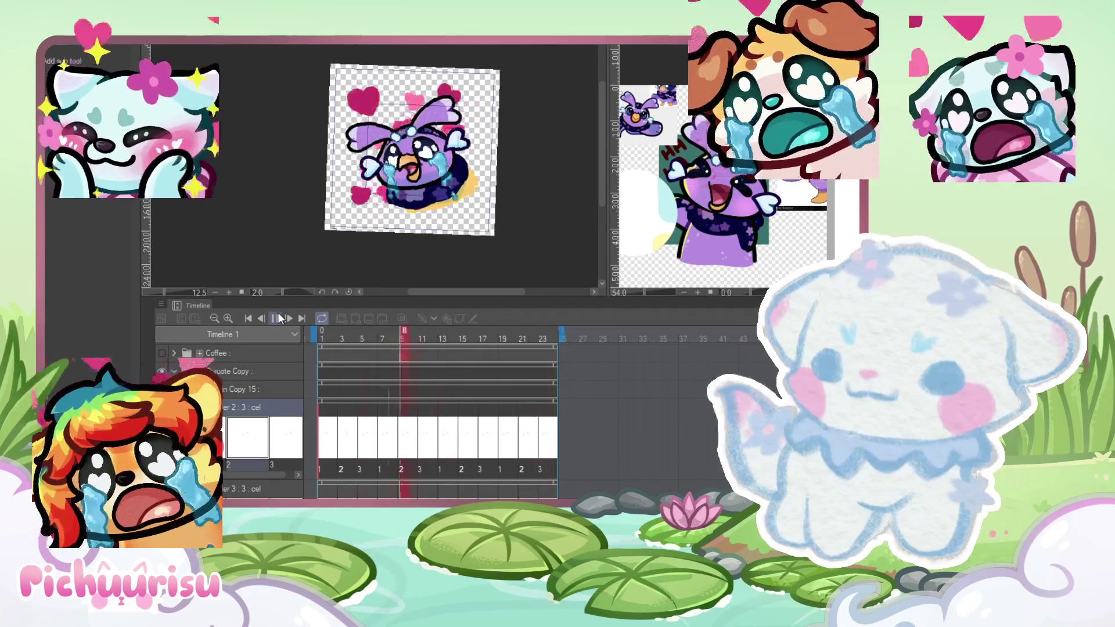
Step: Pause the bird loop's playback so it rests on frame 10
{"action": "left_click", "coordinate": [277, 318]}
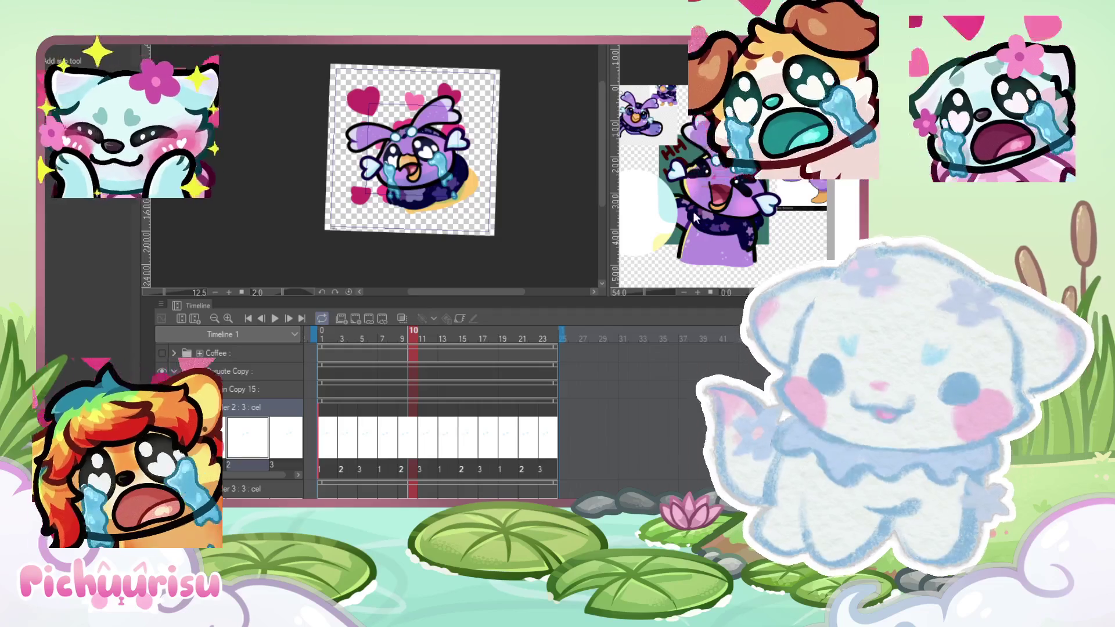
{"action": "scroll", "coordinate": [345, 141], "scroll_direction": "down", "scroll_amount": 1}
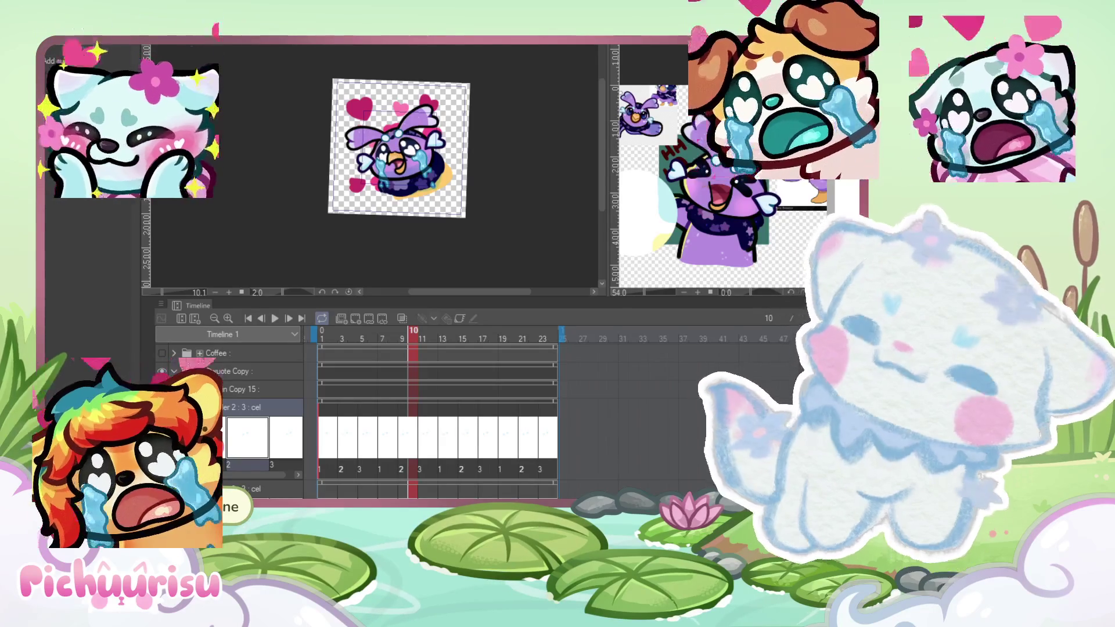
Step: Zoom the canvas to inspect the finished crying purple bird emote
{"action": "scroll", "coordinate": [426, 127], "scroll_direction": "up", "scroll_amount": 5}
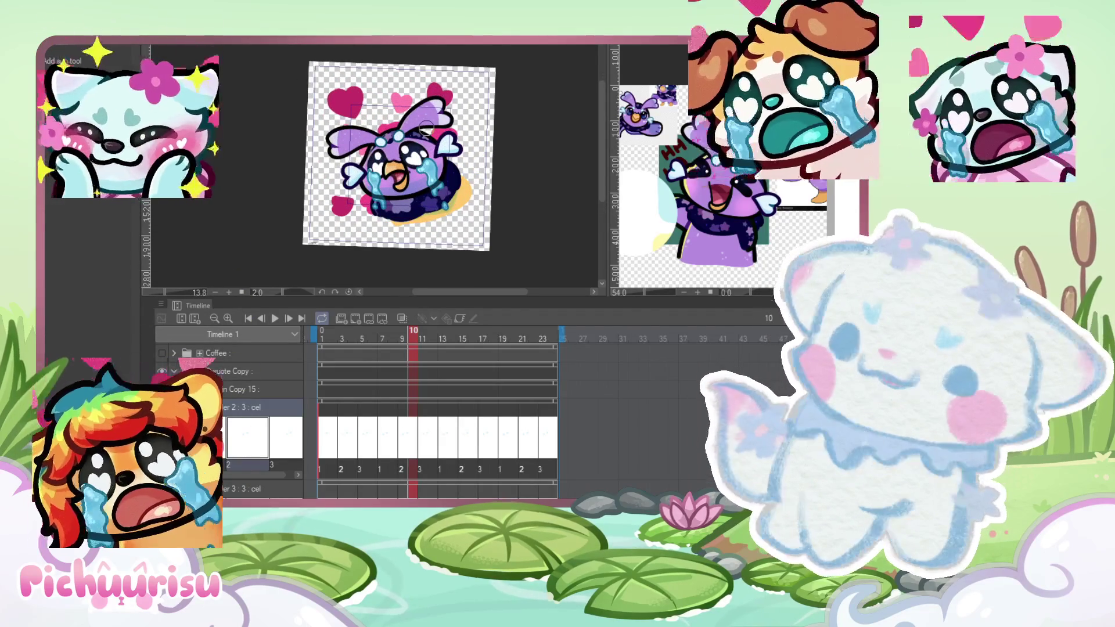
{"action": "scroll", "coordinate": [425, 126], "scroll_direction": "up", "scroll_amount": 5}
{"action": "scroll", "coordinate": [425, 126], "scroll_direction": "down", "scroll_amount": 7}
{"action": "scroll", "coordinate": [426, 126], "scroll_direction": "up", "scroll_amount": 4}
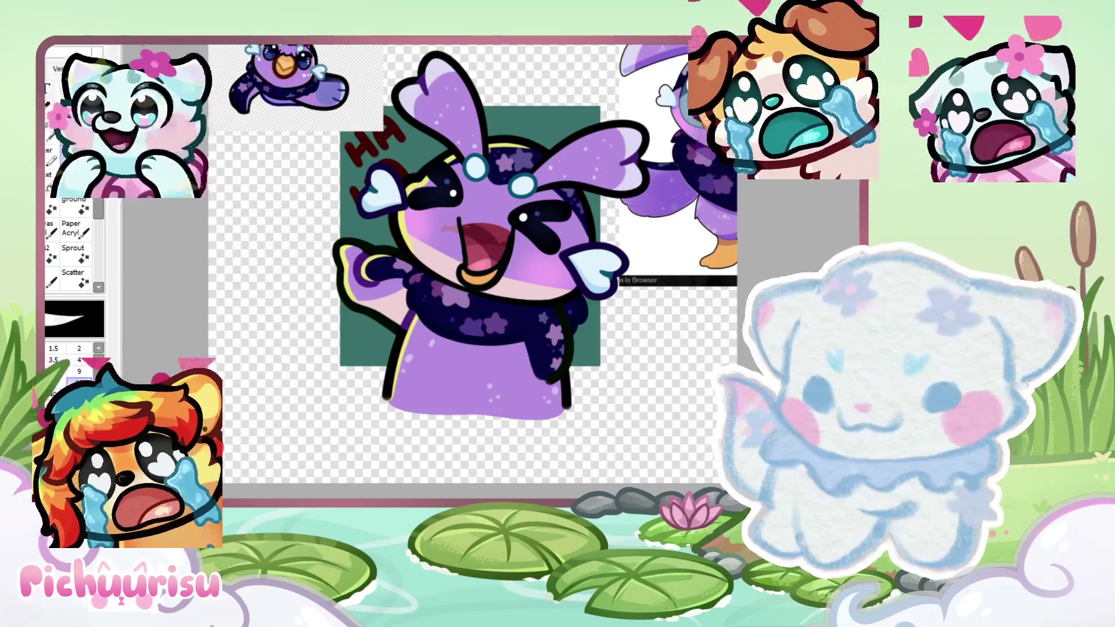
Step: Paste the teal cat's character reference sheet onto the blank canvas
{"action": "scroll", "coordinate": [334, 270], "scroll_direction": "down", "scroll_amount": 3}
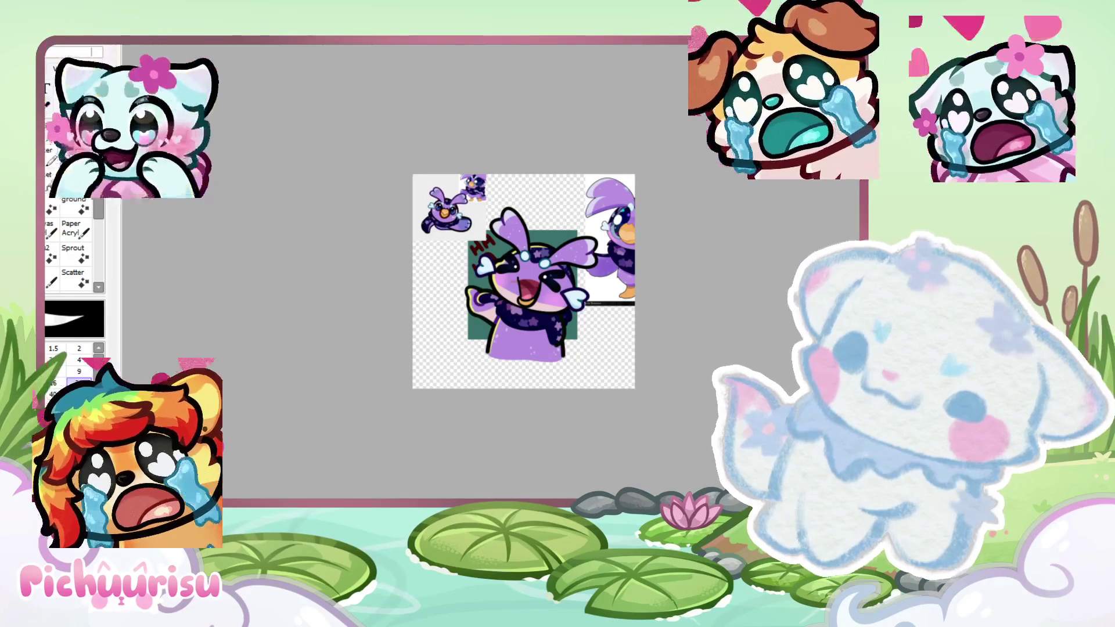
{"action": "key", "text": "ctrl+v"}
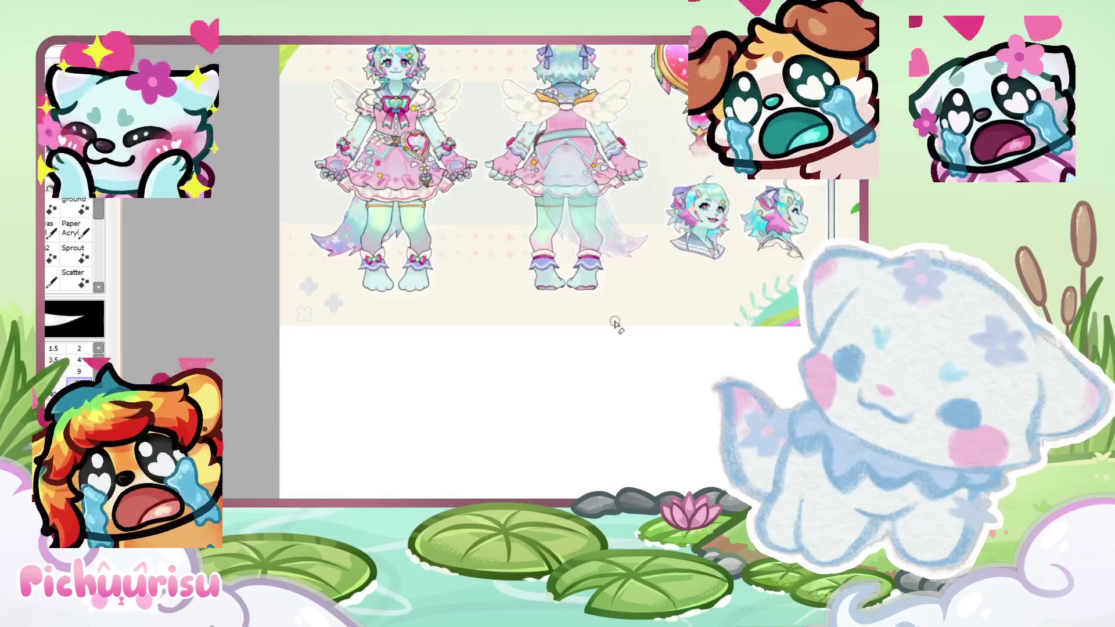
{"action": "scroll", "coordinate": [523, 267], "scroll_direction": "up", "scroll_amount": 3}
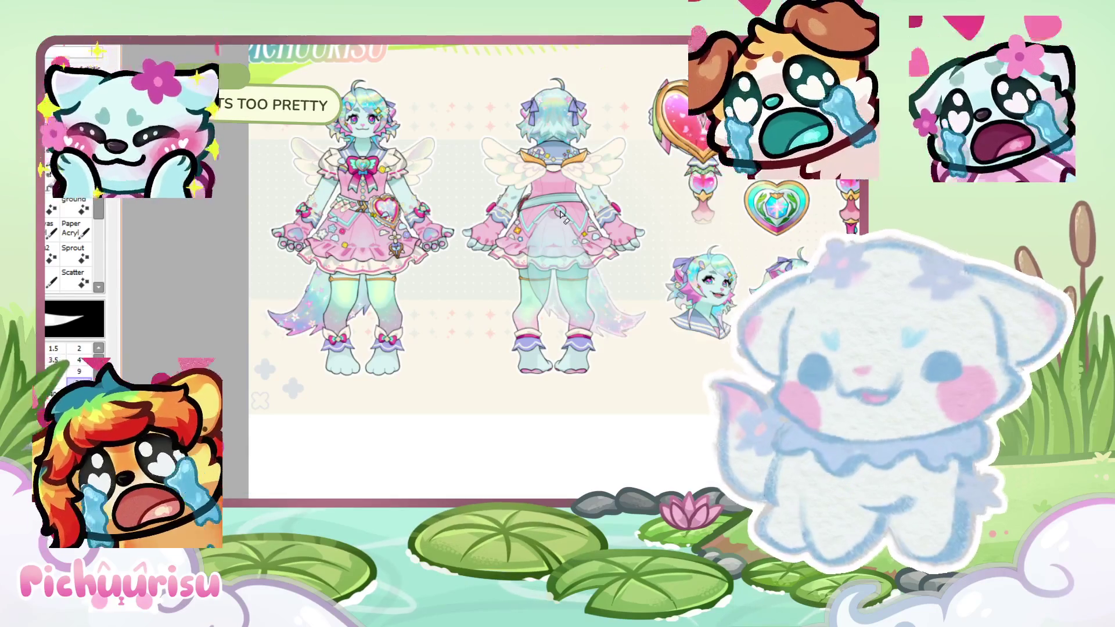
{"action": "scroll", "coordinate": [560, 214], "scroll_direction": "down", "scroll_amount": 2}
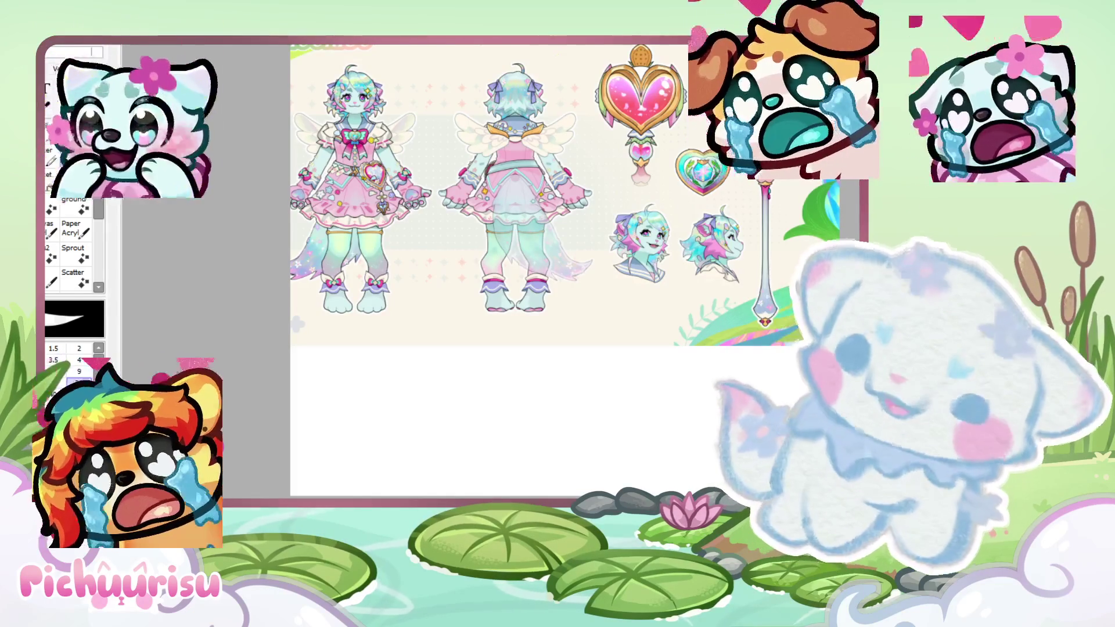
Step: Zoom in with Ctrl+plus until the reference sheet fills the view
{"action": "key", "text": "ctrl+plus"}
{"action": "key", "text": "ctrl+plus"}
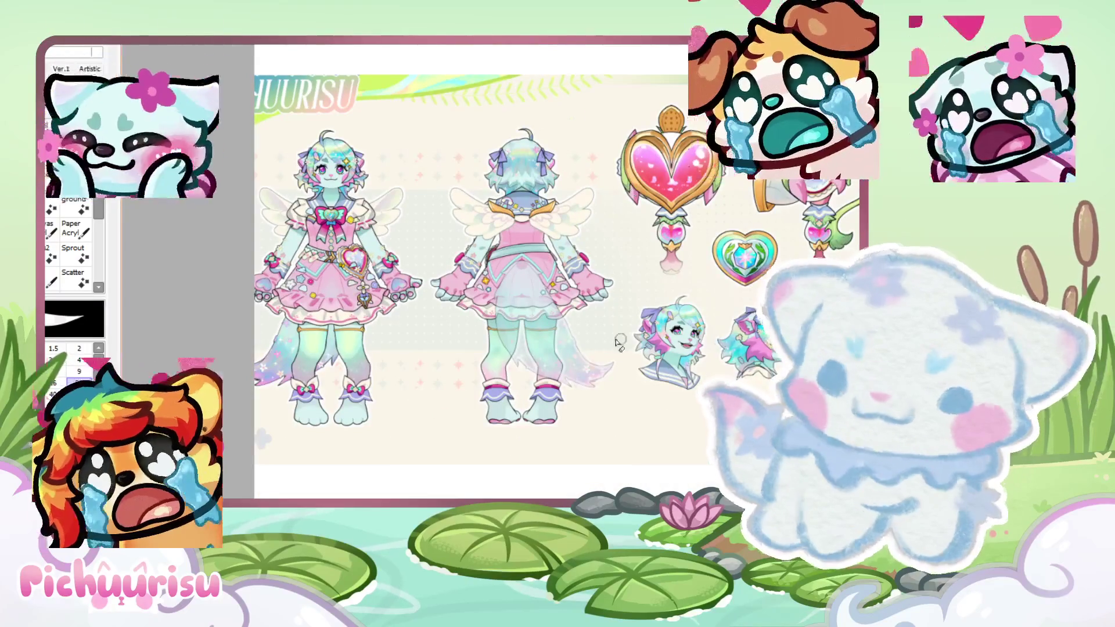
{"action": "key", "text": "ctrl+plus"}
{"action": "key", "text": "ctrl+minus"}
{"action": "key", "text": "ctrl+plus"}
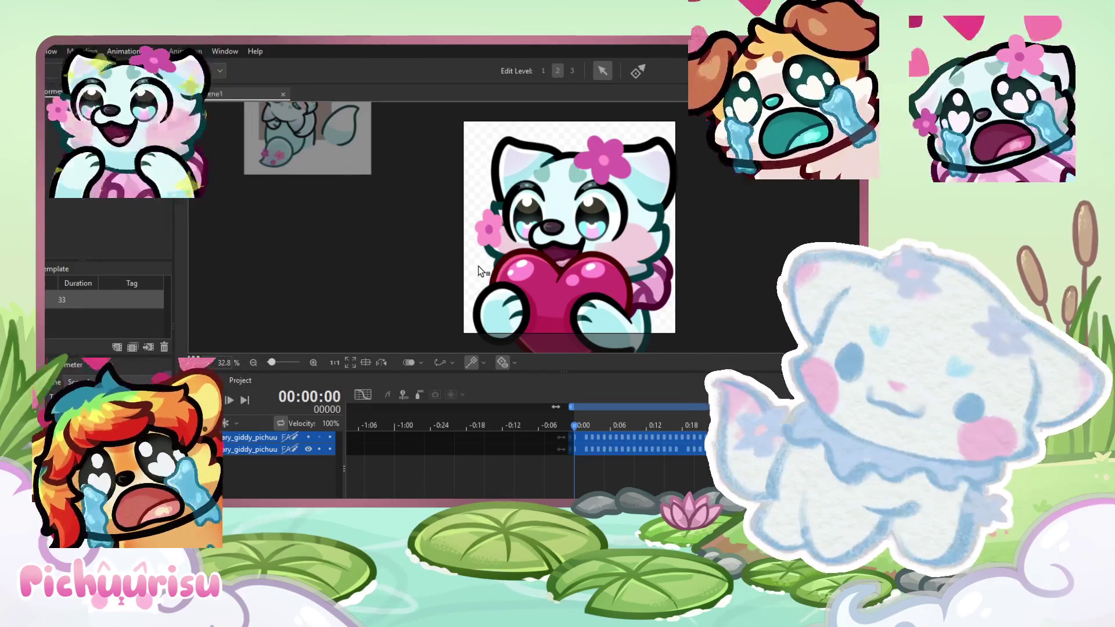
Step: Open the february_giddy cat model from the File menu for modeling
{"action": "scroll", "coordinate": [323, 241], "scroll_direction": "down", "scroll_amount": 2}
{"action": "scroll", "coordinate": [322, 240], "scroll_direction": "up", "scroll_amount": 1}
{"action": "scroll", "coordinate": [273, 229], "scroll_direction": "down", "scroll_amount": 1}
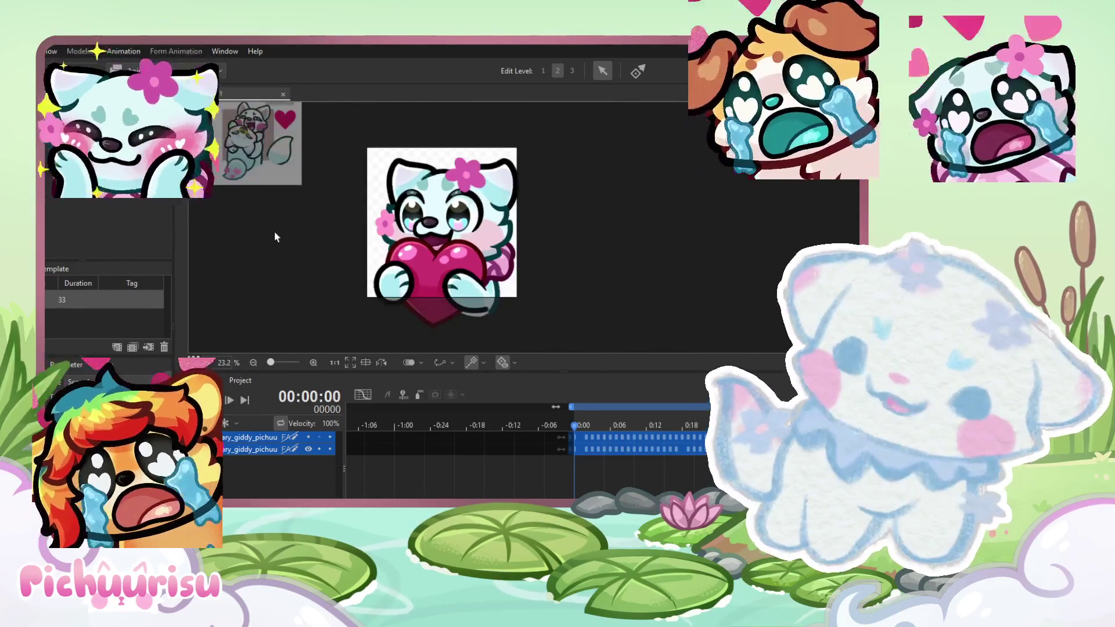
{"action": "left_click", "coordinate": [58, 51]}
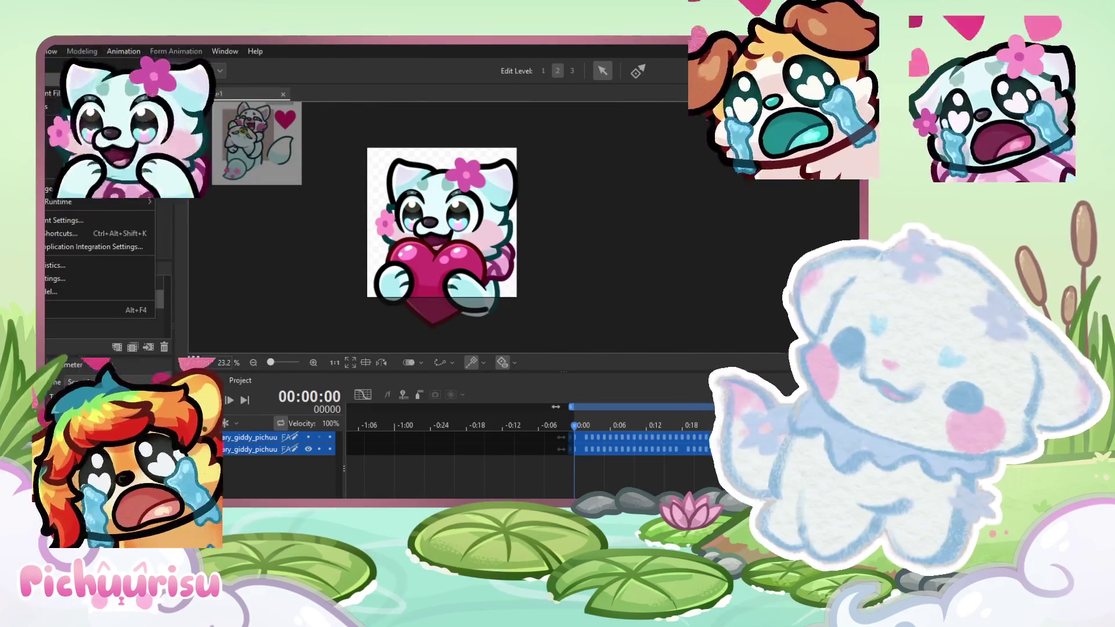
{"action": "left_click", "coordinate": [363, 194]}
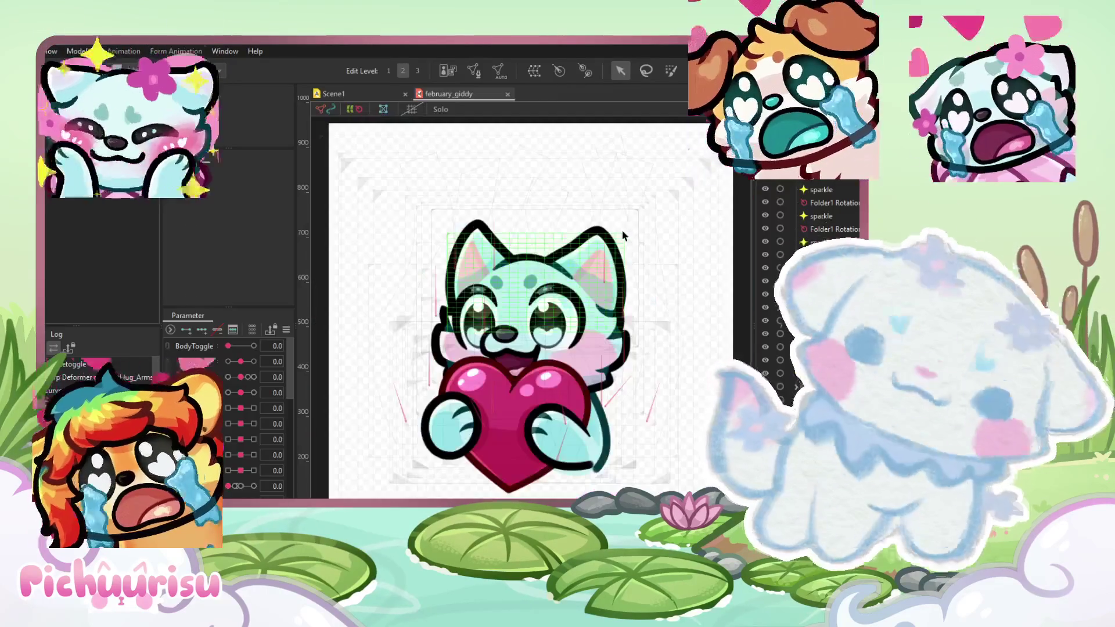
Step: Widen the Parameter panel so its sliders are visible
{"action": "scroll", "coordinate": [622, 231], "scroll_direction": "up", "scroll_amount": 2}
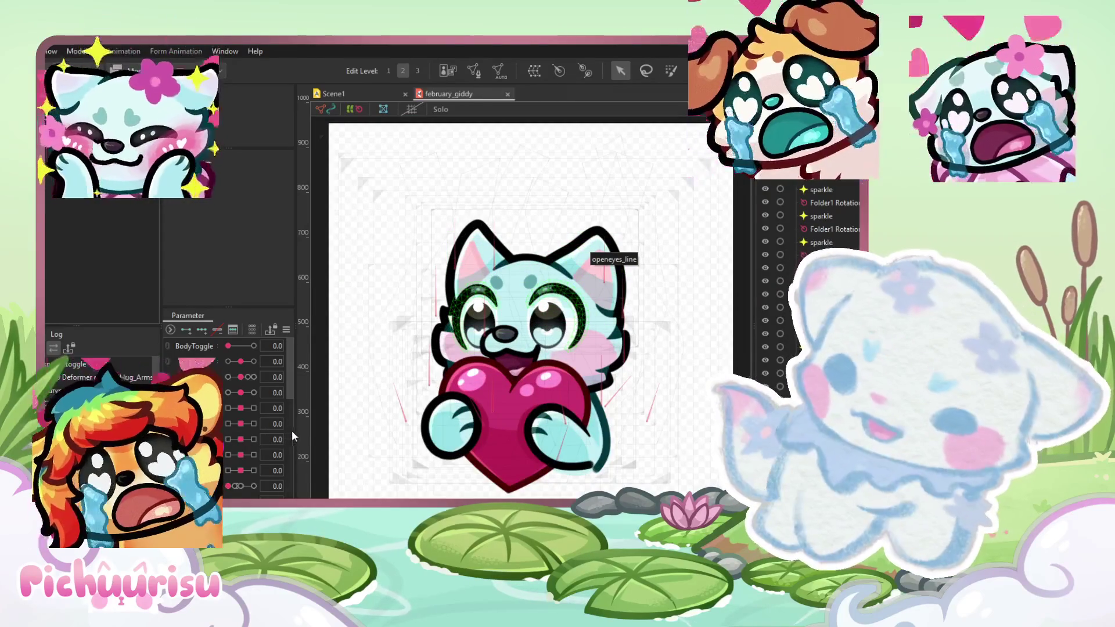
{"action": "left_click_drag", "start_coordinate": [295, 430], "coordinate": [377, 431]}
{"action": "mouse_move", "coordinate": [282, 362]}
{"action": "left_mouse_down"}
{"action": "mouse_move", "coordinate": [238, 367]}
{"action": "mouse_move", "coordinate": [270, 381]}
{"action": "mouse_move", "coordinate": [245, 382]}
{"action": "mouse_move", "coordinate": [310, 385]}
{"action": "mouse_move", "coordinate": [279, 383]}
{"action": "mouse_move", "coordinate": [245, 416]}
{"action": "mouse_move", "coordinate": [267, 412]}
{"action": "left_mouse_up"}
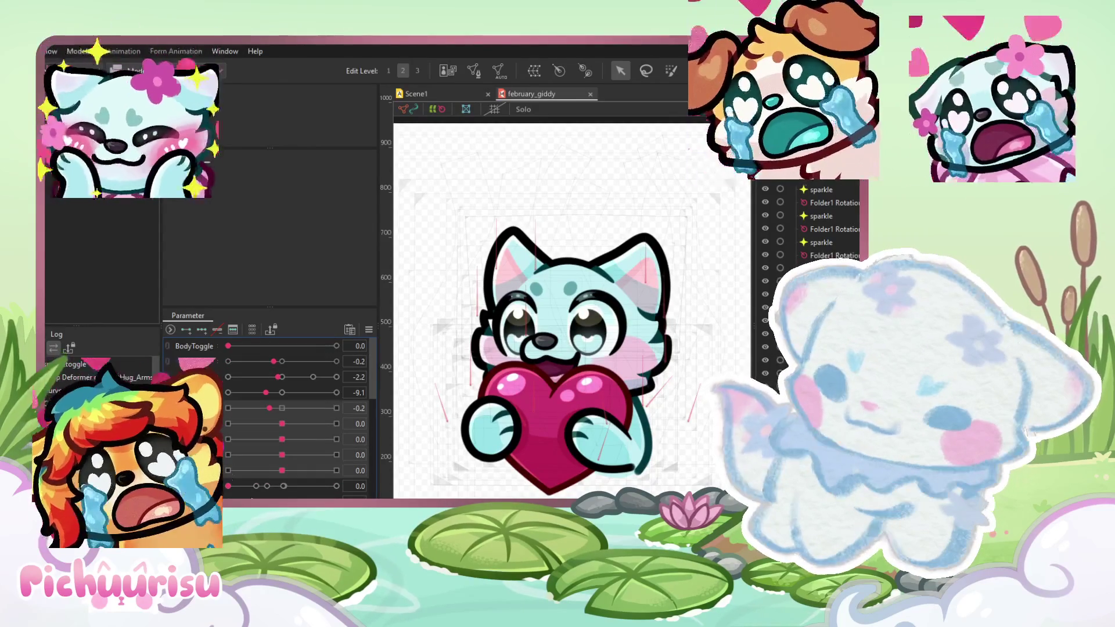
Step: Scroll down the Parameter palette and turn up the sparkle parameters
{"action": "left_click", "coordinate": [256, 409]}
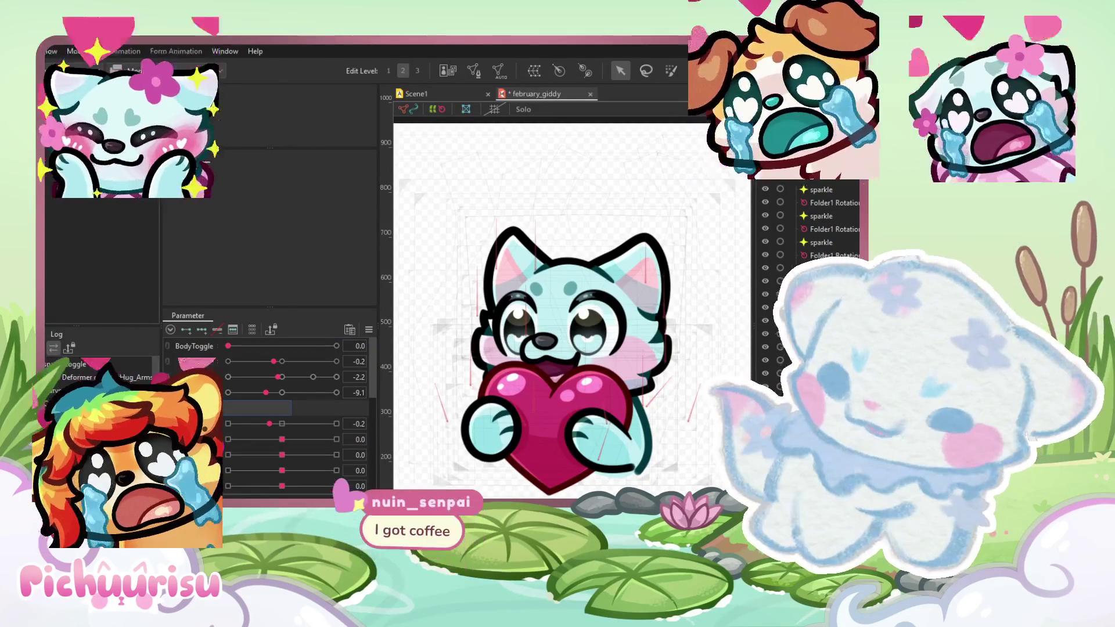
{"action": "scroll", "coordinate": [267, 407], "scroll_direction": "down", "scroll_amount": 2}
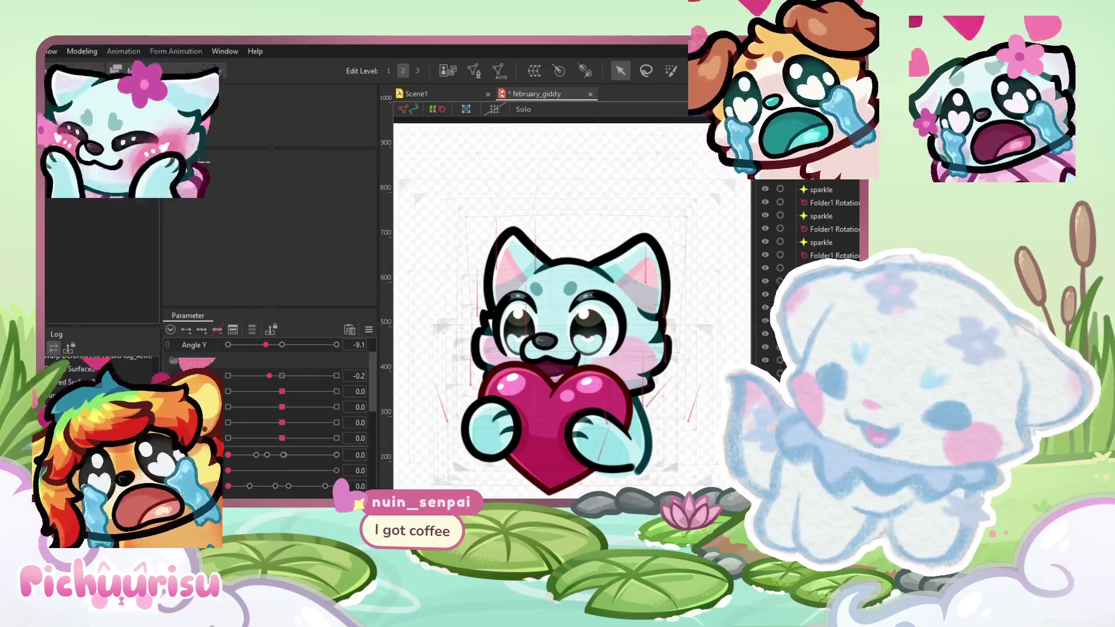
{"action": "scroll", "coordinate": [267, 406], "scroll_direction": "down", "scroll_amount": 3}
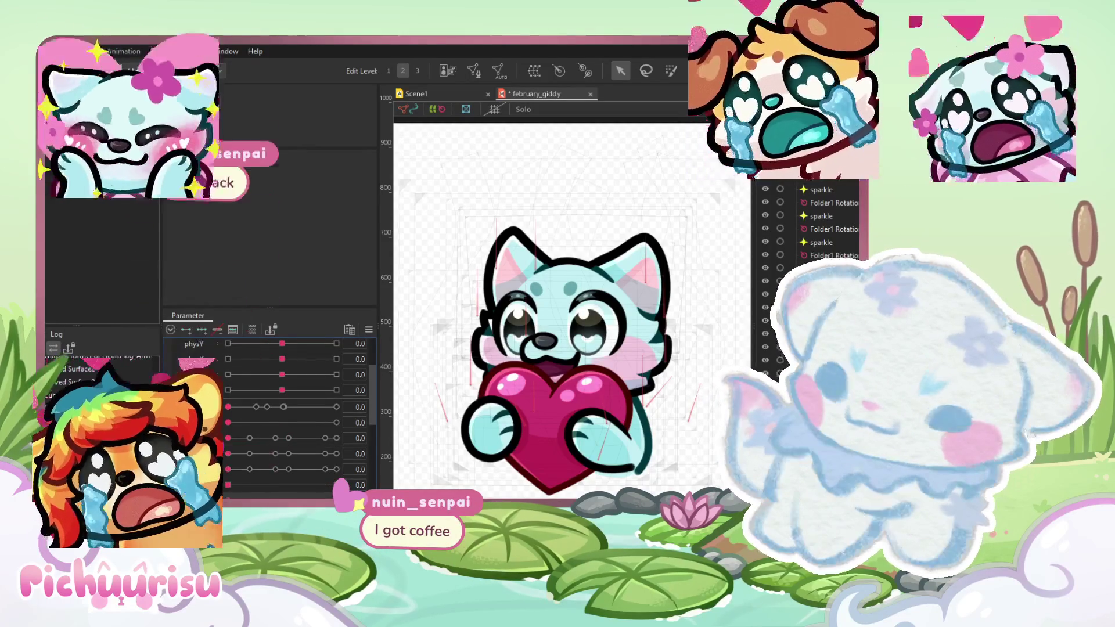
{"action": "scroll", "coordinate": [267, 406], "scroll_direction": "down", "scroll_amount": 4}
{"action": "mouse_move", "coordinate": [228, 404]}
{"action": "left_mouse_down"}
{"action": "mouse_move", "coordinate": [266, 404]}
{"action": "mouse_move", "coordinate": [290, 416]}
{"action": "mouse_move", "coordinate": [259, 420]}
{"action": "mouse_move", "coordinate": [295, 427]}
{"action": "left_mouse_up"}
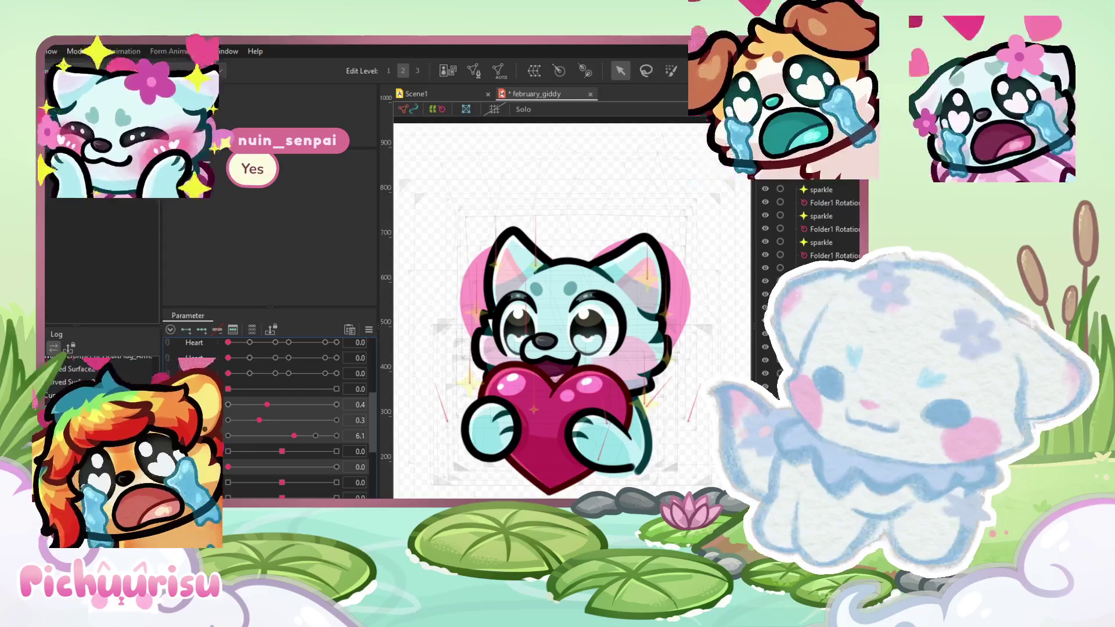
Step: Set the background heart to about 5.1 and the sparkle value to 0.3
{"action": "scroll", "coordinate": [270, 418], "scroll_direction": "up", "scroll_amount": 1}
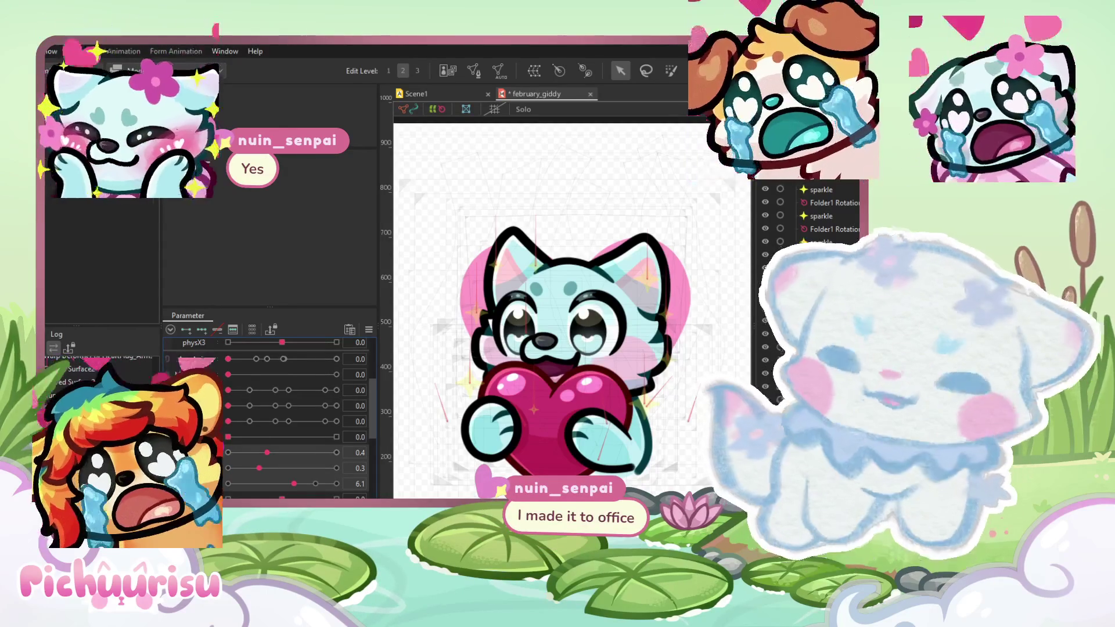
{"action": "left_click_drag", "start_coordinate": [294, 484], "coordinate": [332, 484]}
{"action": "left_click", "coordinate": [283, 484]}
{"action": "left_click", "coordinate": [260, 452]}
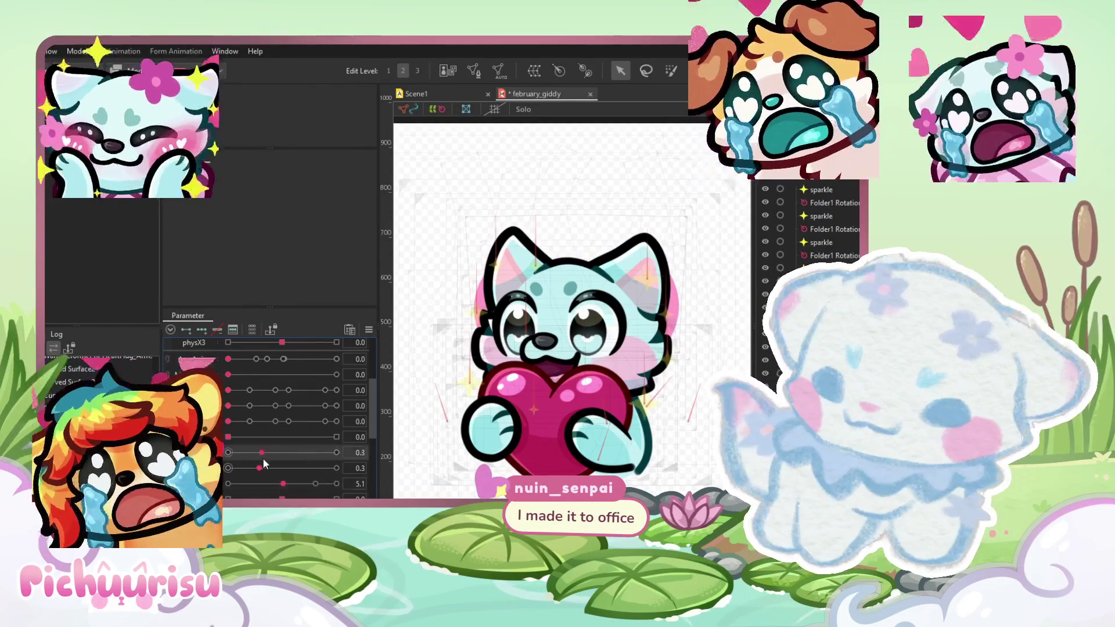
{"action": "left_click_drag", "start_coordinate": [192, 391], "coordinate": [192, 422]}
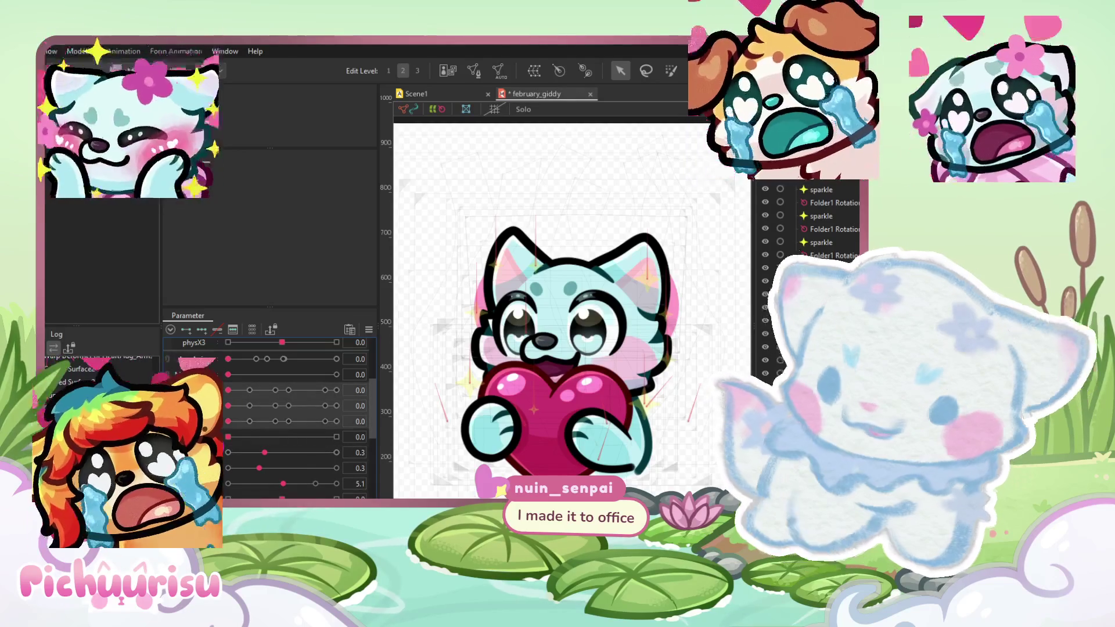